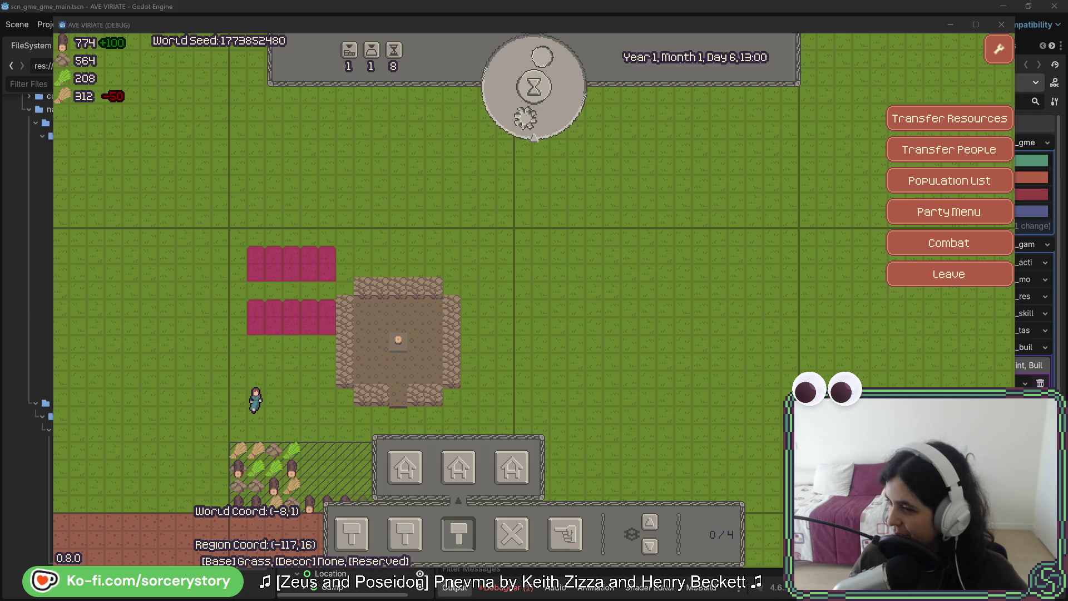
- Drag the Battlestar Galactica poster browser window over the running game
mouse_move(1067, 89)
mouse_down()
mouse_move(522, 85)
mouse_move(435, 71)
mouse_up()
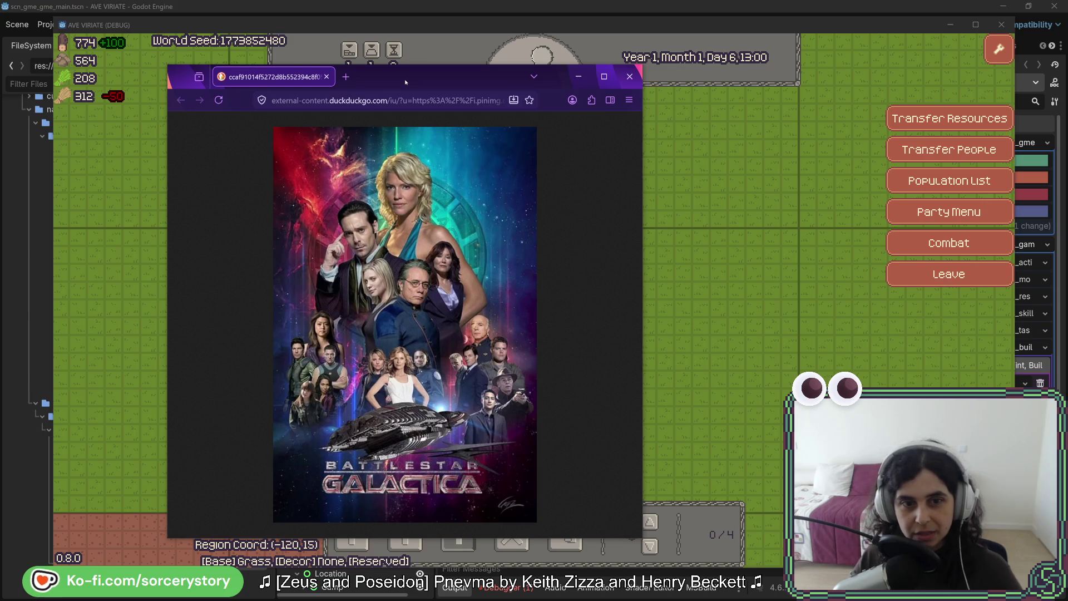
- Hide the poster window, bring it back, then hide it again to reveal the game map
key(alt+Tab)
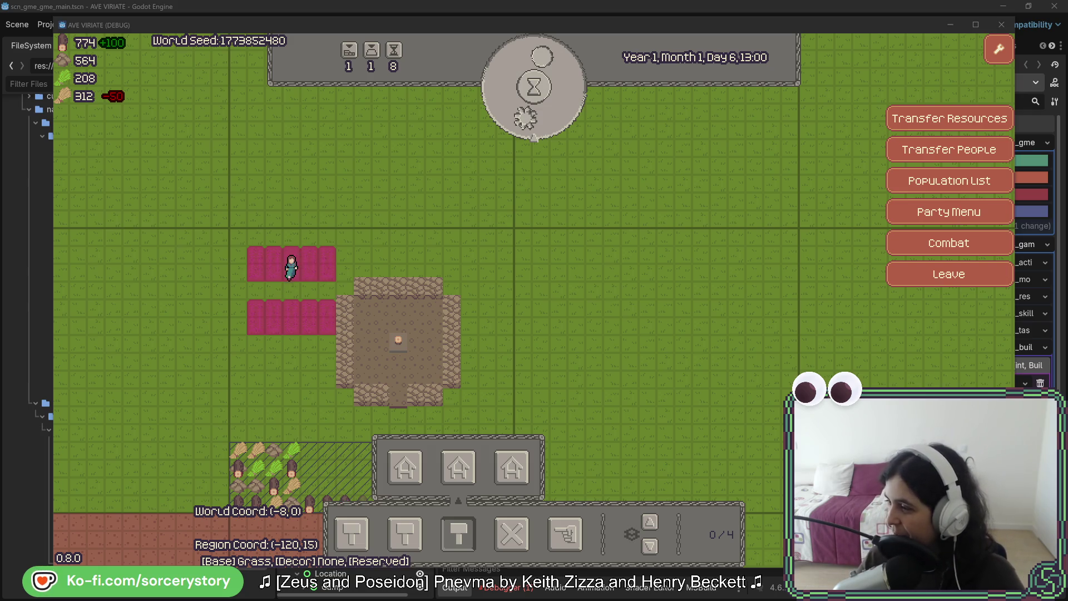
key(alt+Tab)
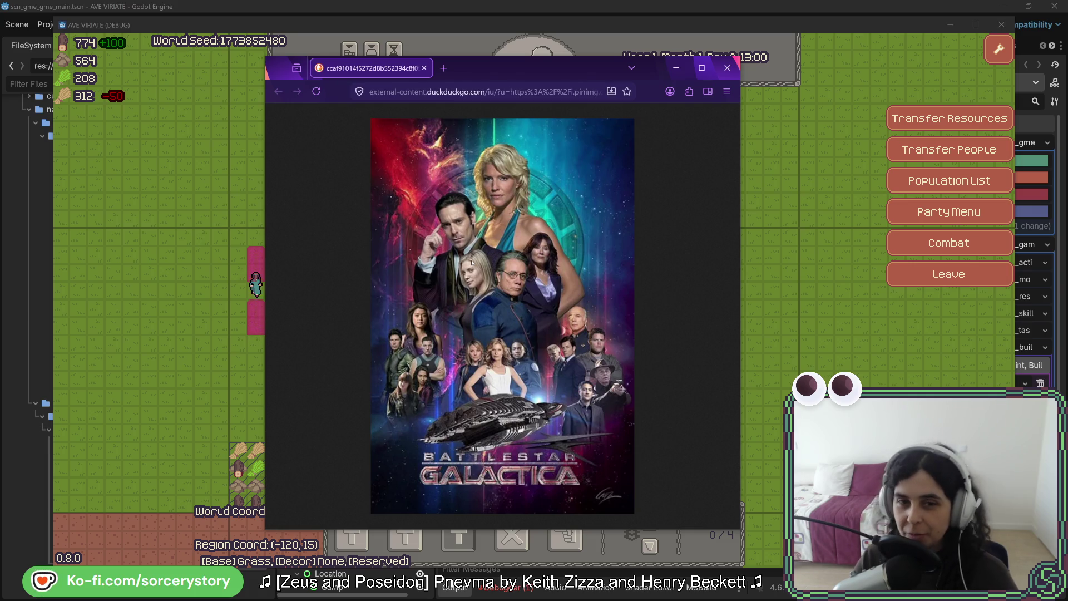
key(ctrl+w)
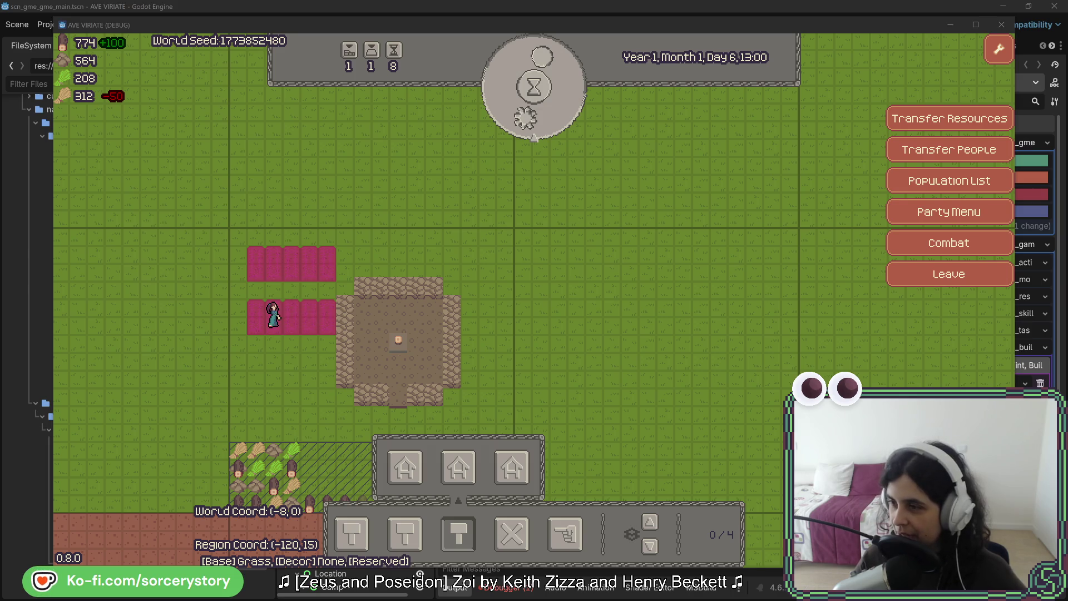
- Bring the Fragmentary Order site over the game and enlarge its window
drag(1067, 71, 432, 62)
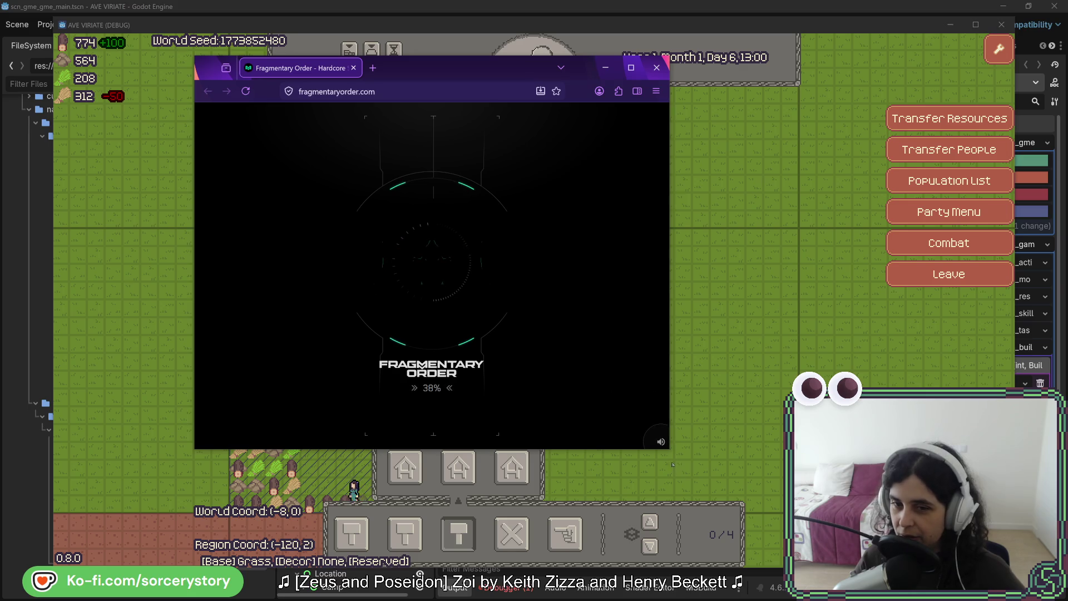
mouse_move(669, 449)
mouse_down()
mouse_move(738, 536)
mouse_move(812, 557)
mouse_up()
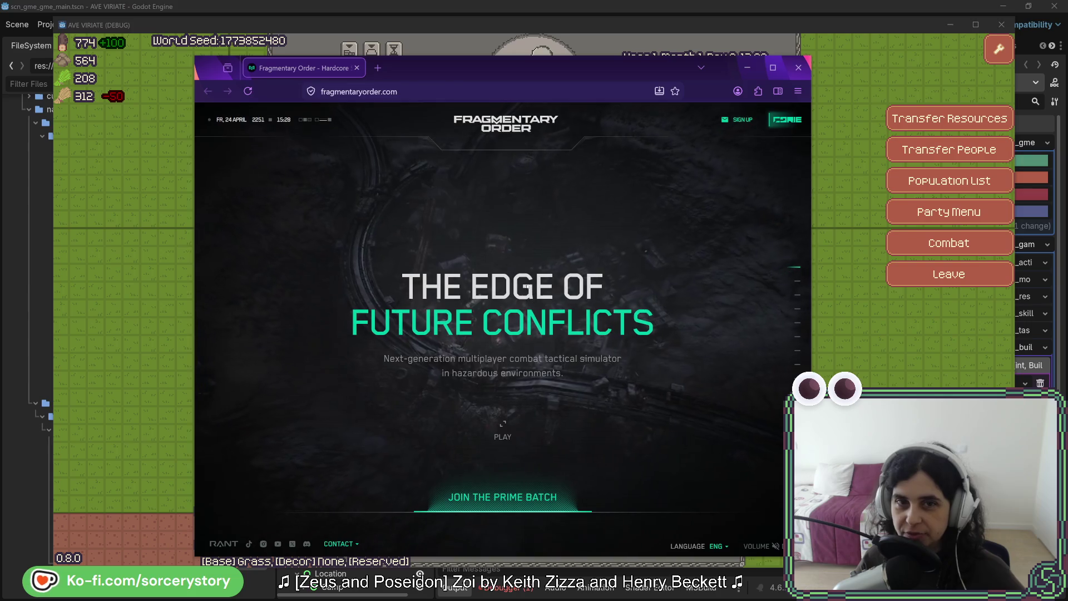
- Scroll through the Fragmentary Order story to EMBRACE THE DANGER, then hide the site
scroll(516, 296, down, 1)
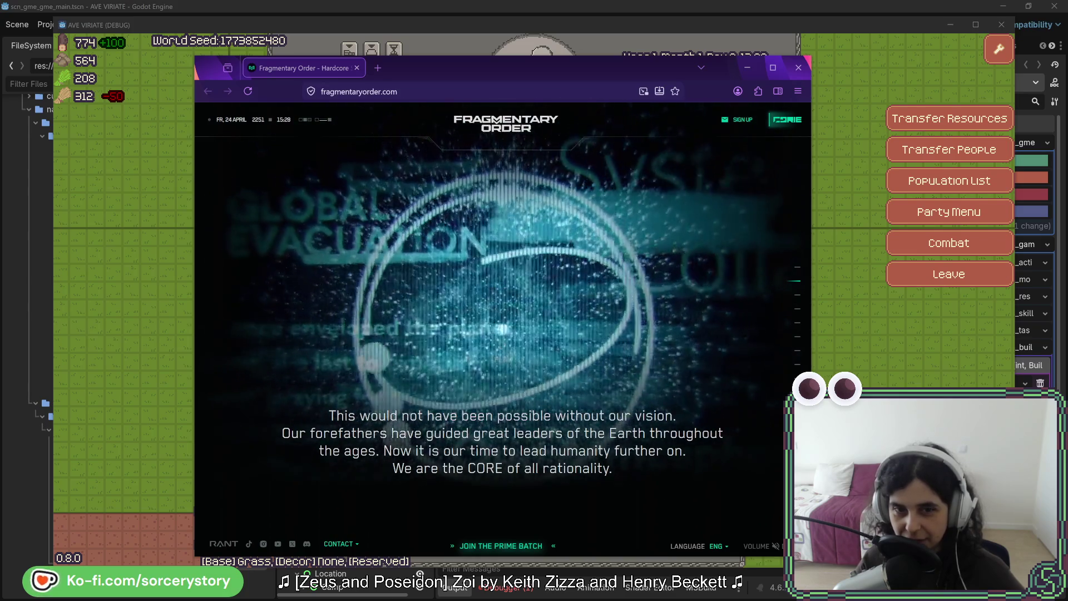
scroll(503, 345, down, 1)
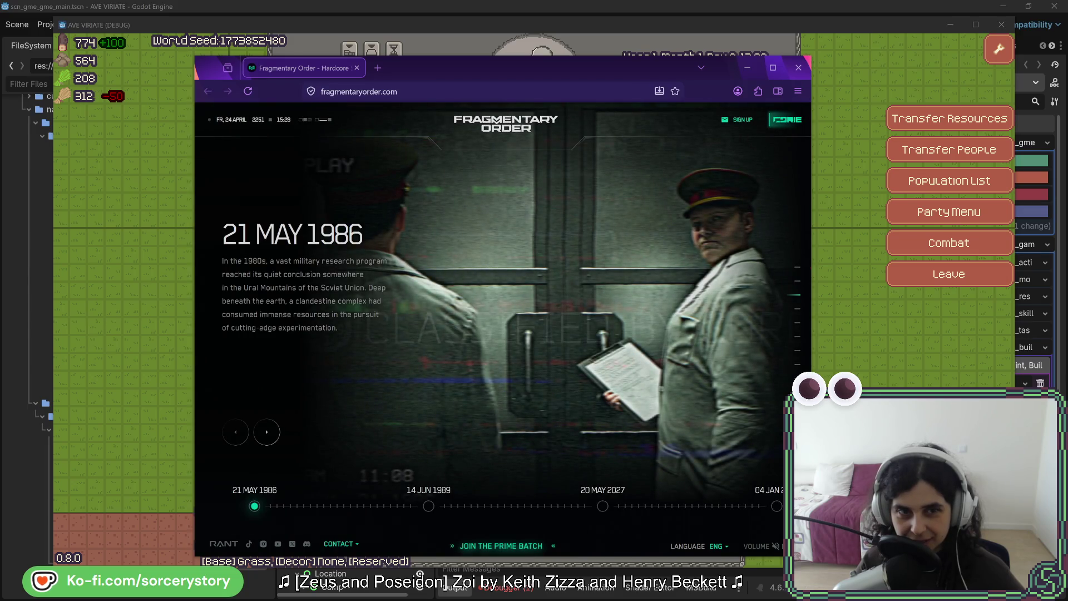
scroll(448, 290, down, 1)
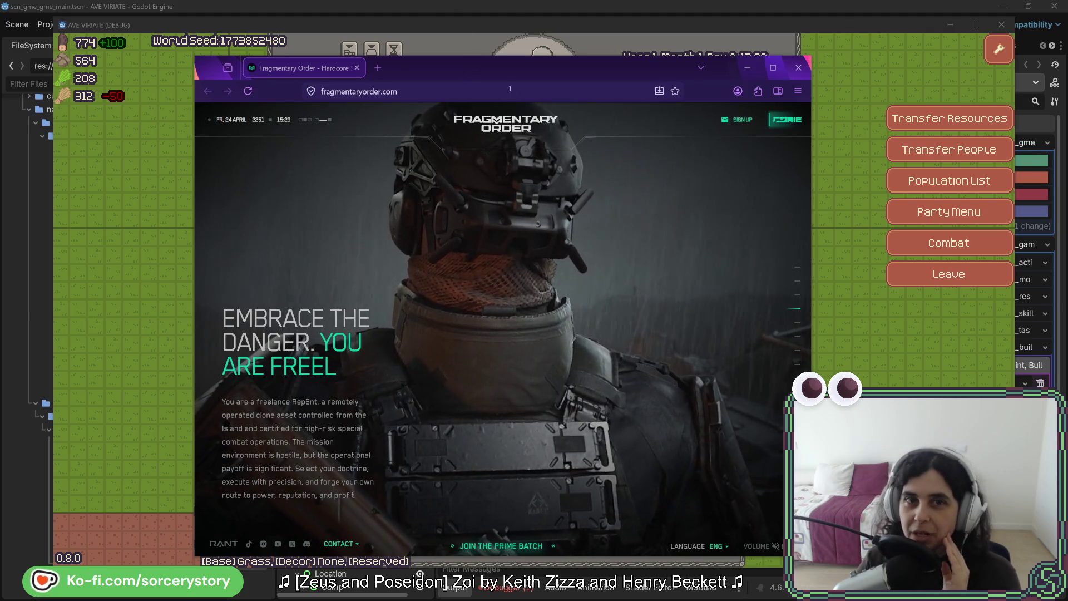
key(alt+Tab)
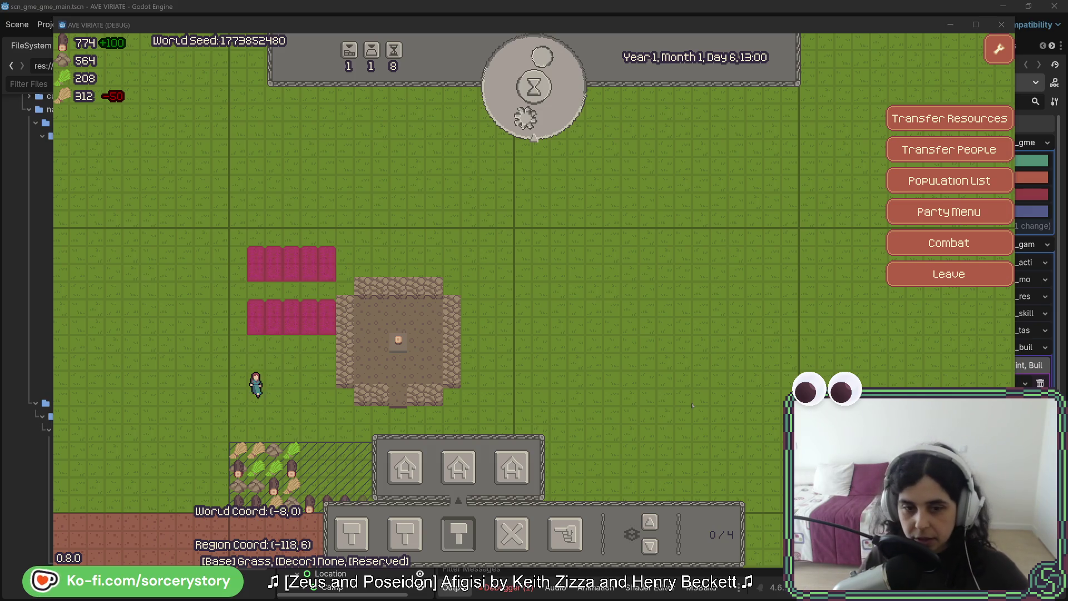
- Bring the Godot editor forward, check the Debugger's Errors list, then return to Output
click(513, 595)
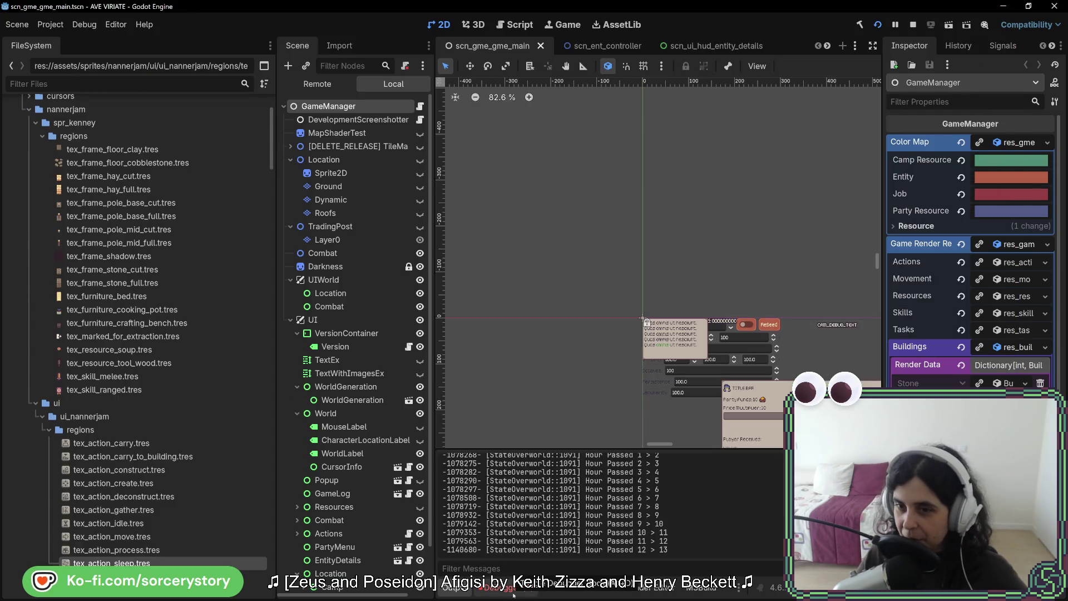
scroll(567, 526, up, 2)
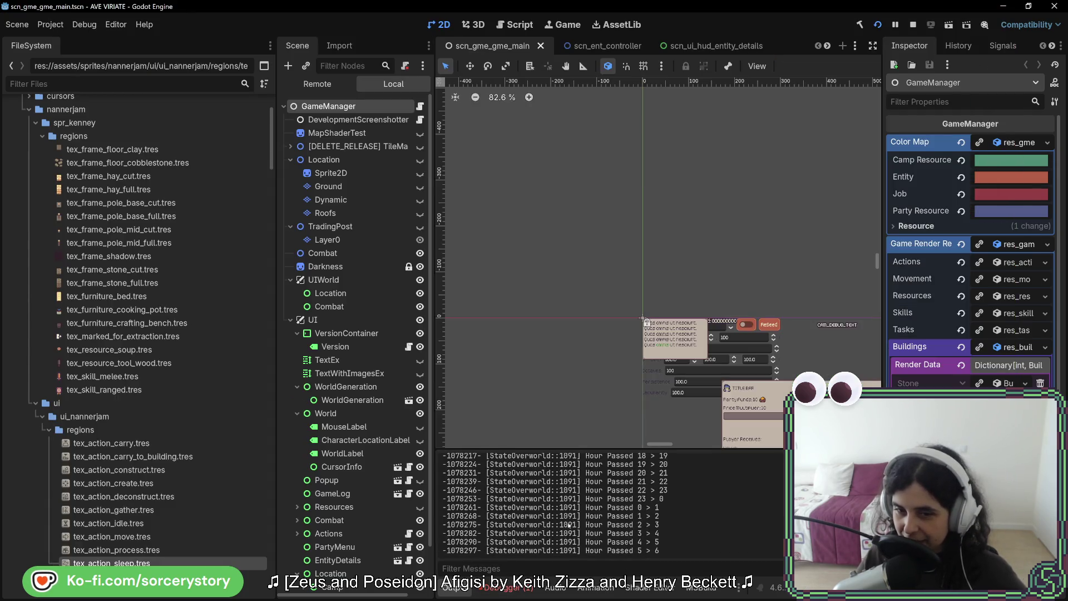
click(503, 587)
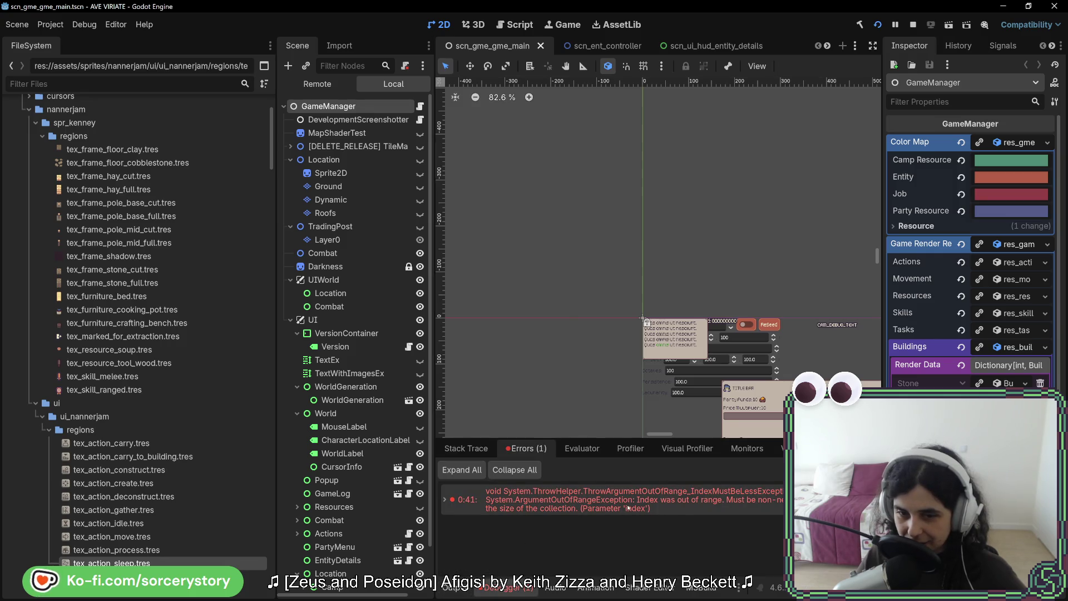
click(450, 589)
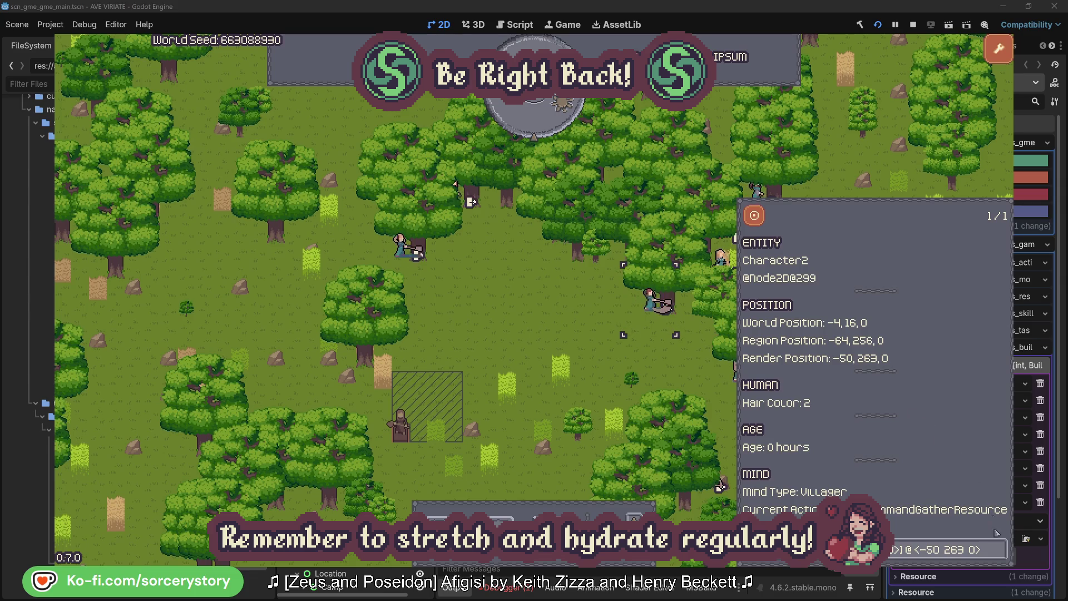
- Inspect Character2 and Character0 and the oak trees each targets, then close the details
click(998, 551)
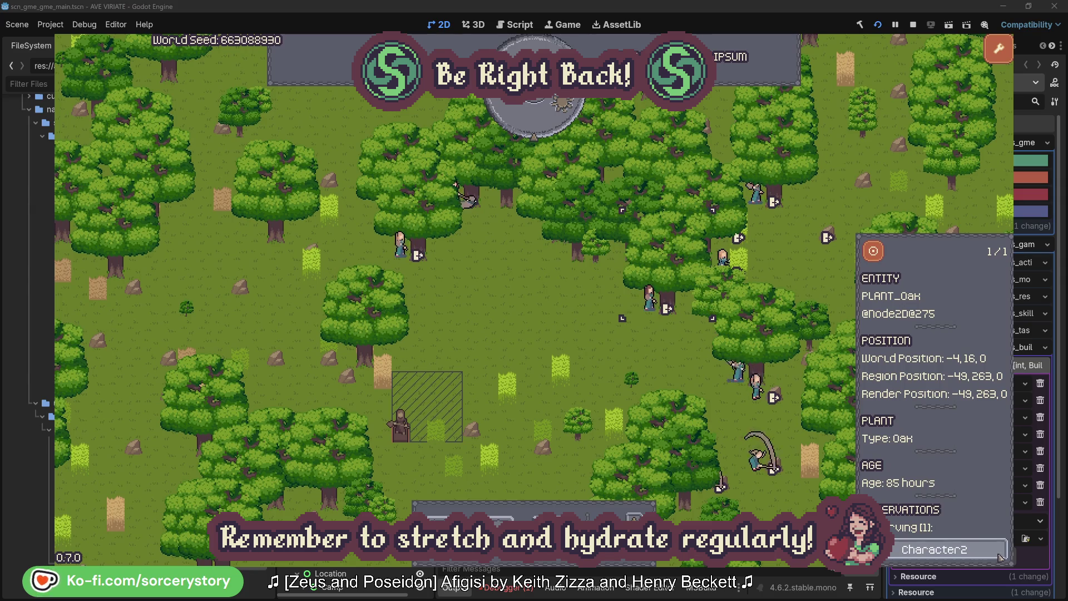
click(1000, 557)
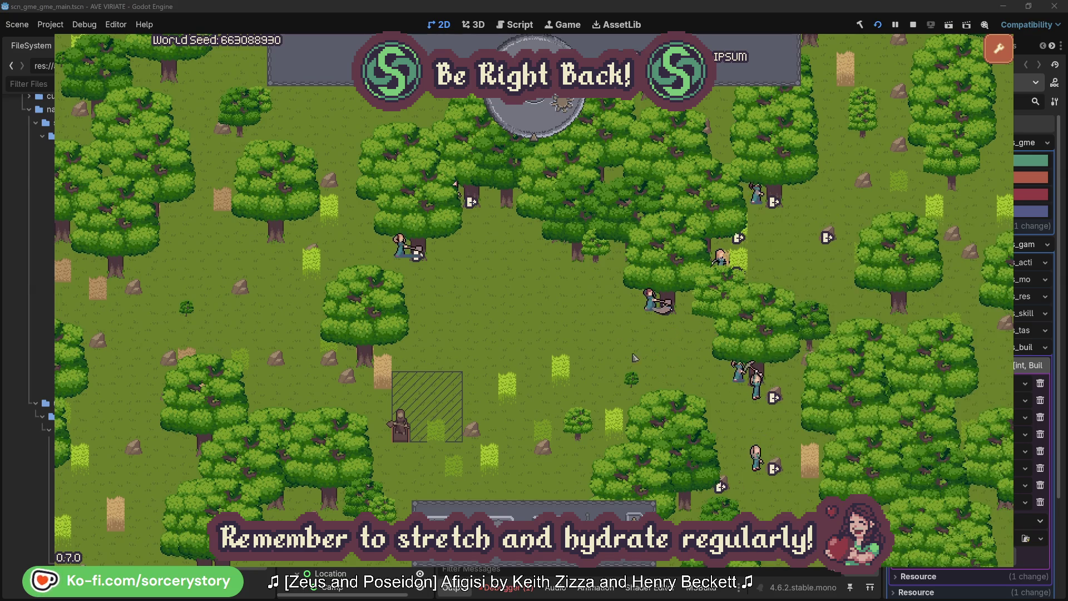
click(407, 262)
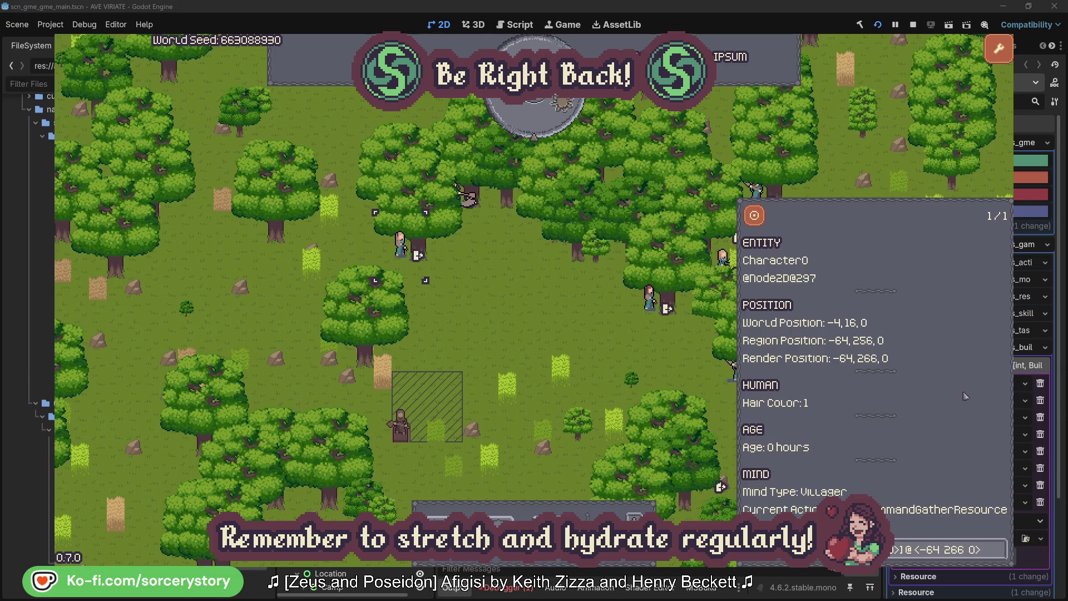
click(1000, 549)
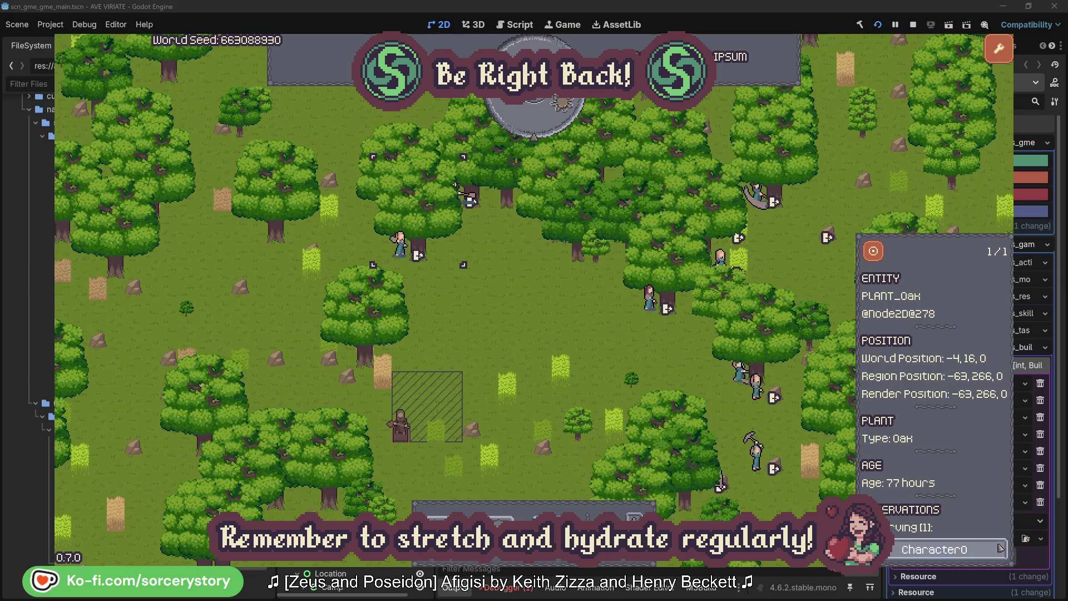
click(1000, 549)
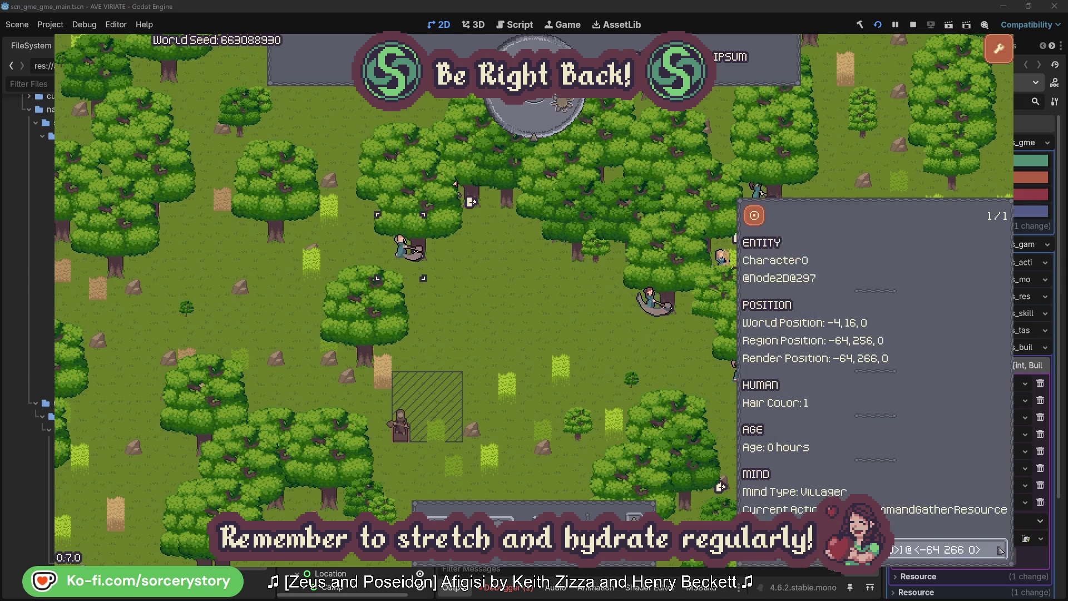
key(Escape)
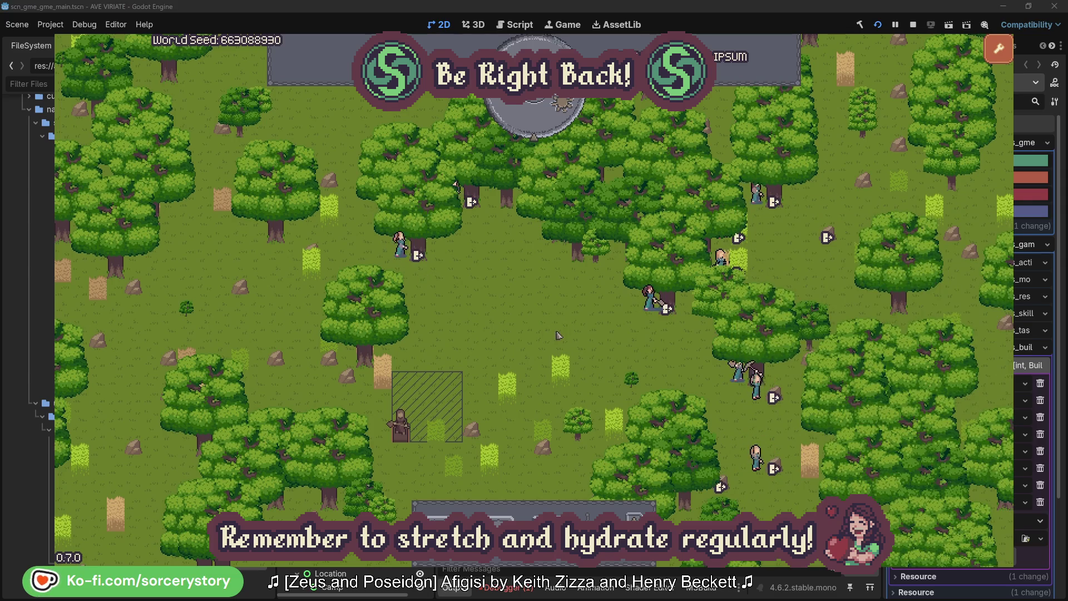
- Pass one hour, then trace the wood pile through Character9 to the 2 Herb pile
click(544, 125)
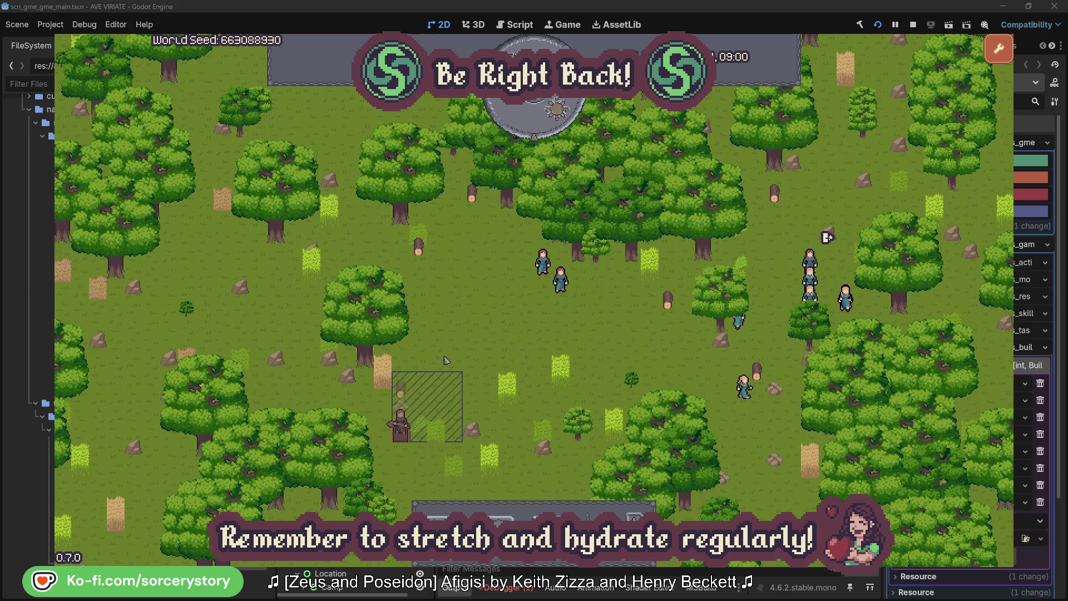
click(401, 390)
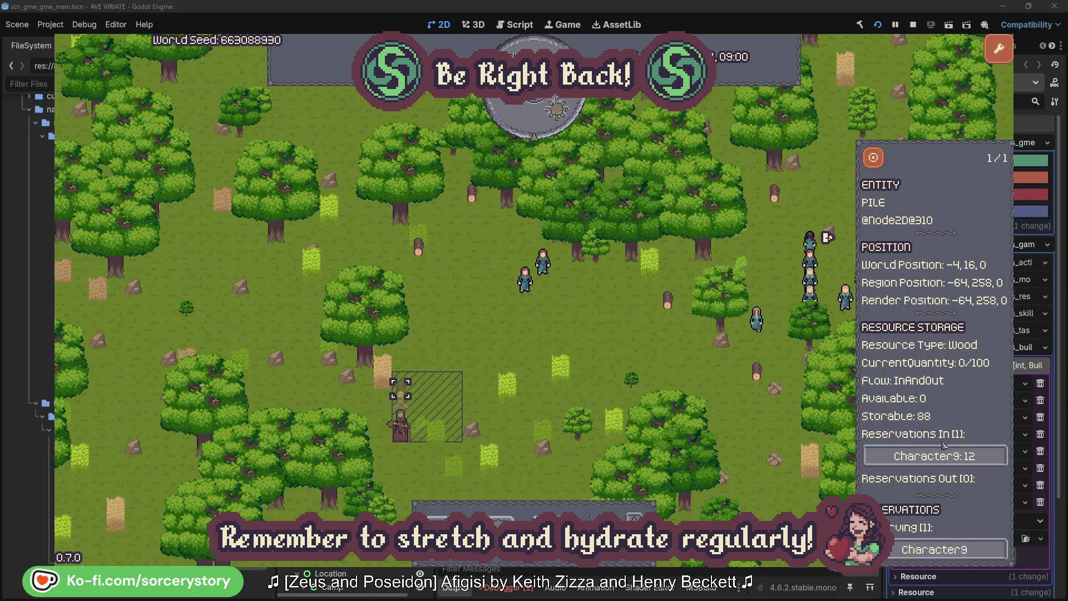
click(982, 457)
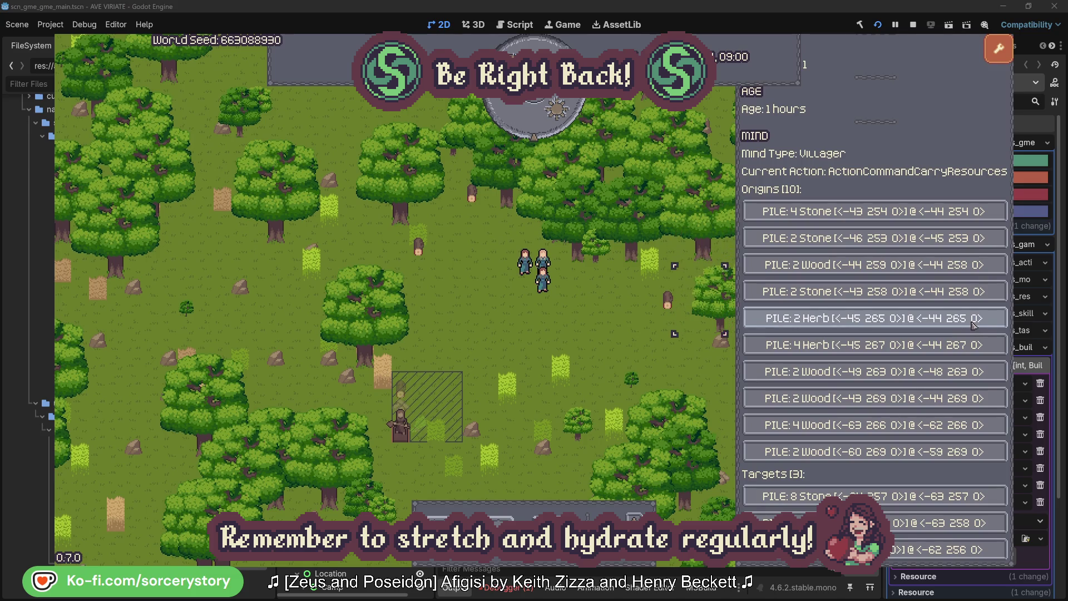
click(974, 326)
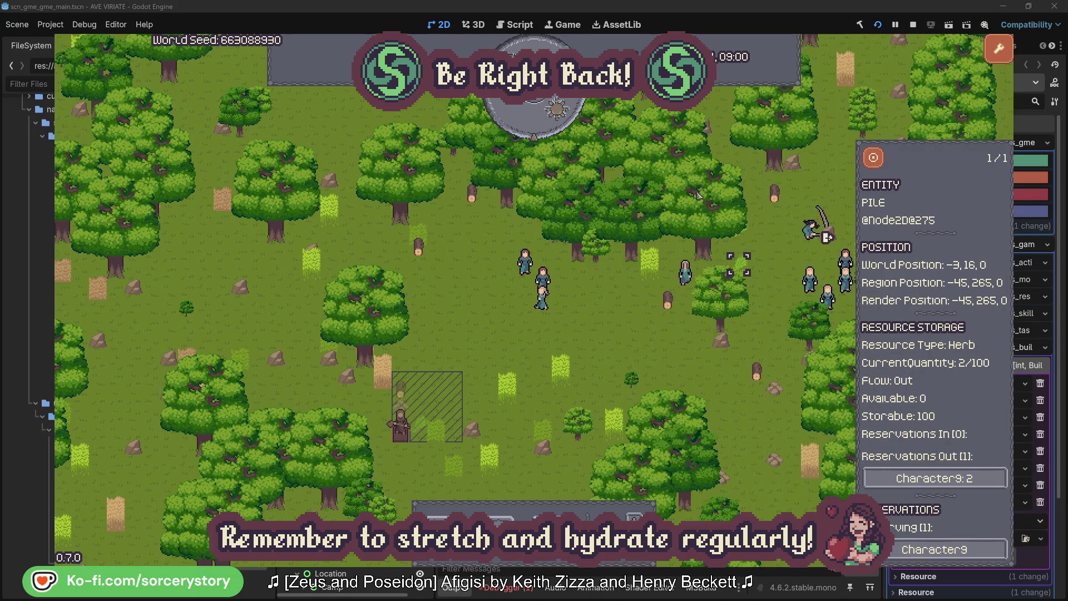
click(875, 158)
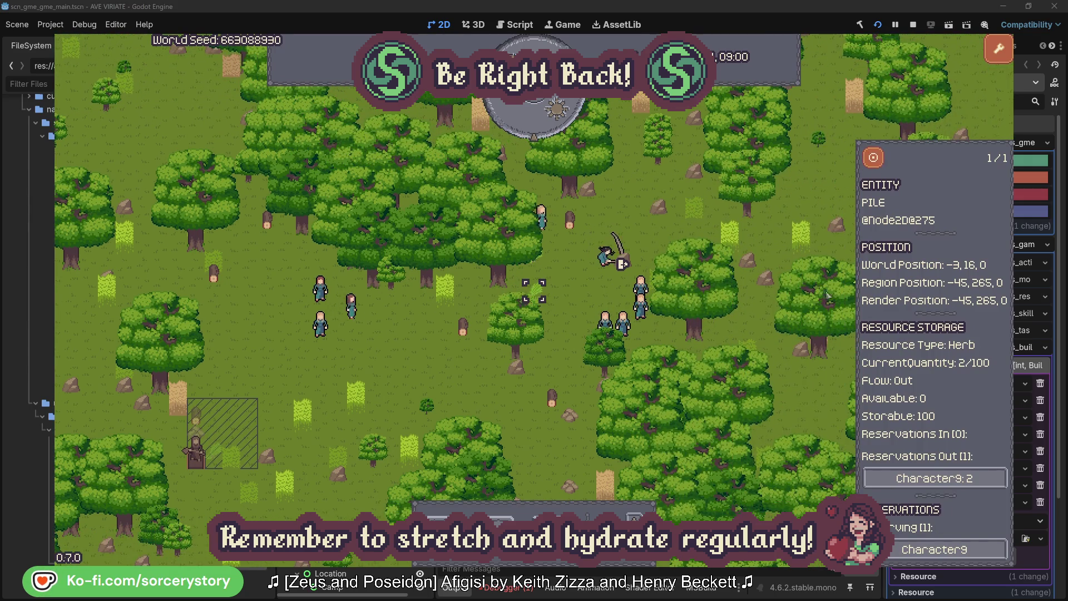
click(970, 476)
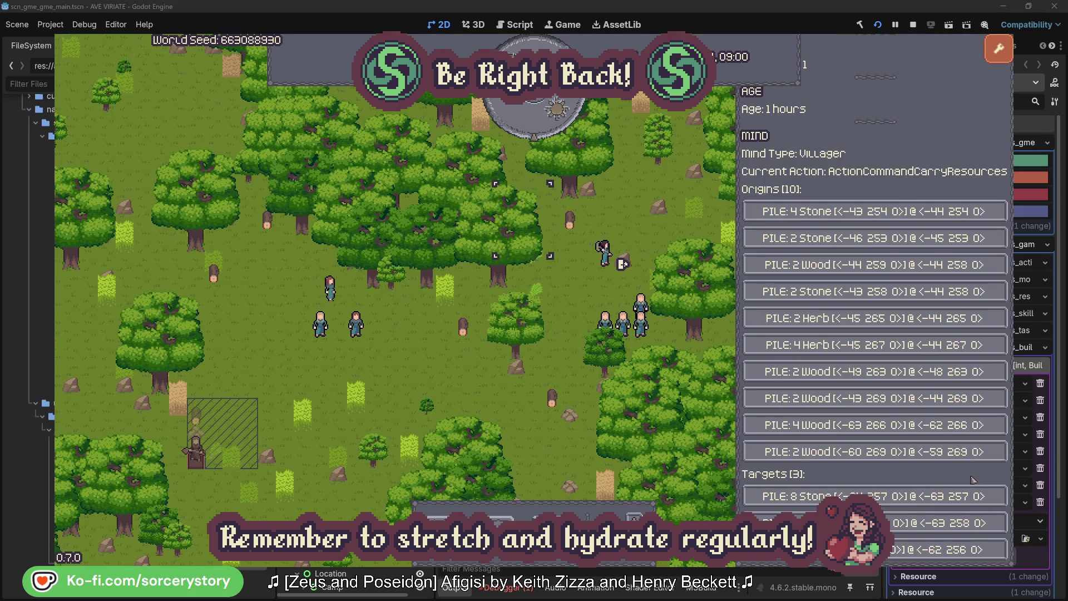
click(923, 522)
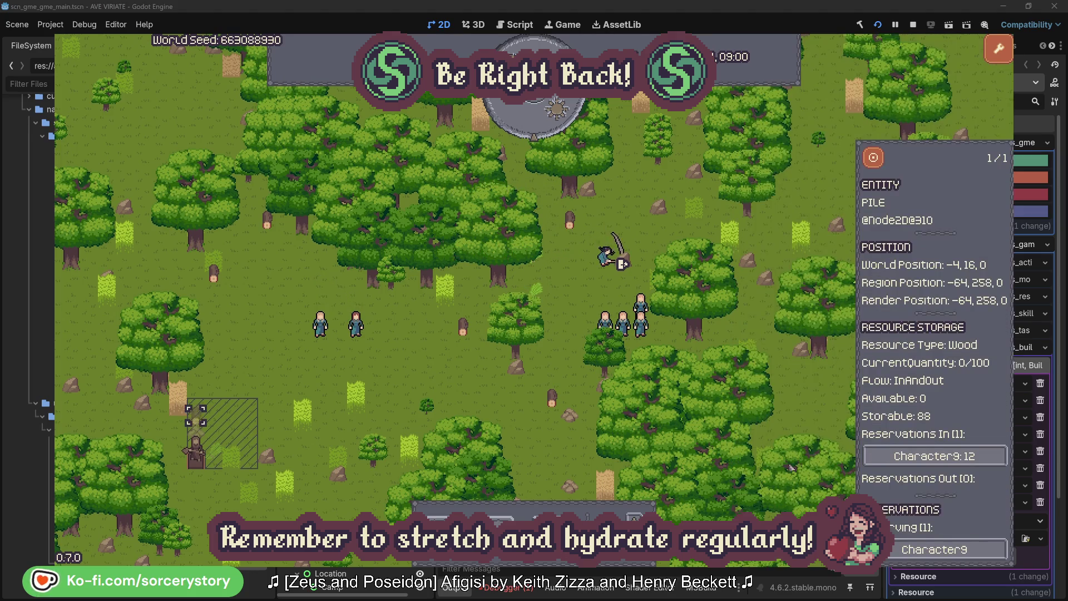
click(873, 162)
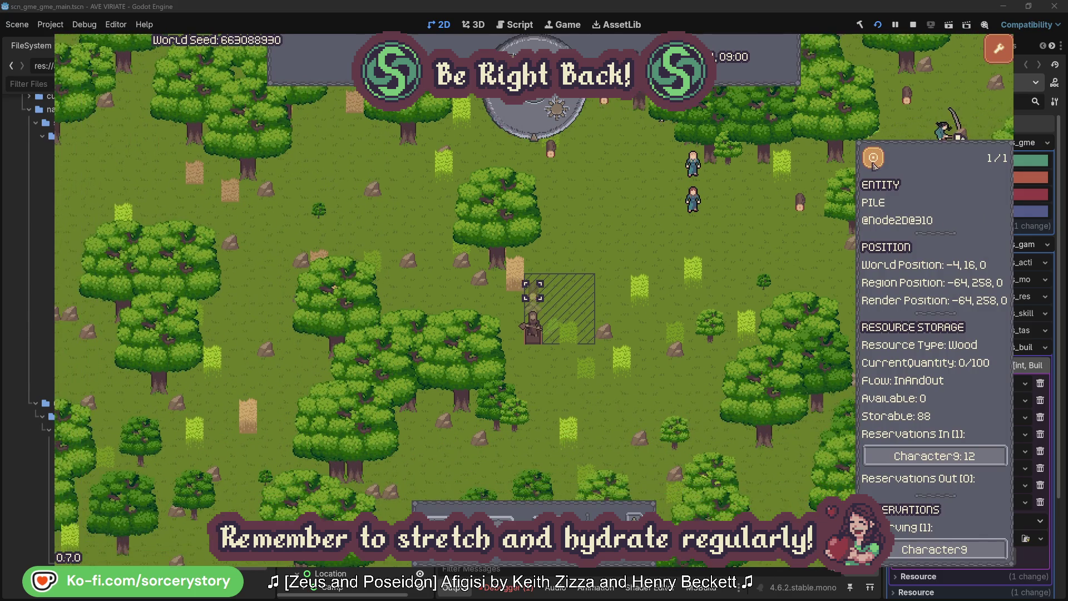
- Close the pile panel, view villager Character2's details, then deselect
click(787, 244)
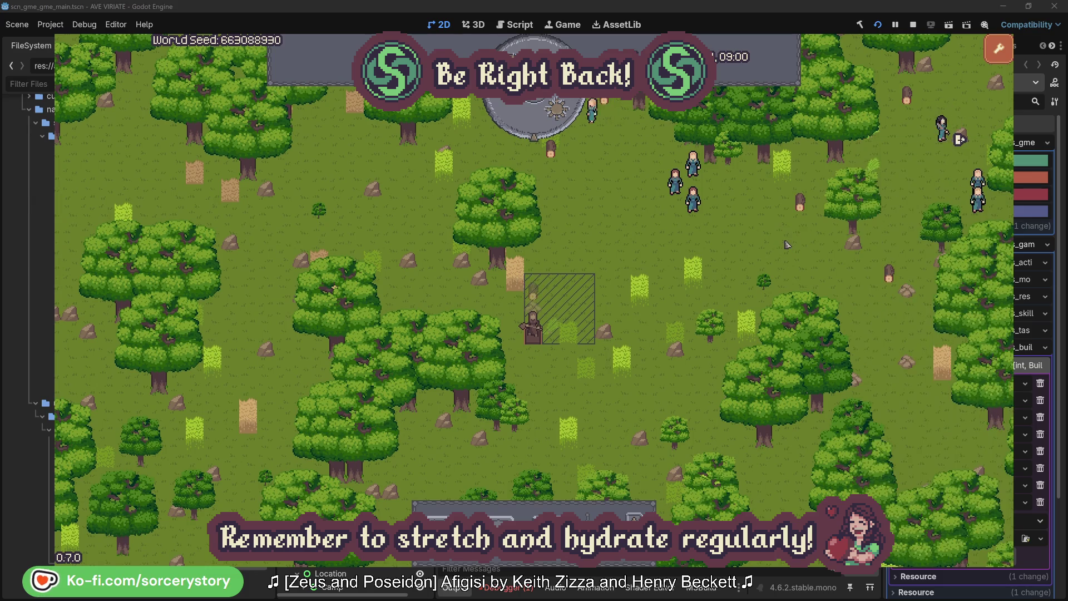
click(706, 212)
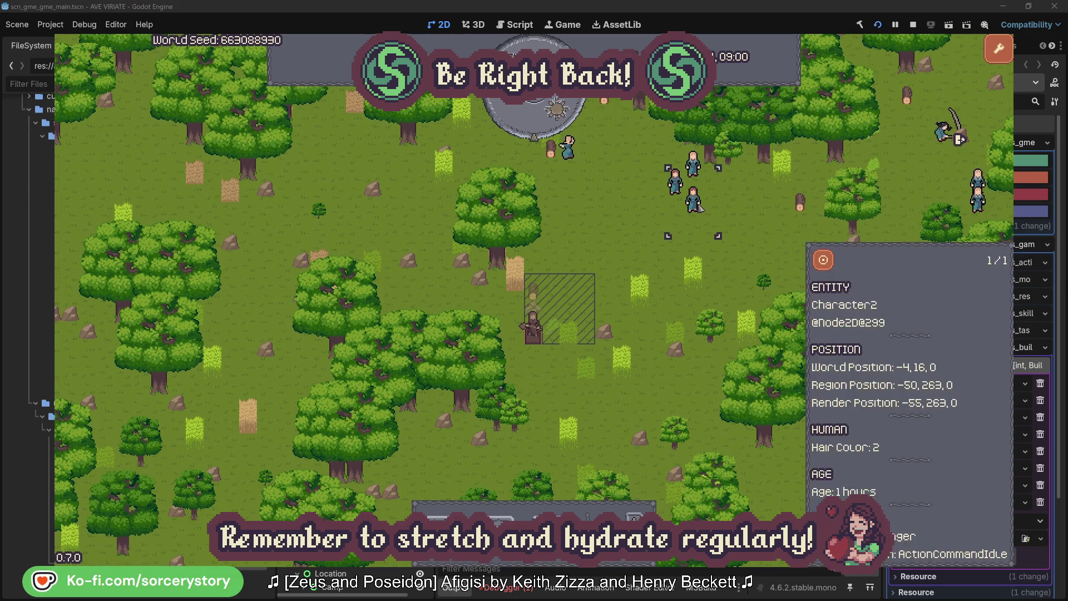
click(818, 266)
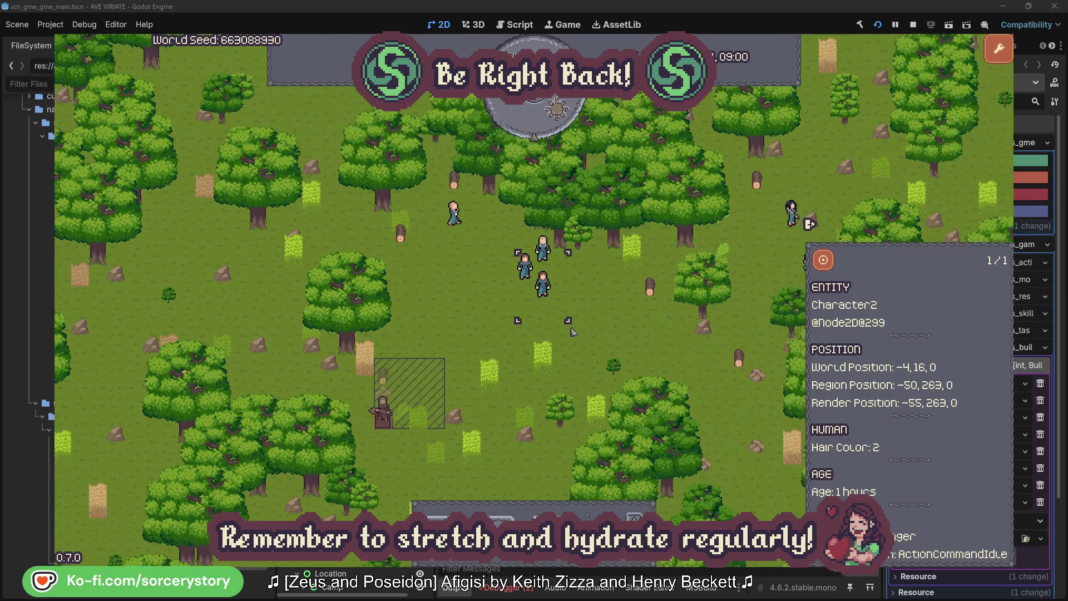
click(610, 320)
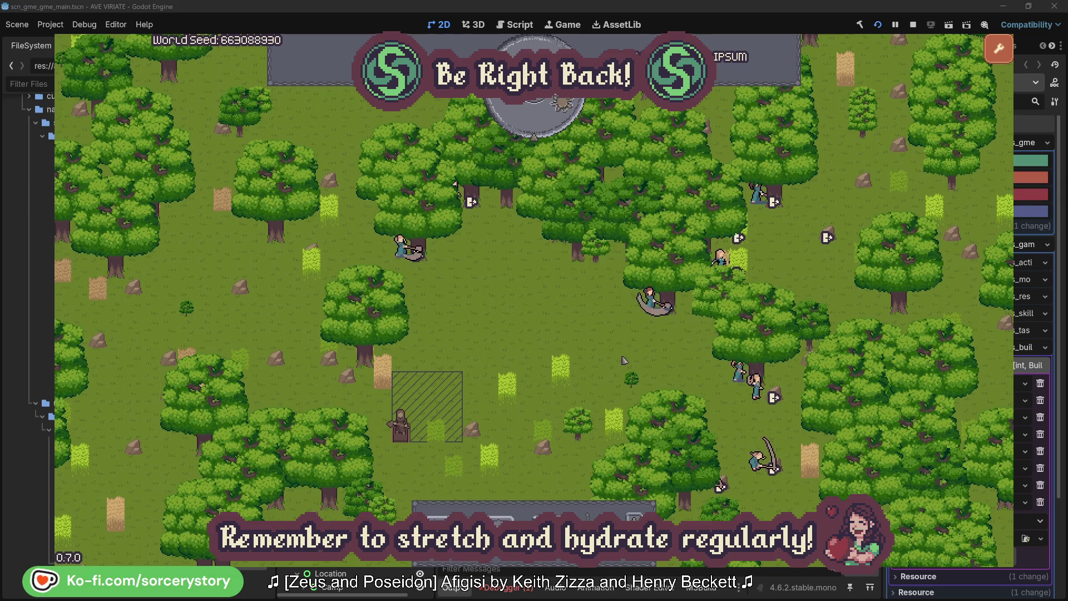
- Inspect villagers Character2 and Character0 and the oak trees each is gathering
click(631, 330)
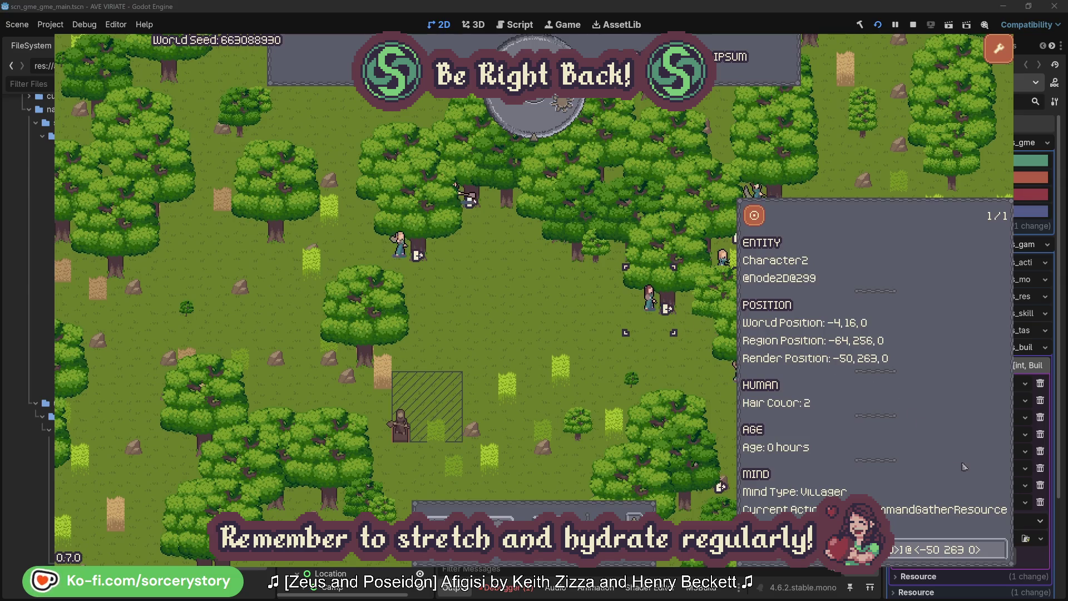
click(999, 554)
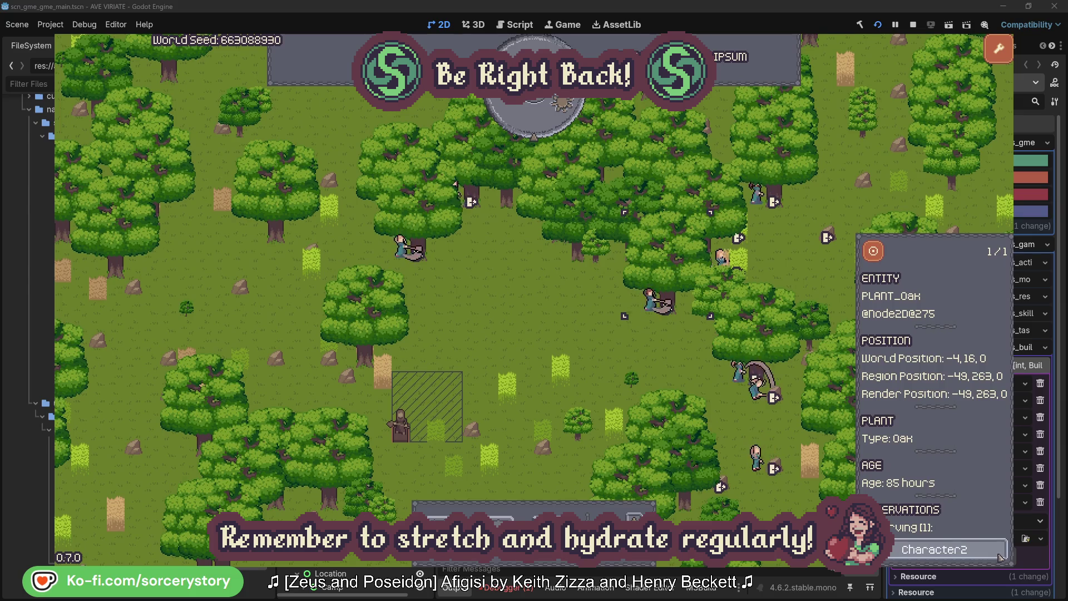
click(1000, 555)
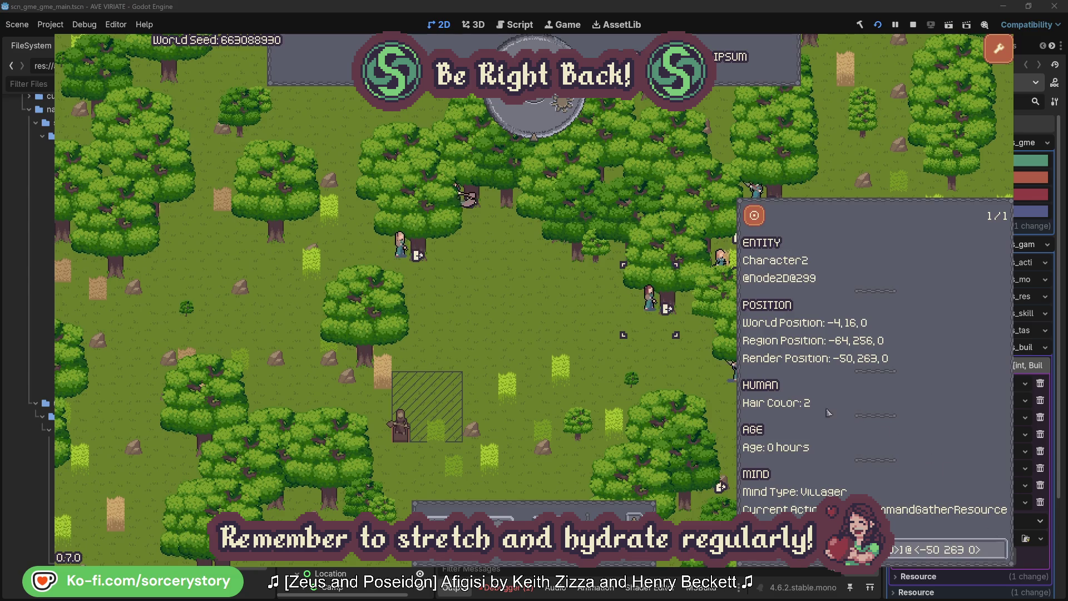
click(668, 369)
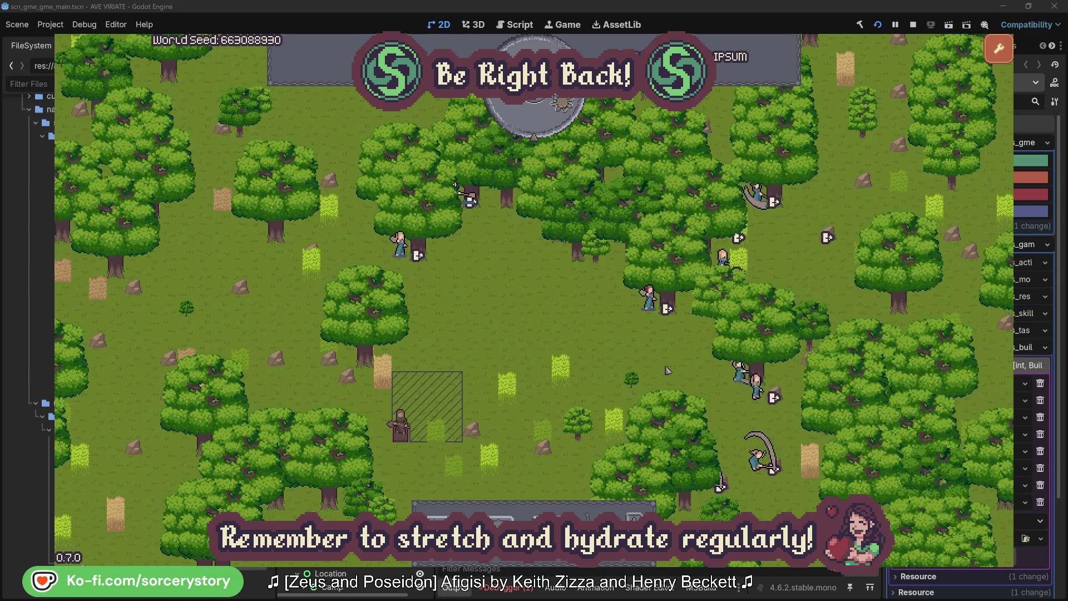
click(400, 245)
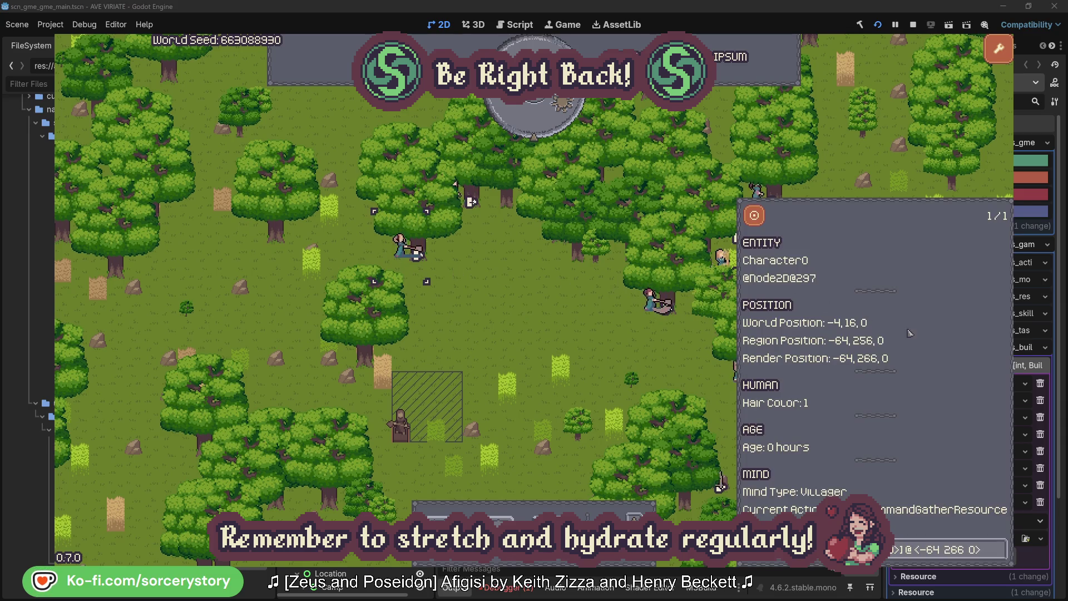
click(998, 549)
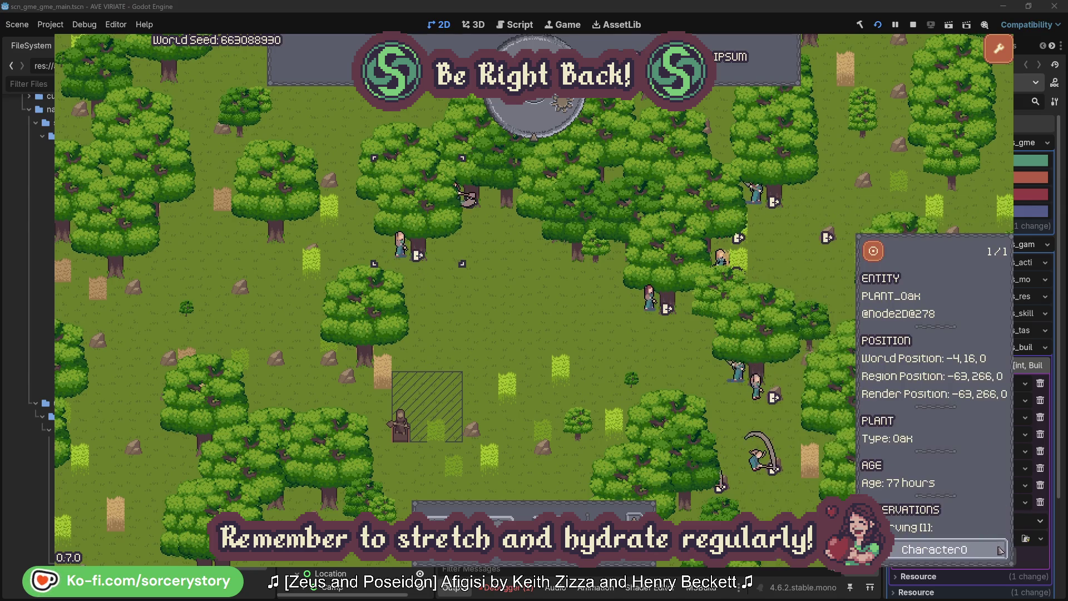
click(999, 550)
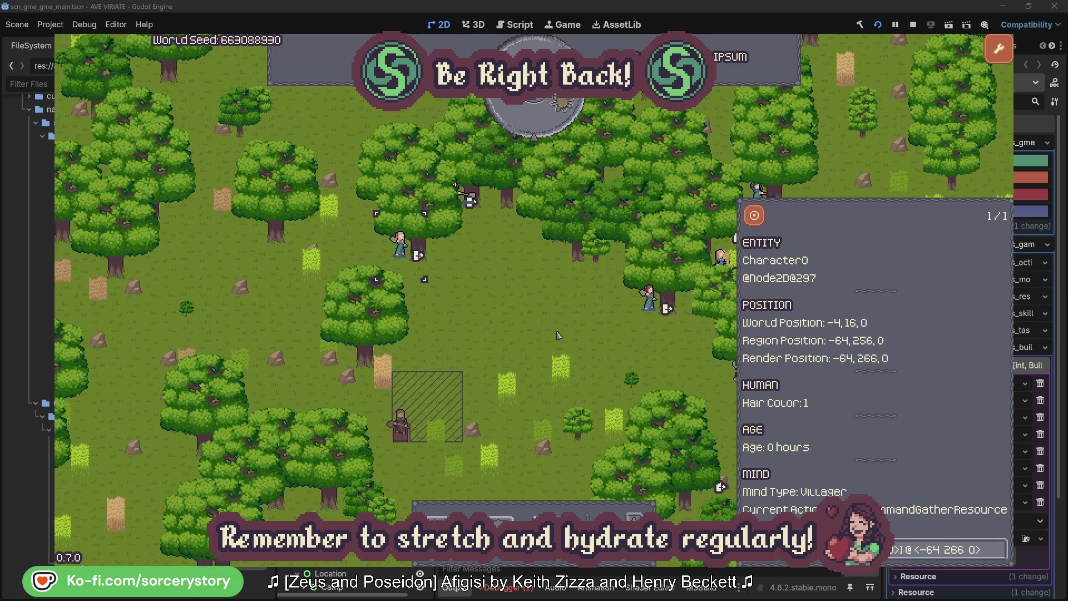
click(559, 335)
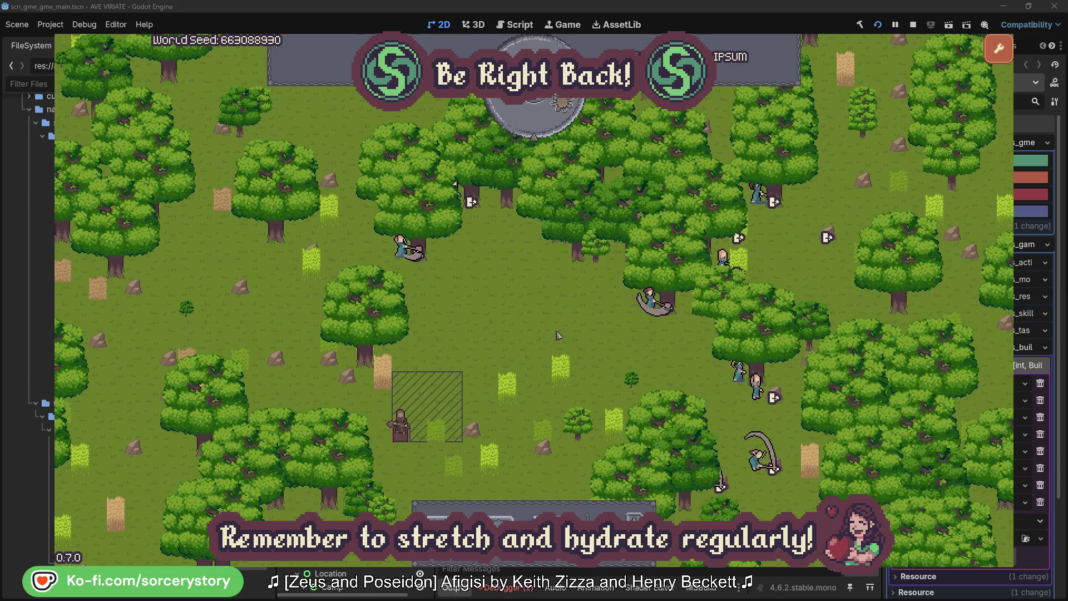
- Pass one hour, trace the wood pile via Character9 to the 2 Herb pile, then check Character2
click(542, 126)
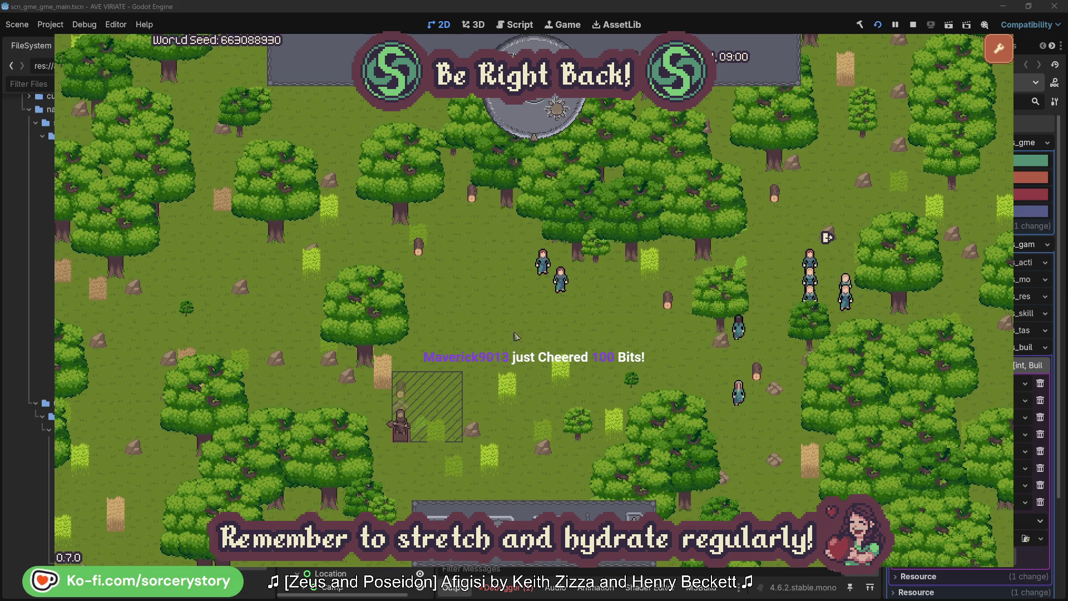
click(401, 391)
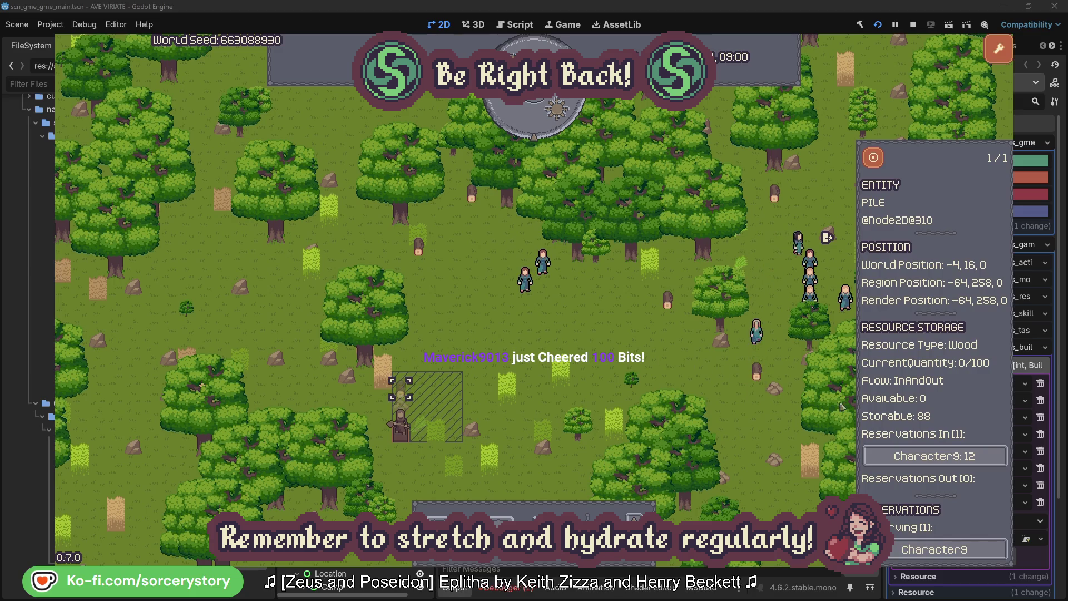
click(984, 459)
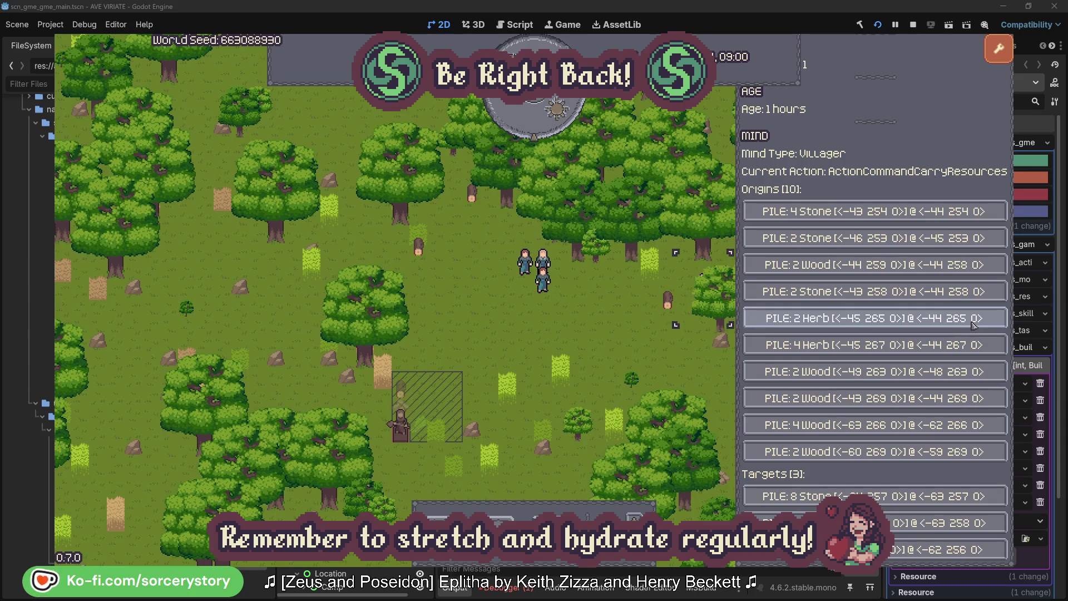
click(973, 320)
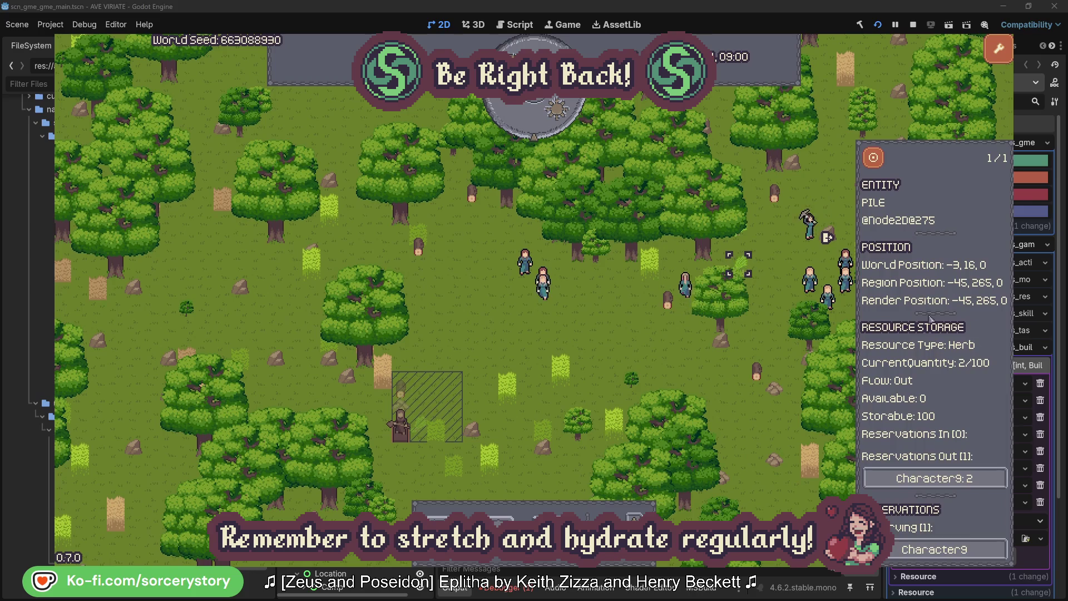
click(880, 162)
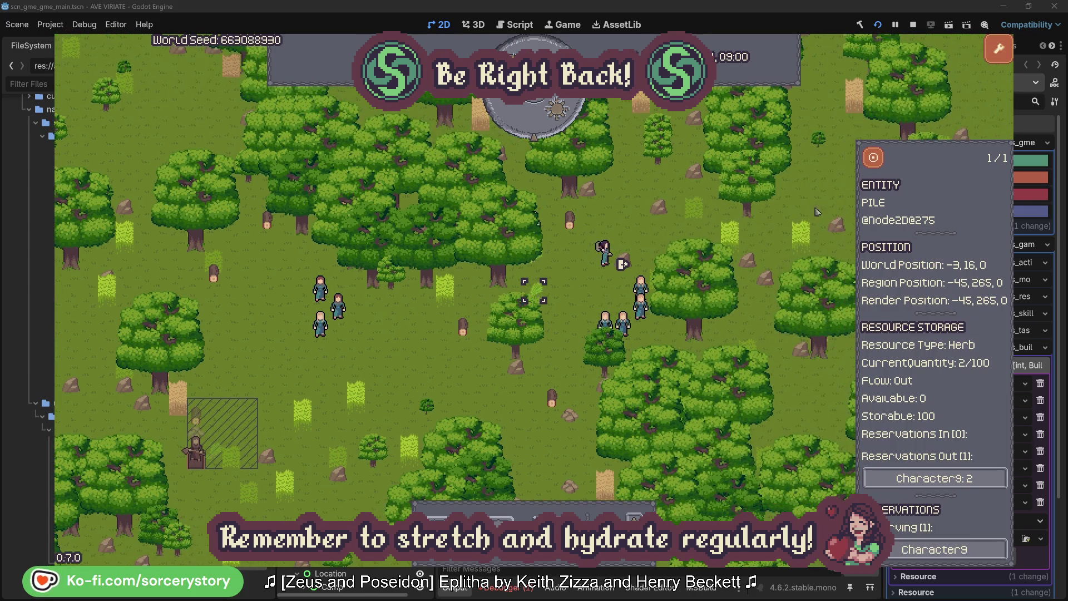
click(973, 478)
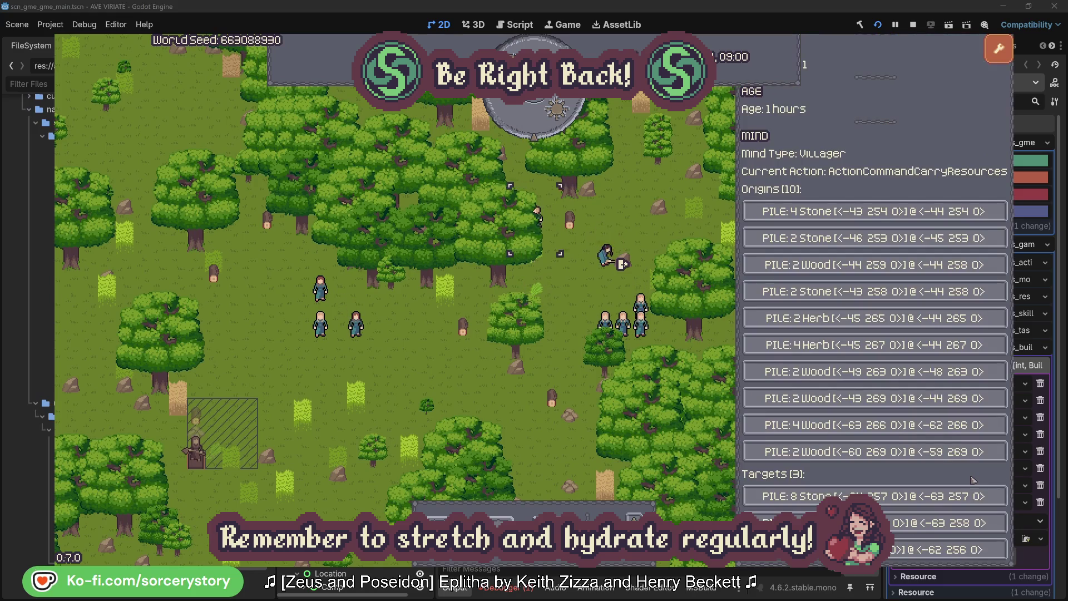
click(946, 523)
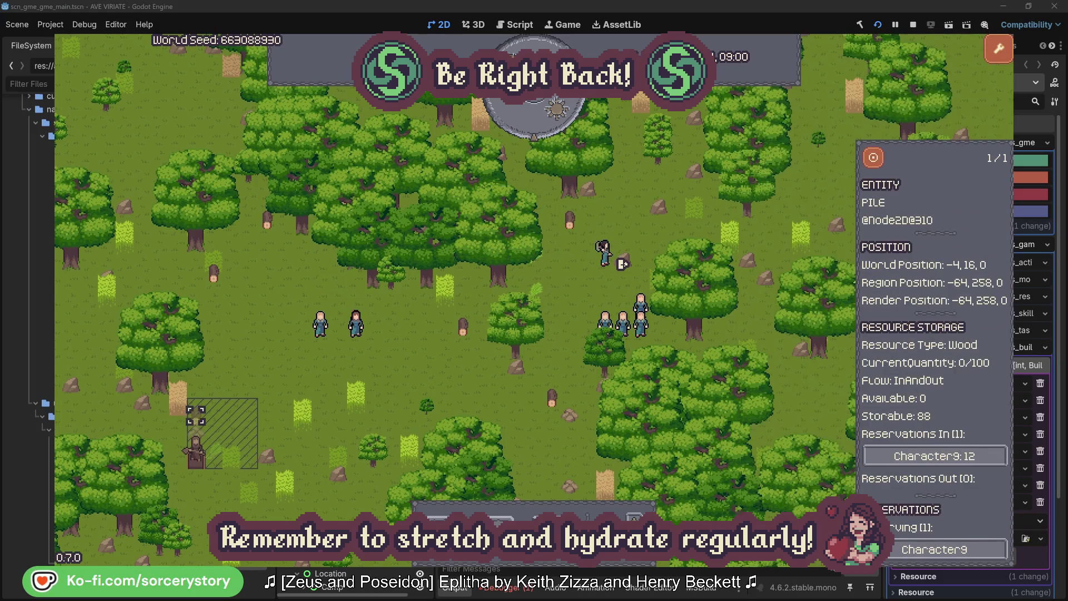
click(873, 159)
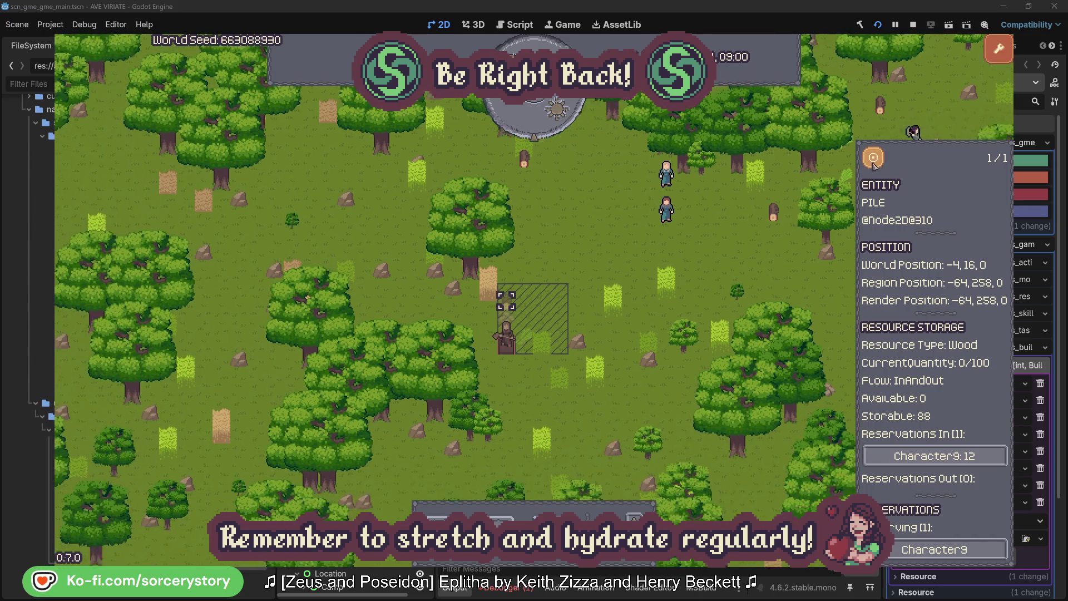
click(787, 245)
click(695, 201)
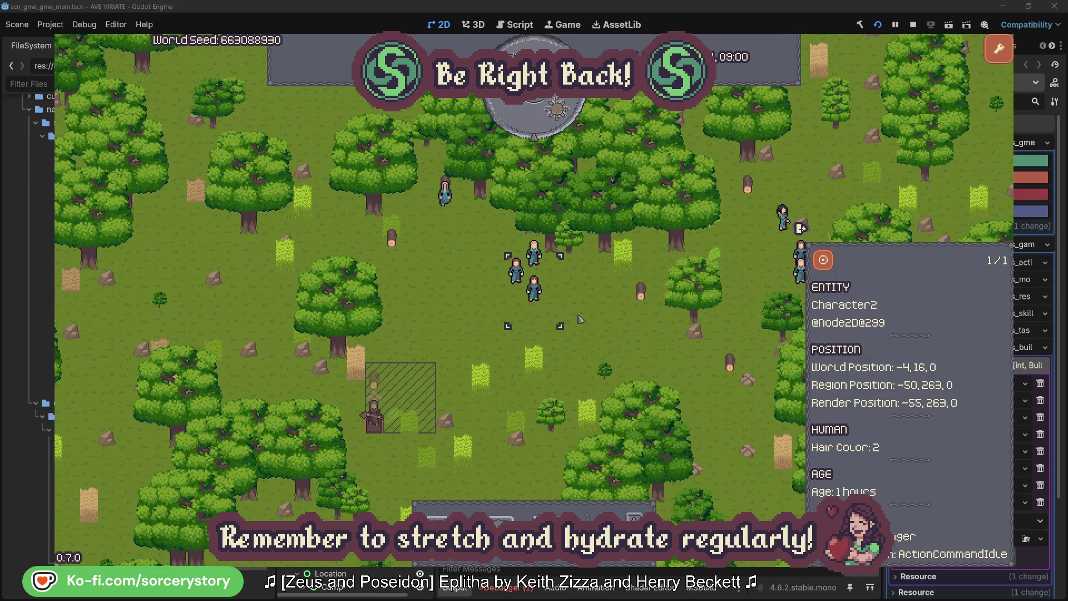
click(587, 320)
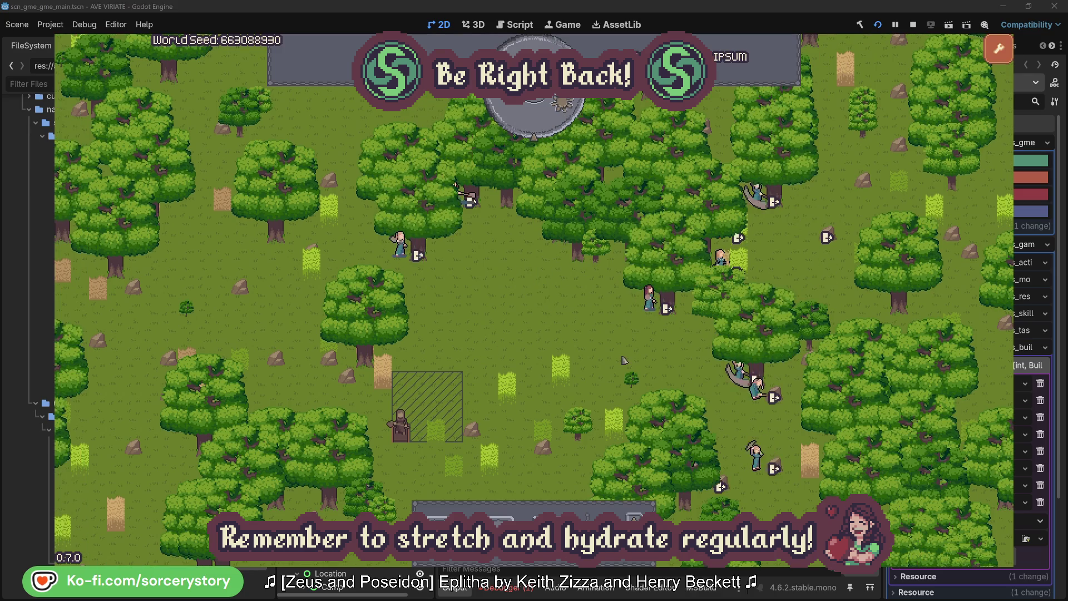
- Check the oaks Character2 and Character0 gather from, then pass one hour to 09:00
click(635, 321)
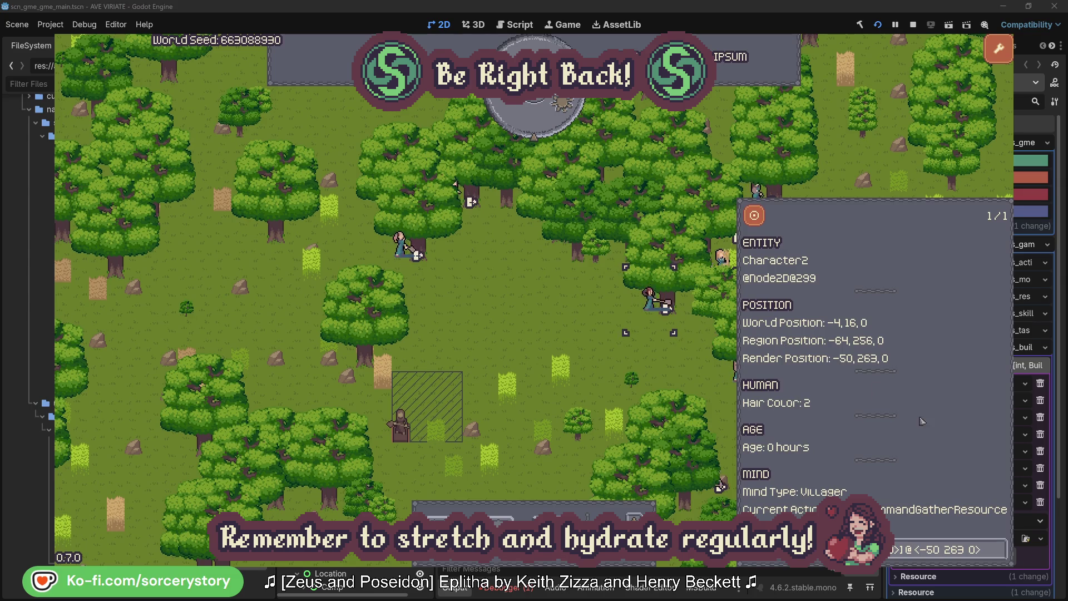
click(1000, 557)
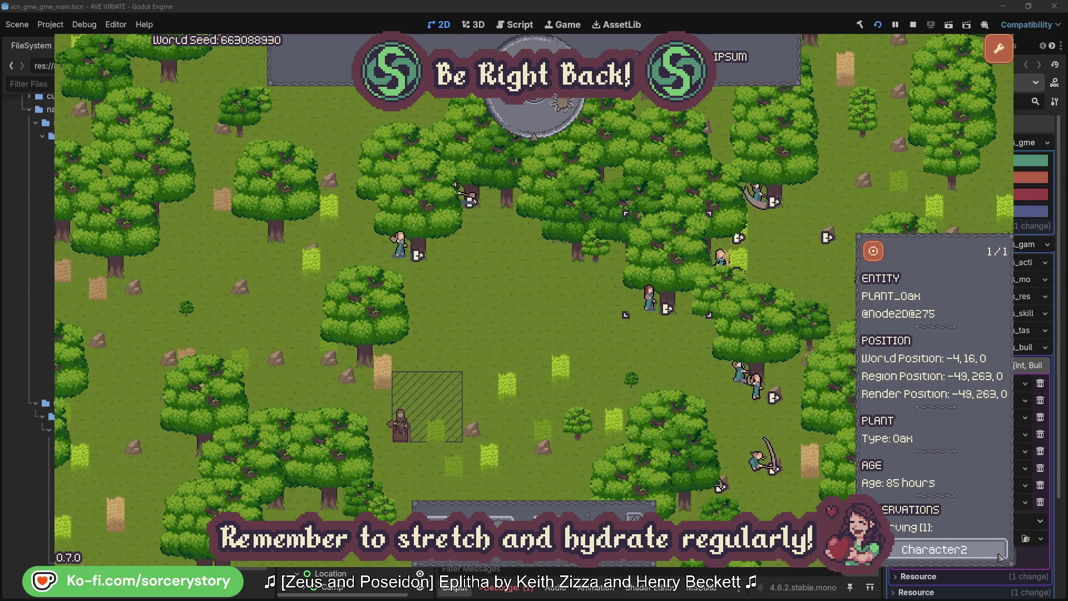
click(1000, 557)
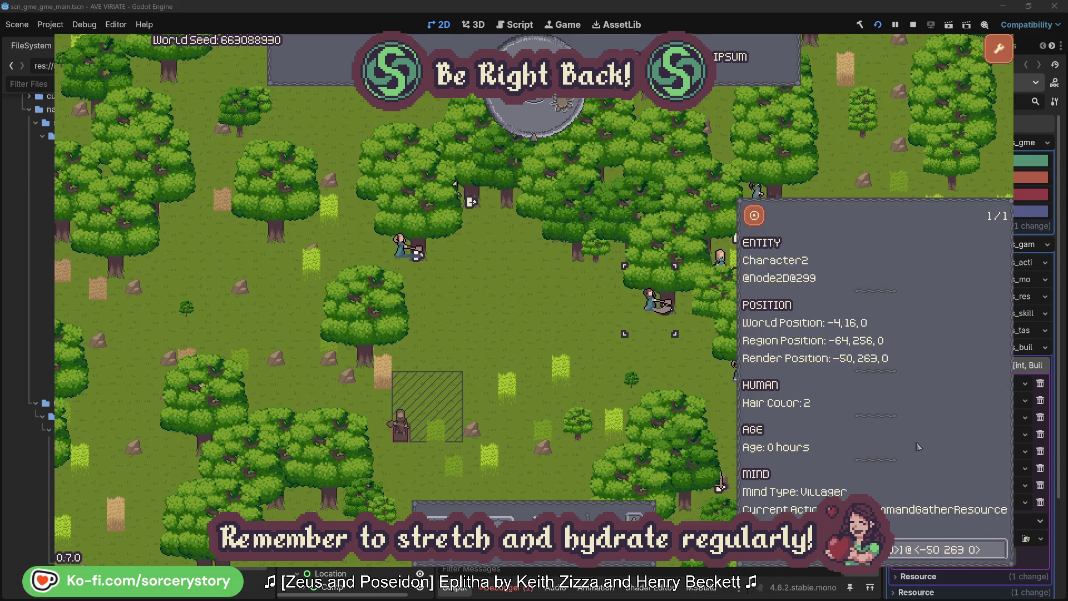
click(668, 370)
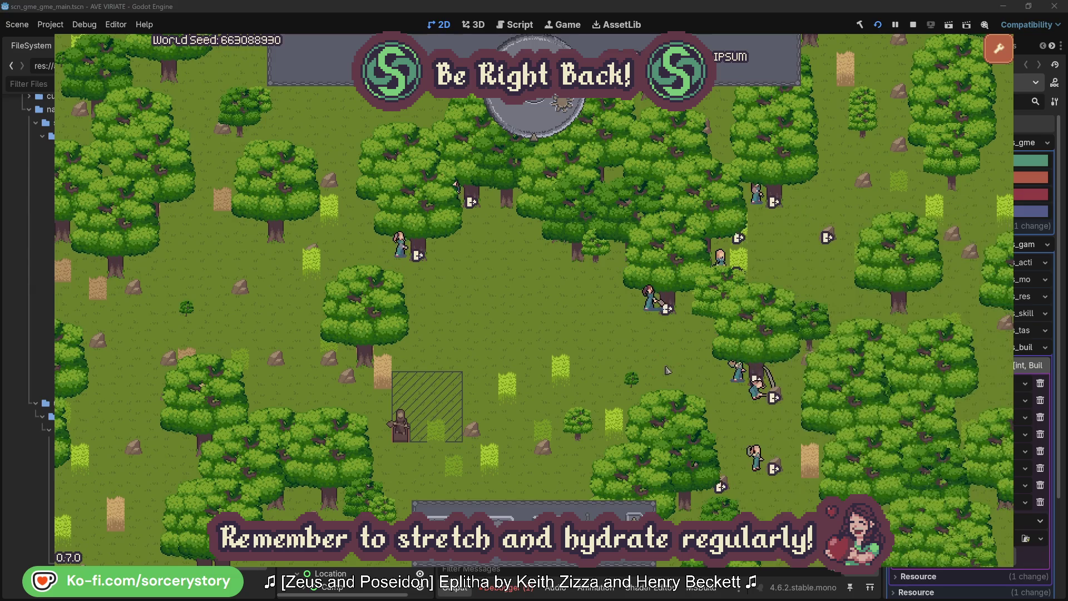
click(400, 245)
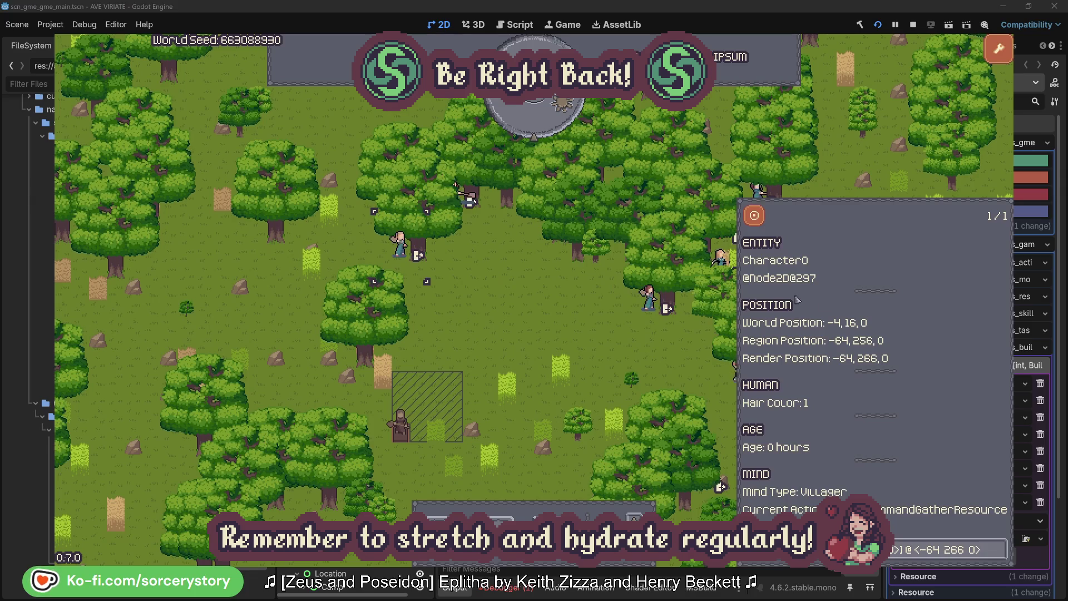
click(999, 548)
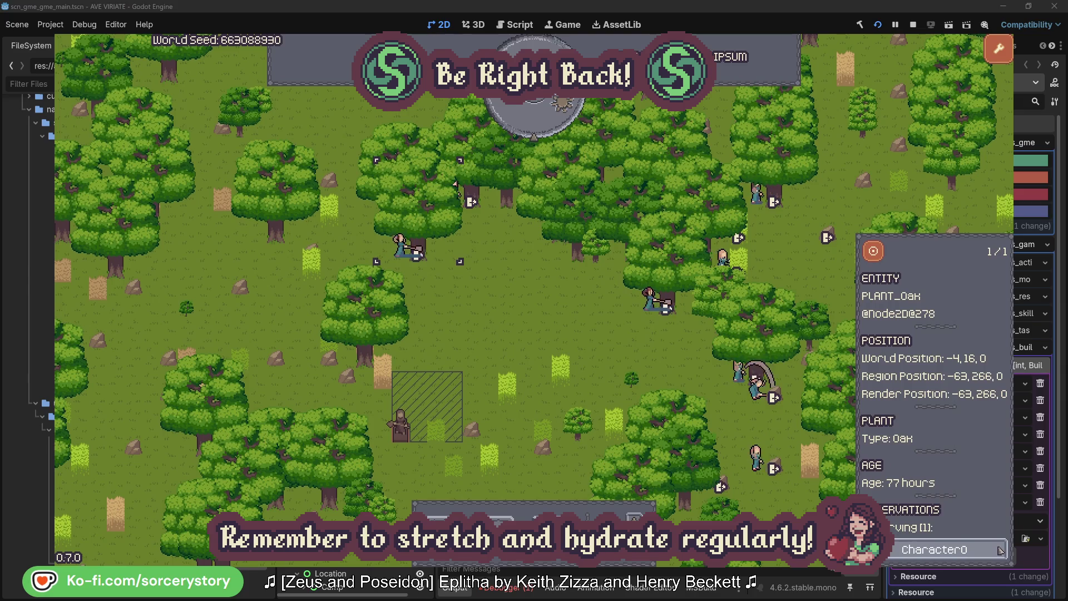
click(1000, 549)
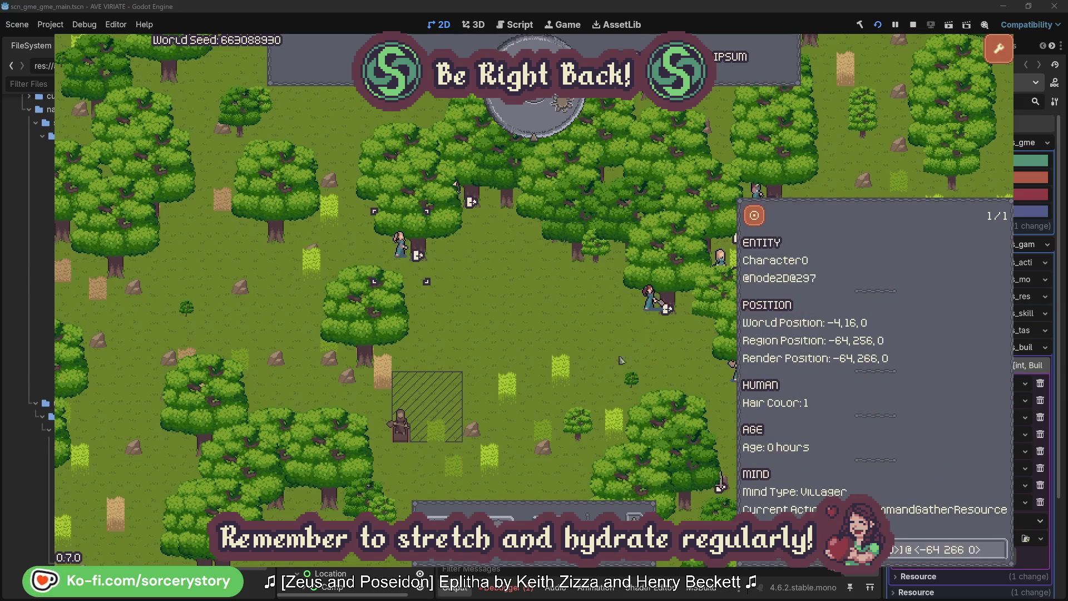
key(Escape)
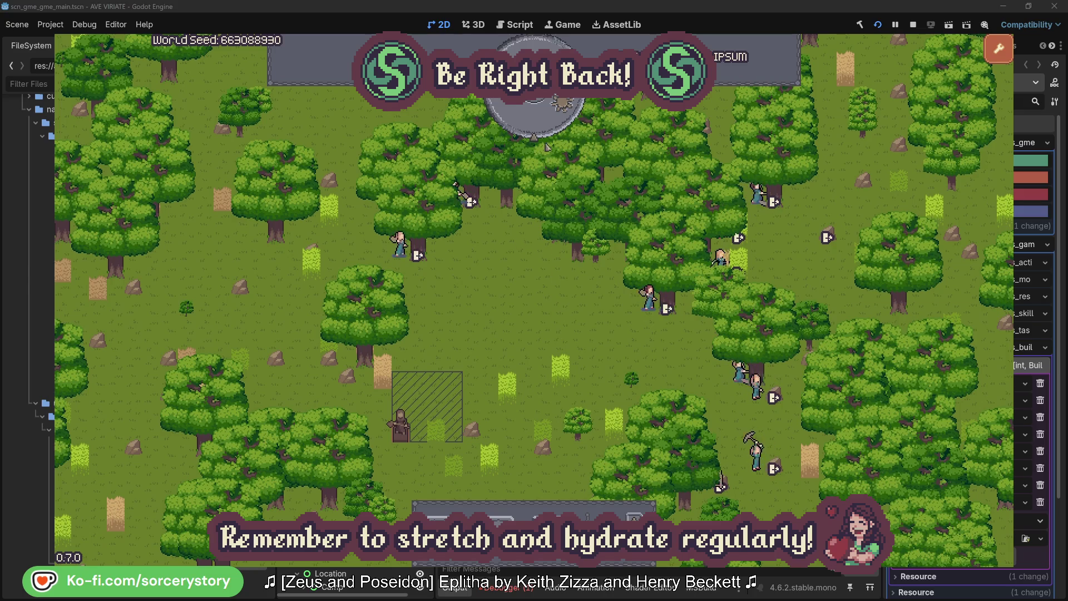
click(543, 125)
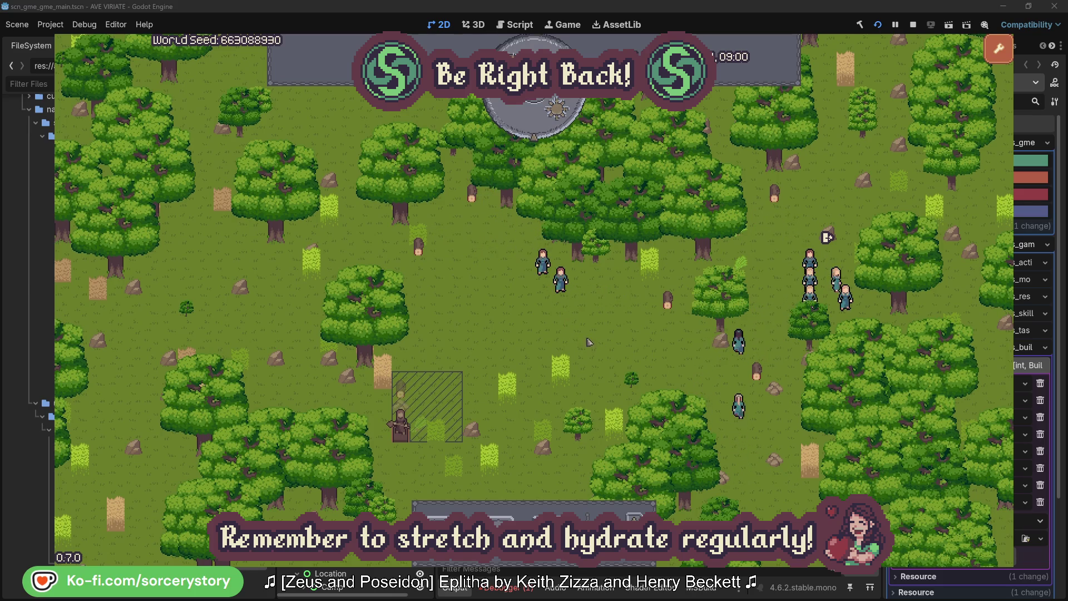
click(408, 389)
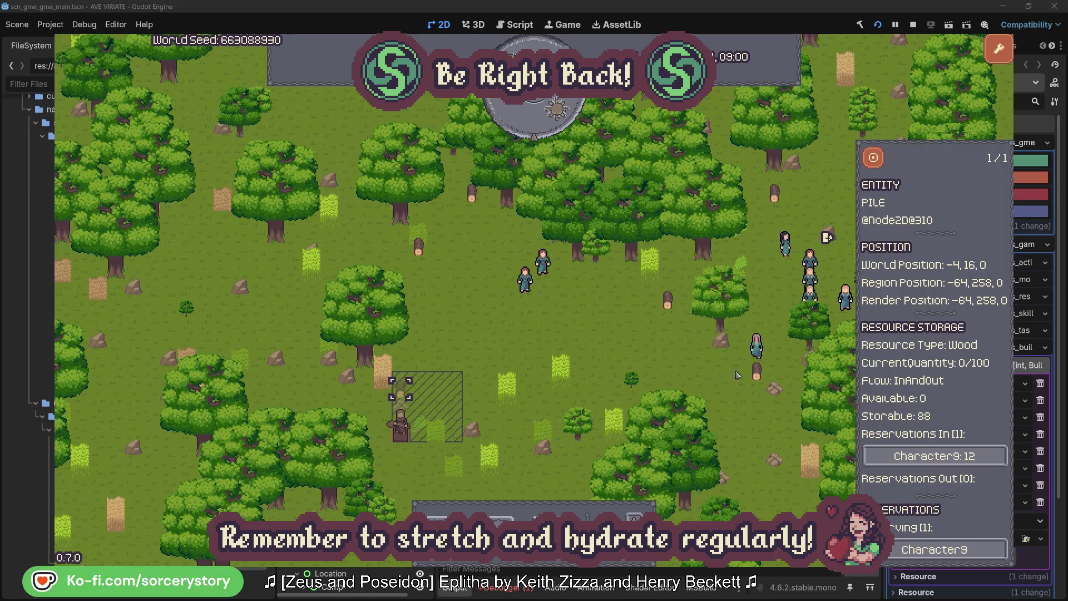
click(983, 459)
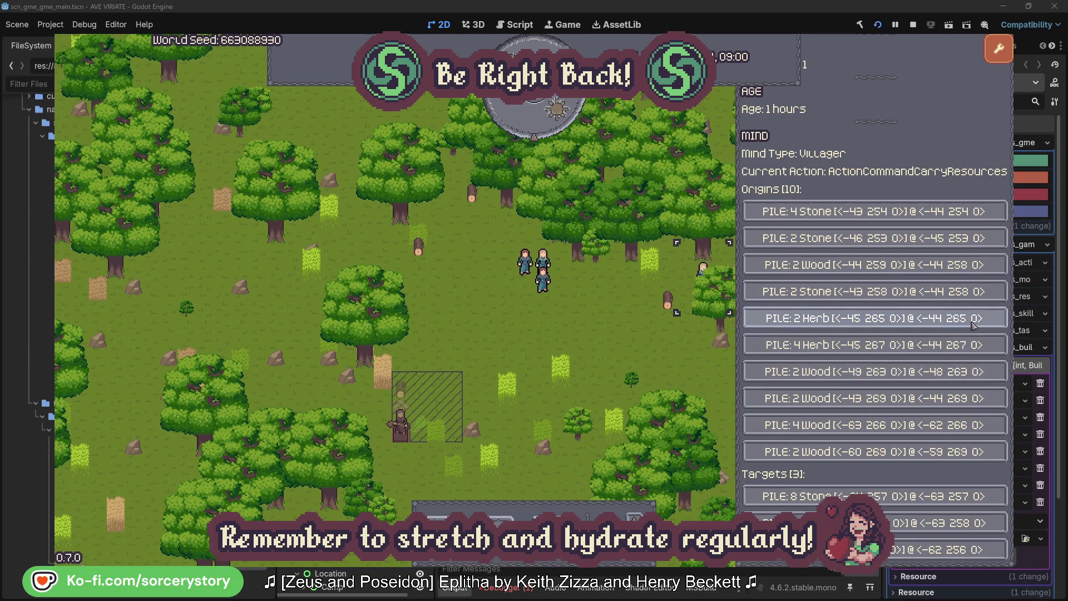
click(974, 320)
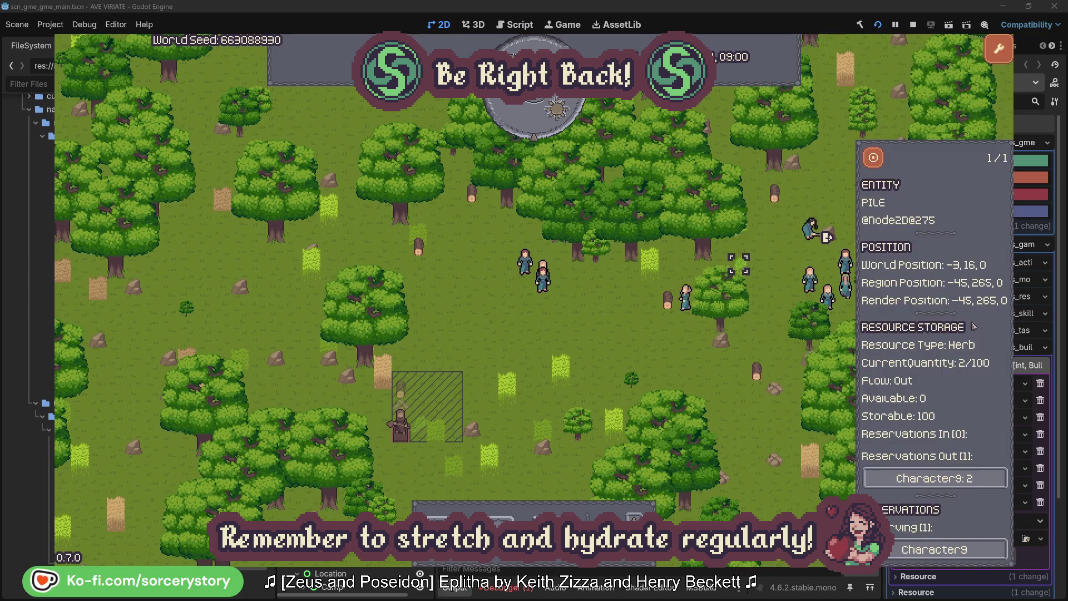
click(874, 158)
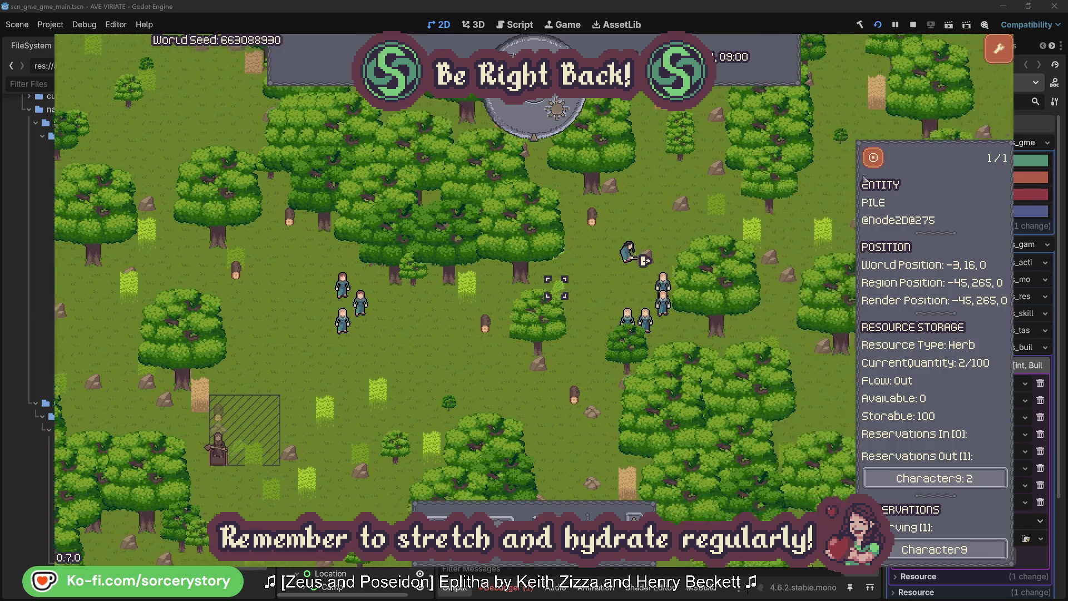
click(945, 479)
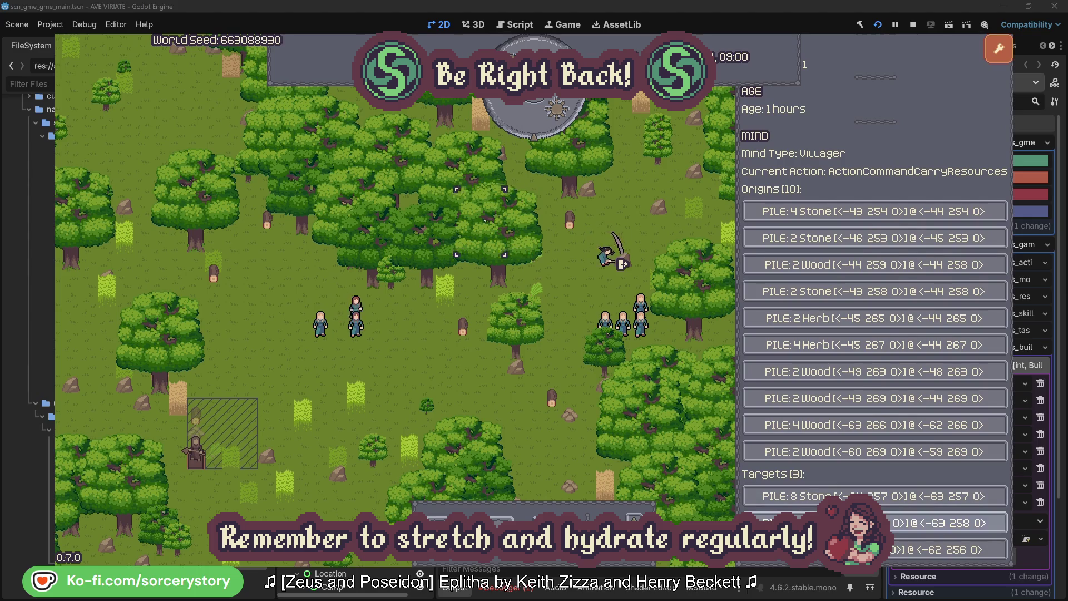
click(946, 523)
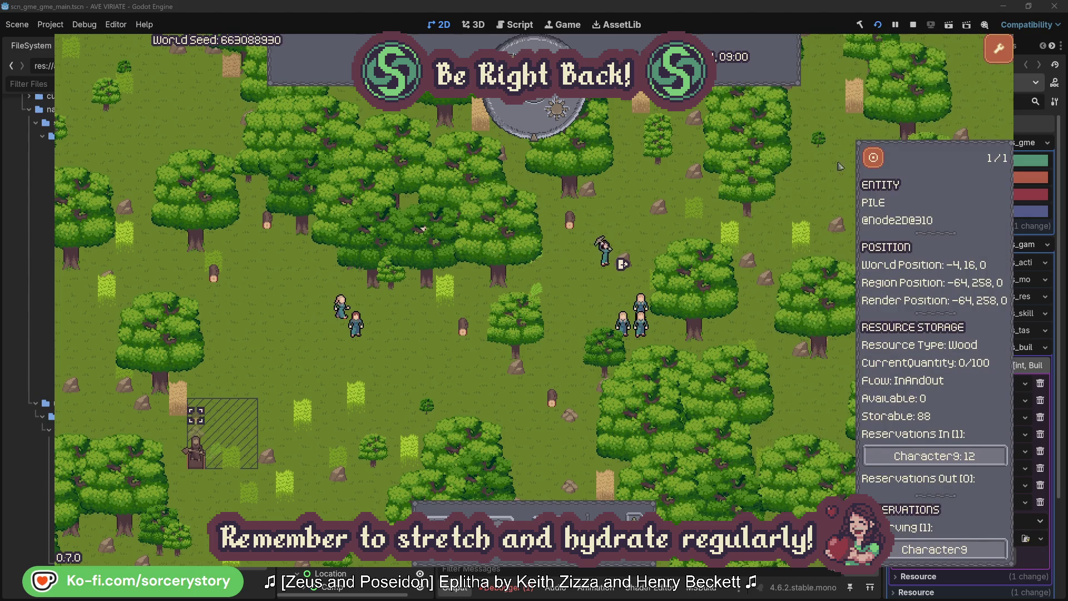
click(873, 160)
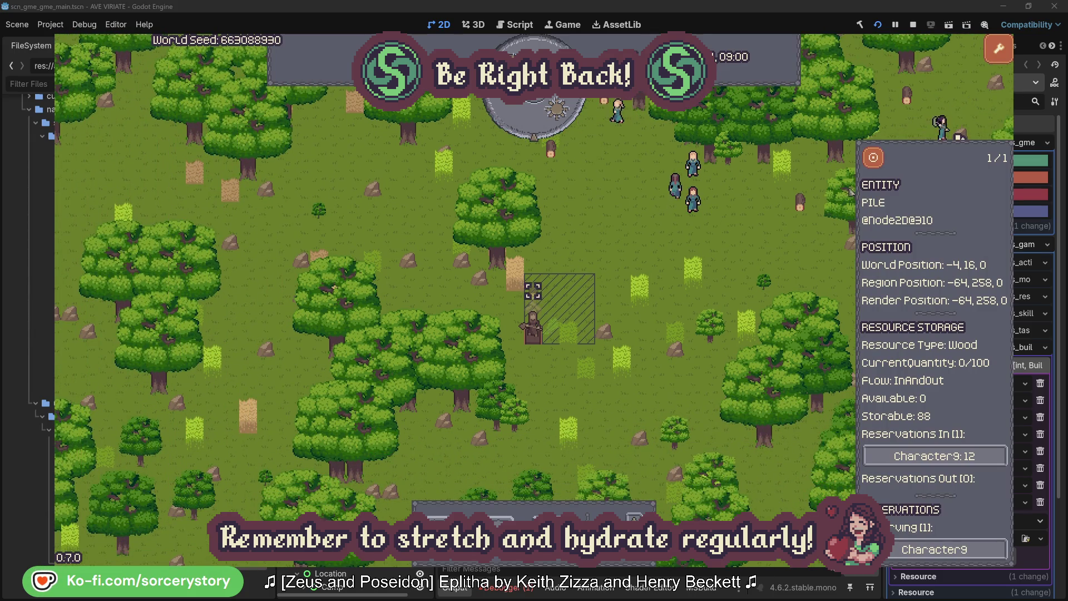
click(774, 248)
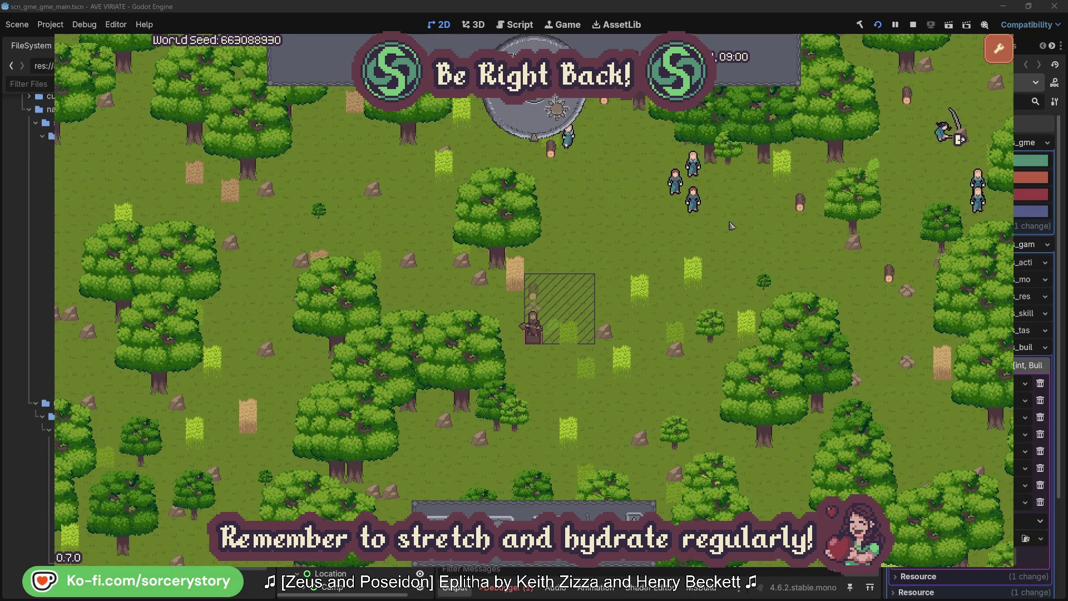
click(693, 199)
click(822, 259)
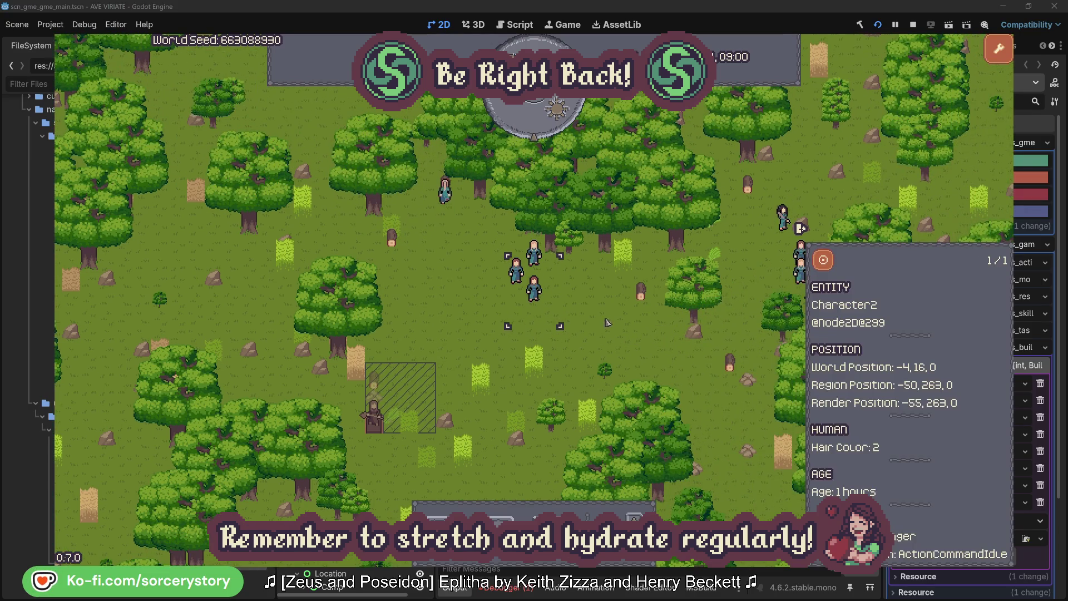
click(609, 323)
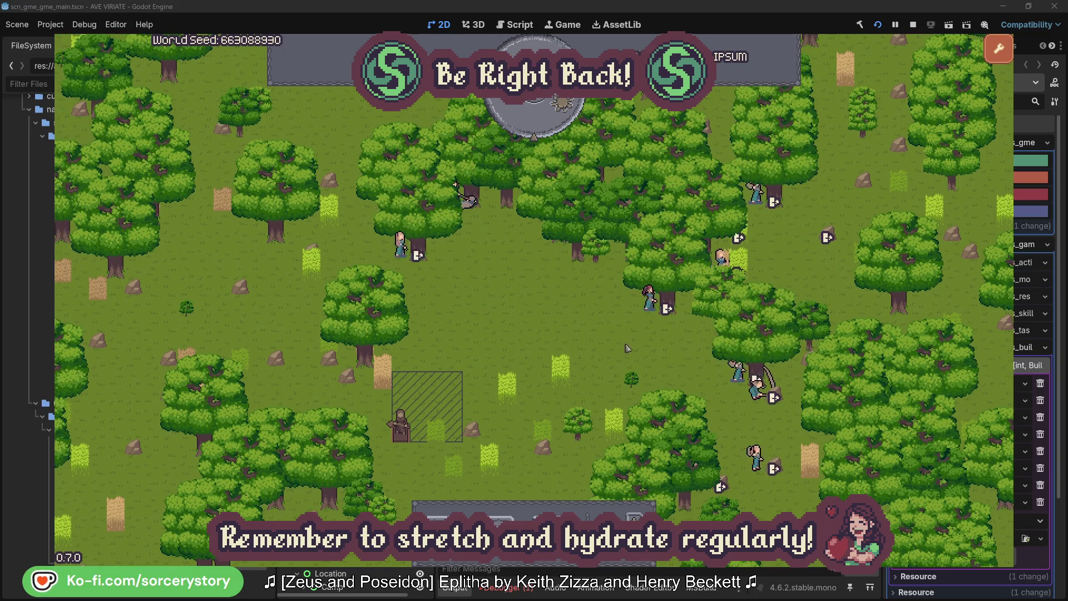
- View Character2's and Character0's reserved oaks, close their details, and advance the clock an hour
click(649, 297)
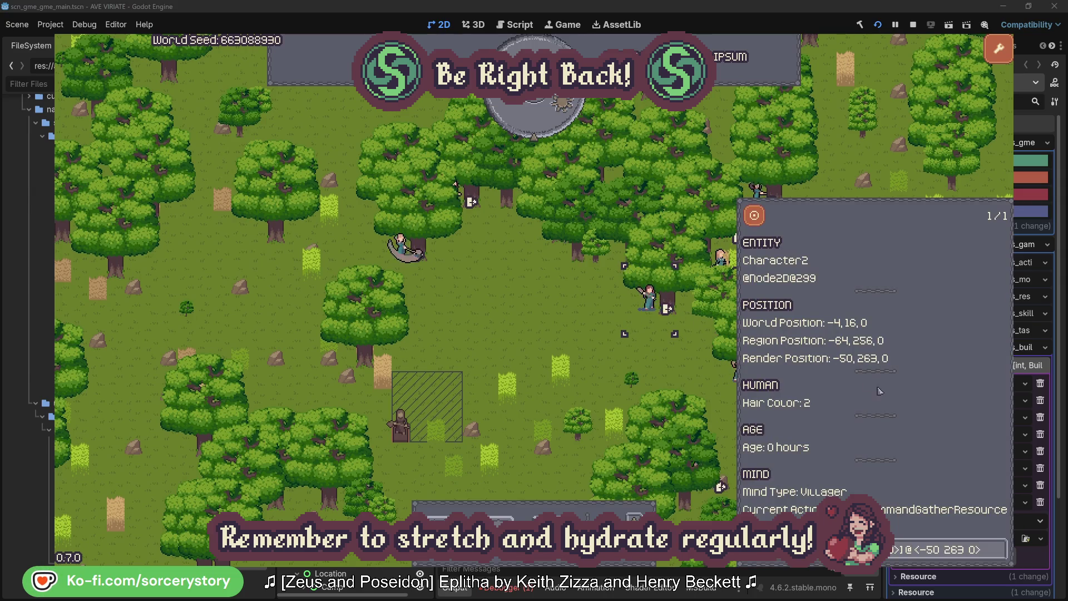
click(1000, 556)
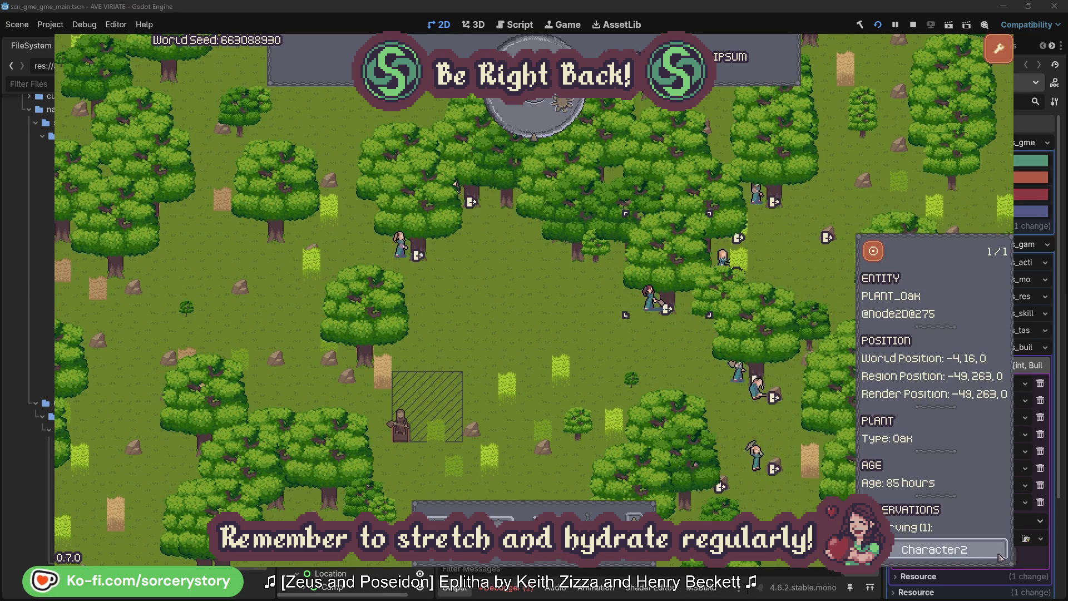
click(1000, 556)
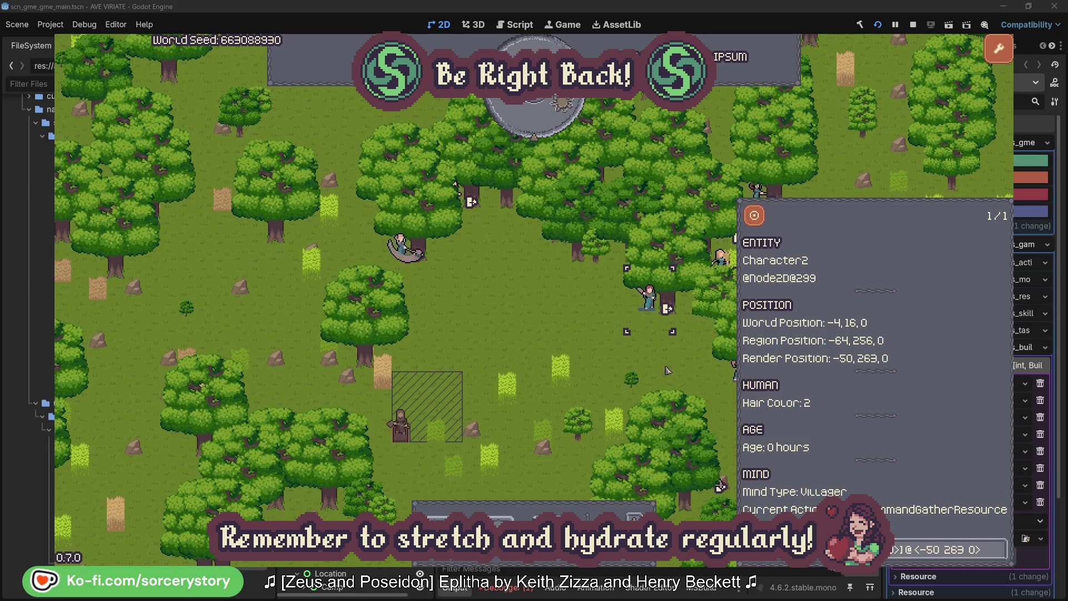
key(Escape)
click(415, 253)
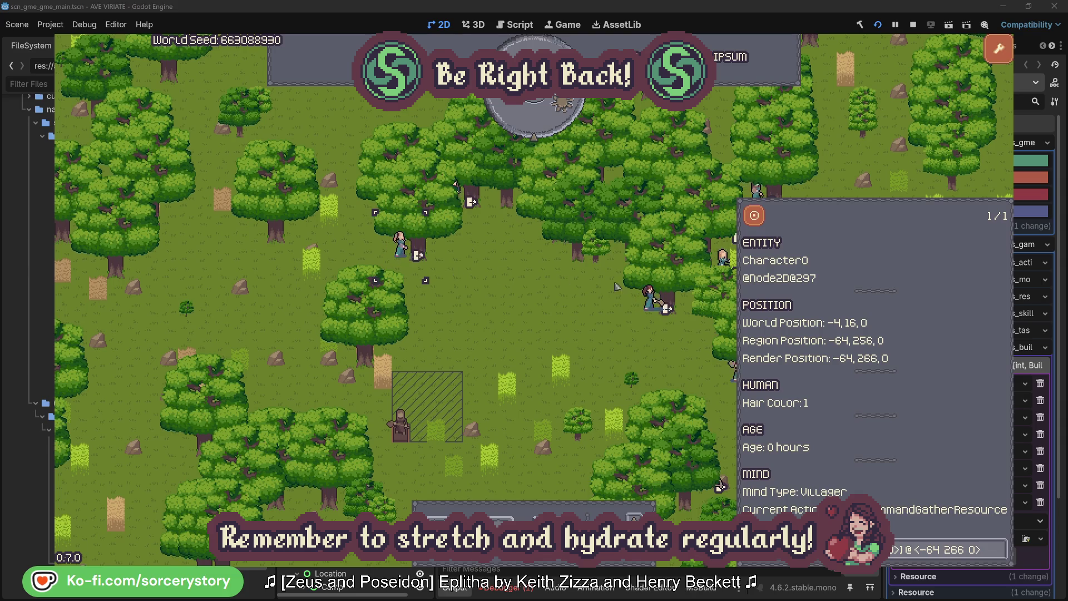
click(999, 549)
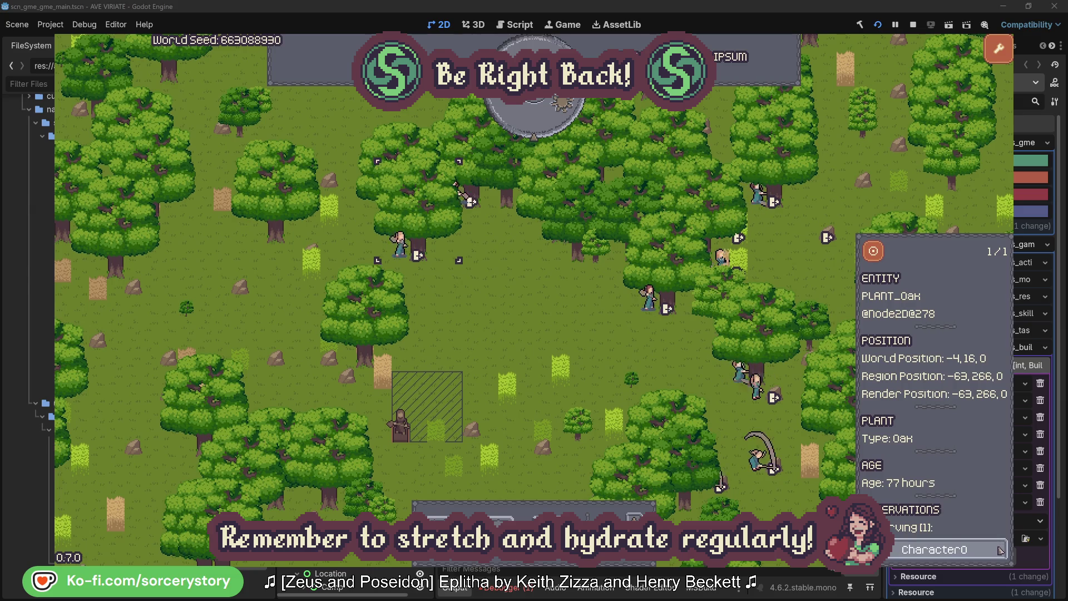
click(1000, 549)
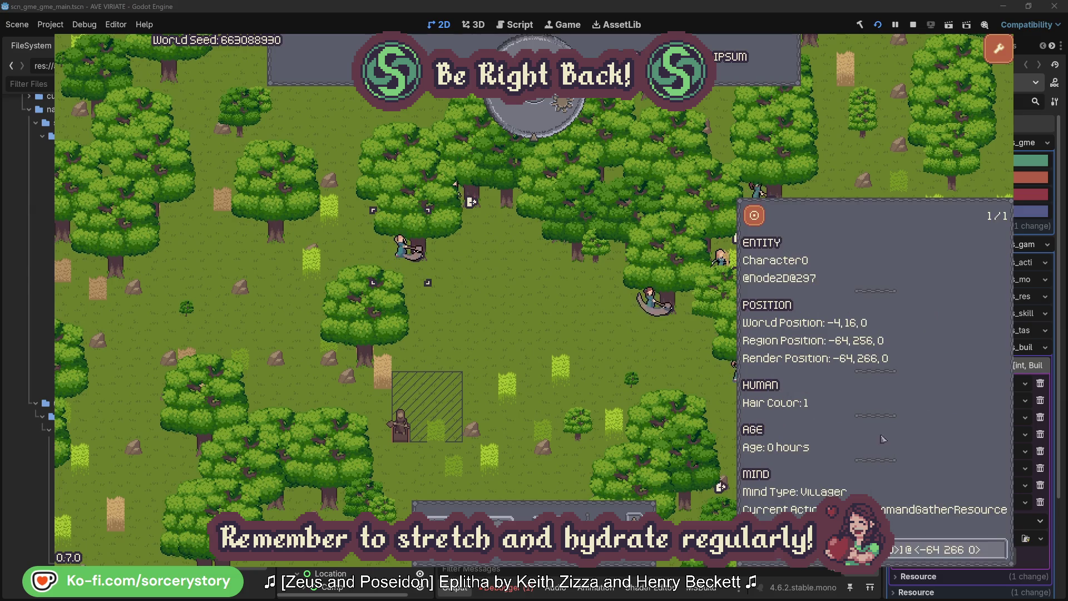
click(556, 332)
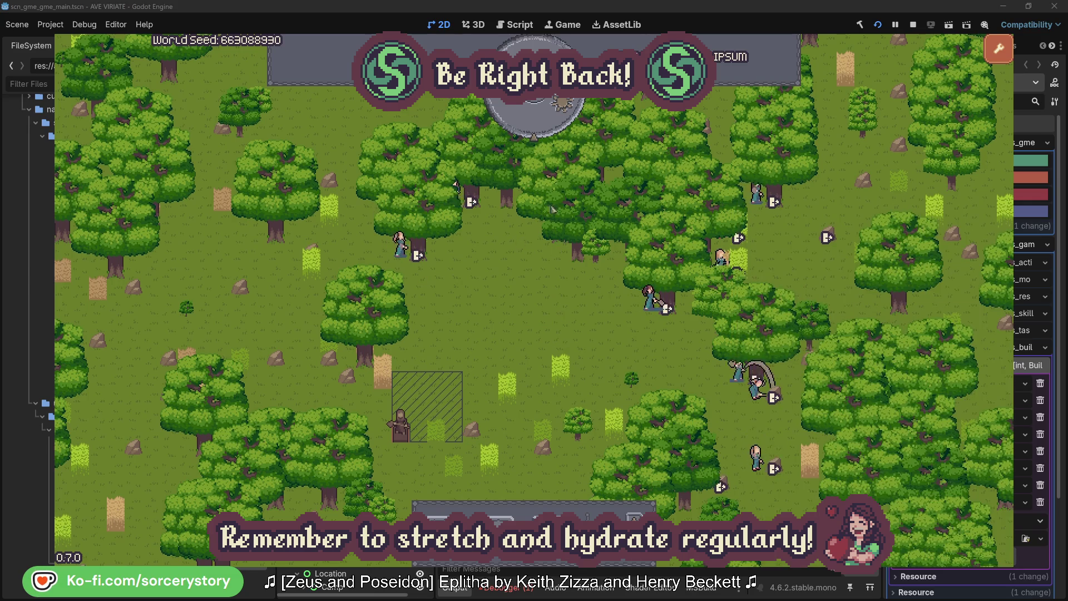
click(542, 125)
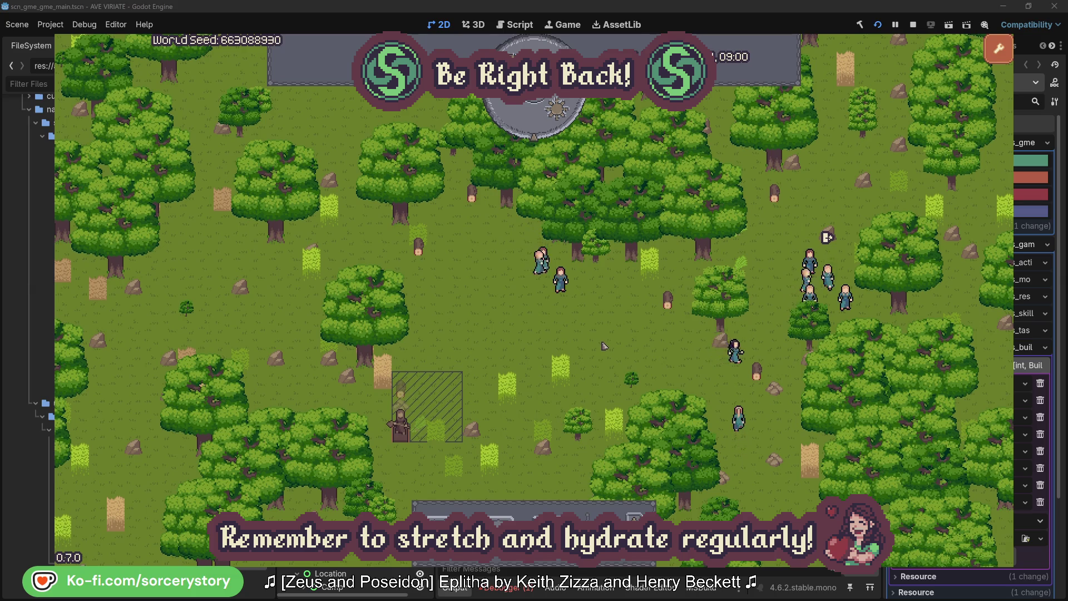
- Trace Character9's route from the wood pile to its Herb pile and back, centring on each
click(404, 395)
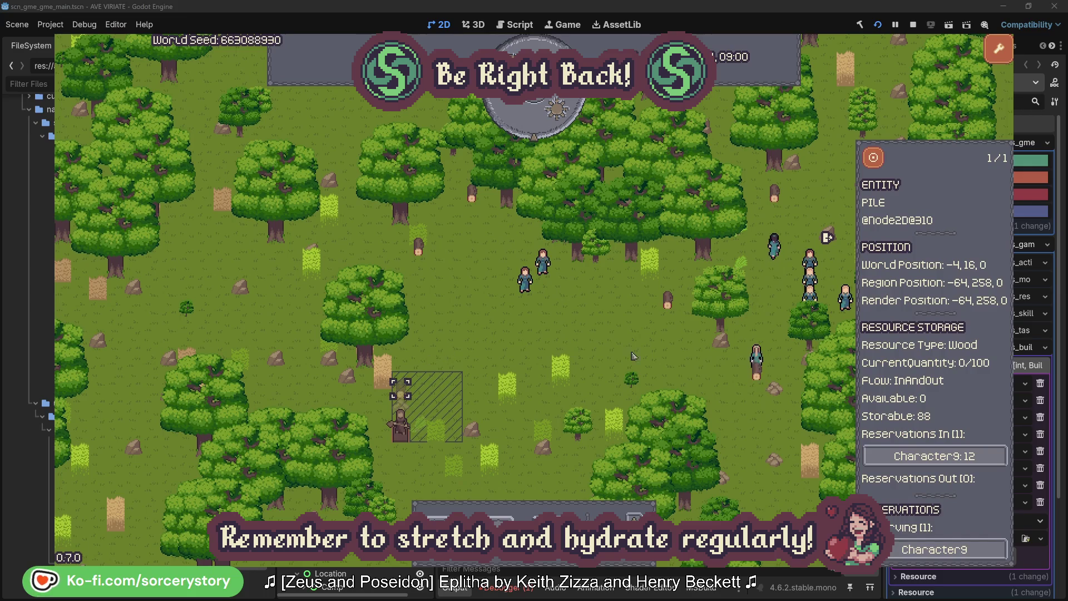
click(982, 457)
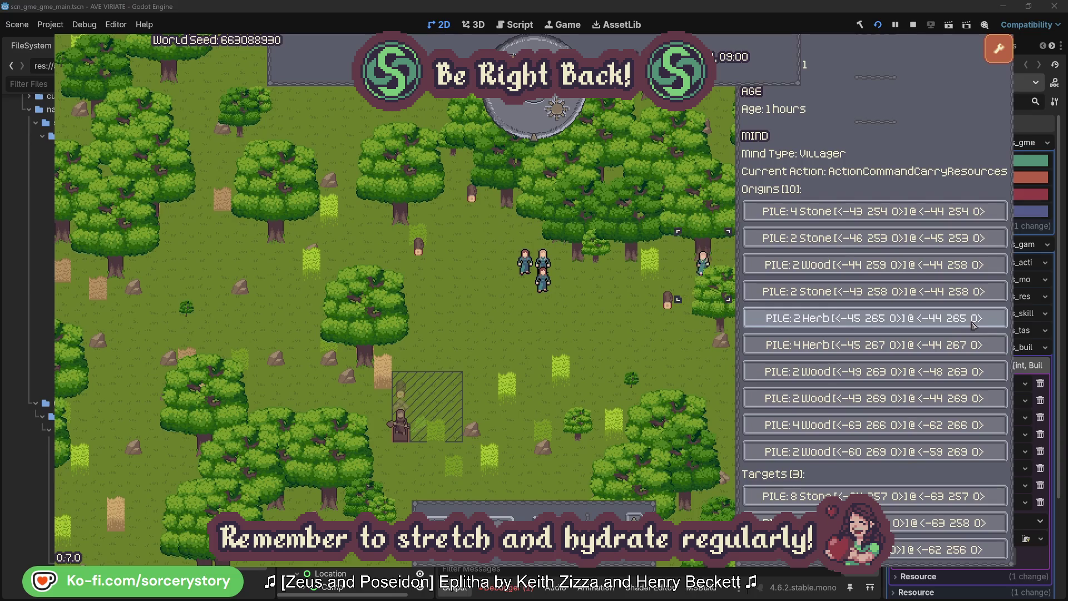
click(974, 324)
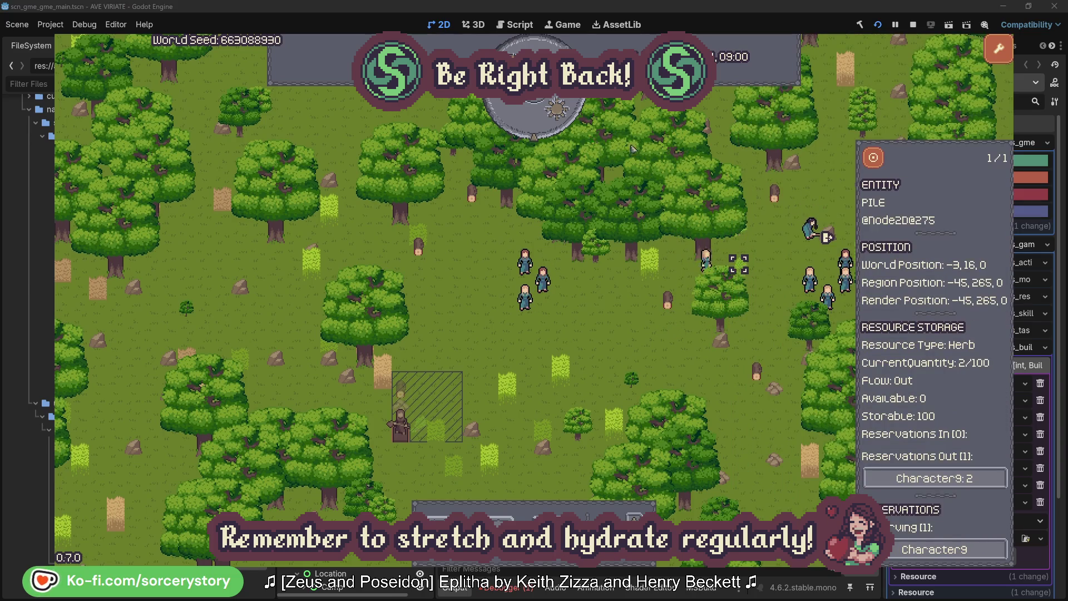
click(883, 165)
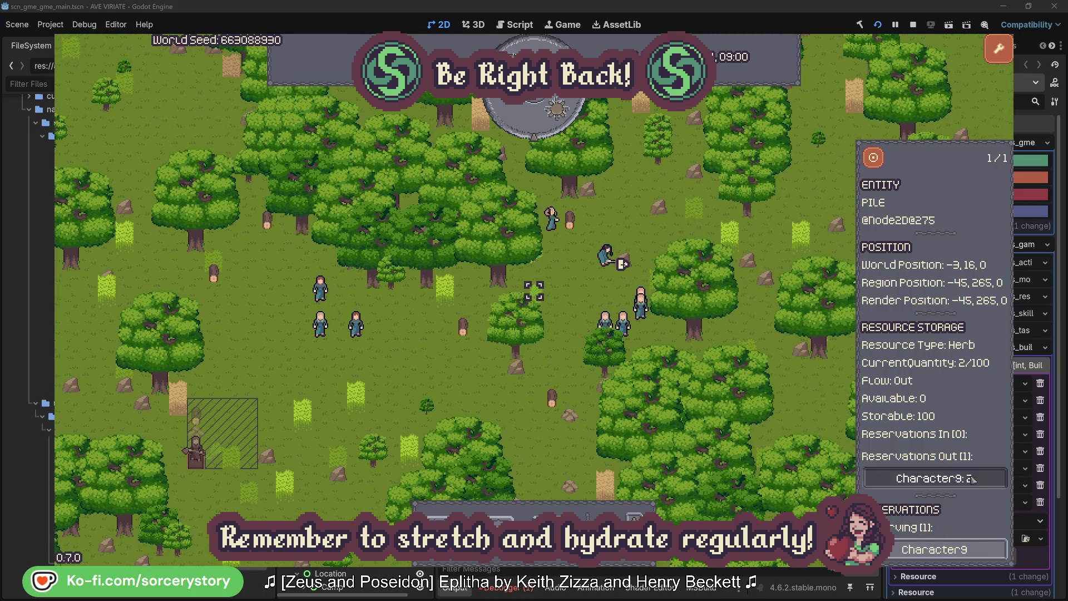
click(919, 477)
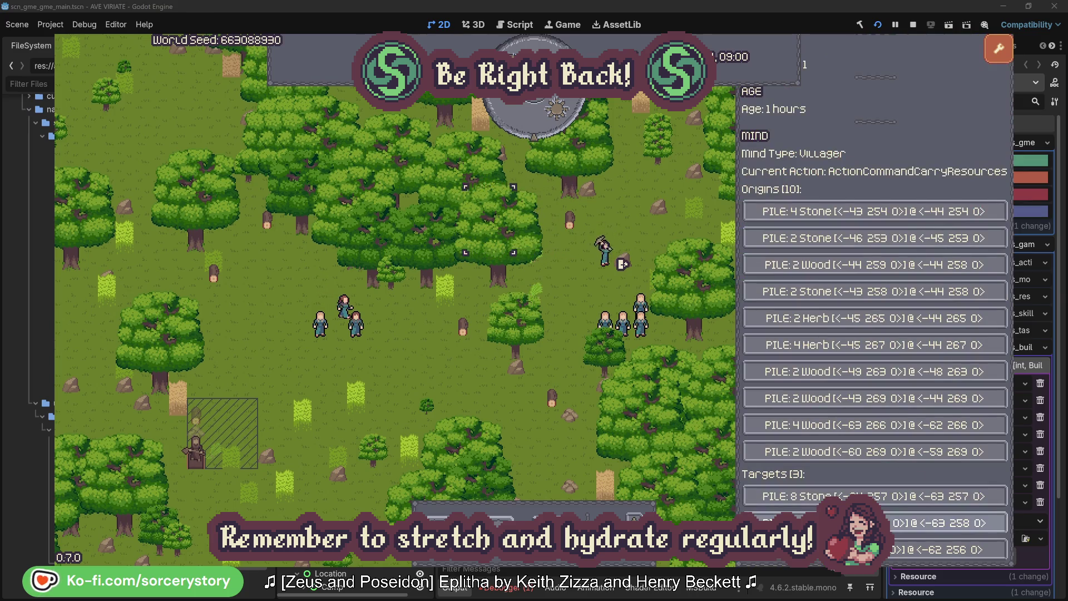
click(934, 523)
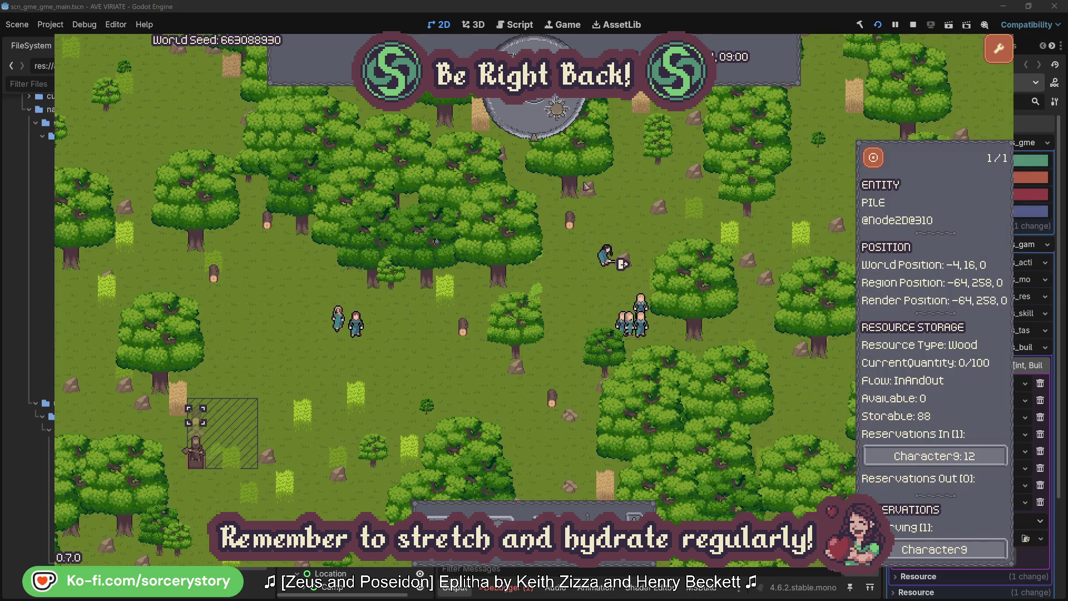
click(874, 161)
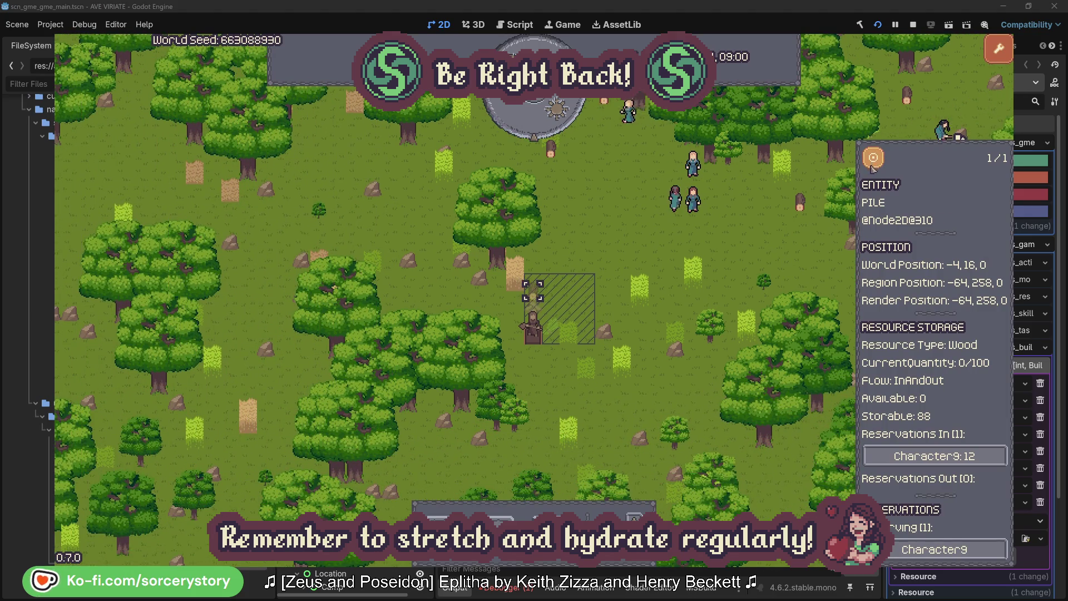
- Close the wood pile panel, then inspect and centre on Character2 before deselecting it
click(787, 245)
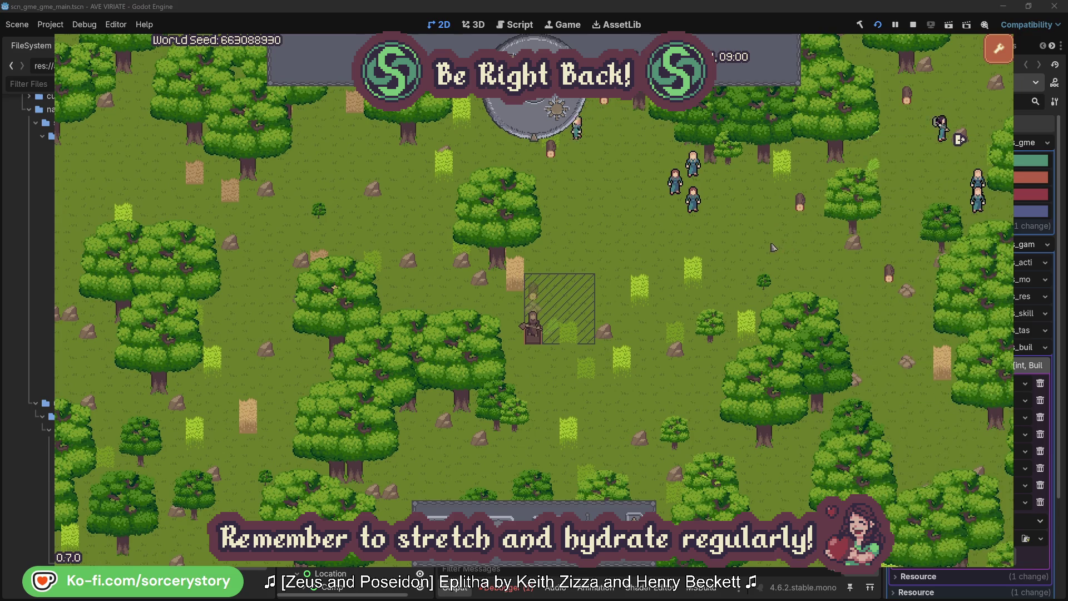
click(695, 201)
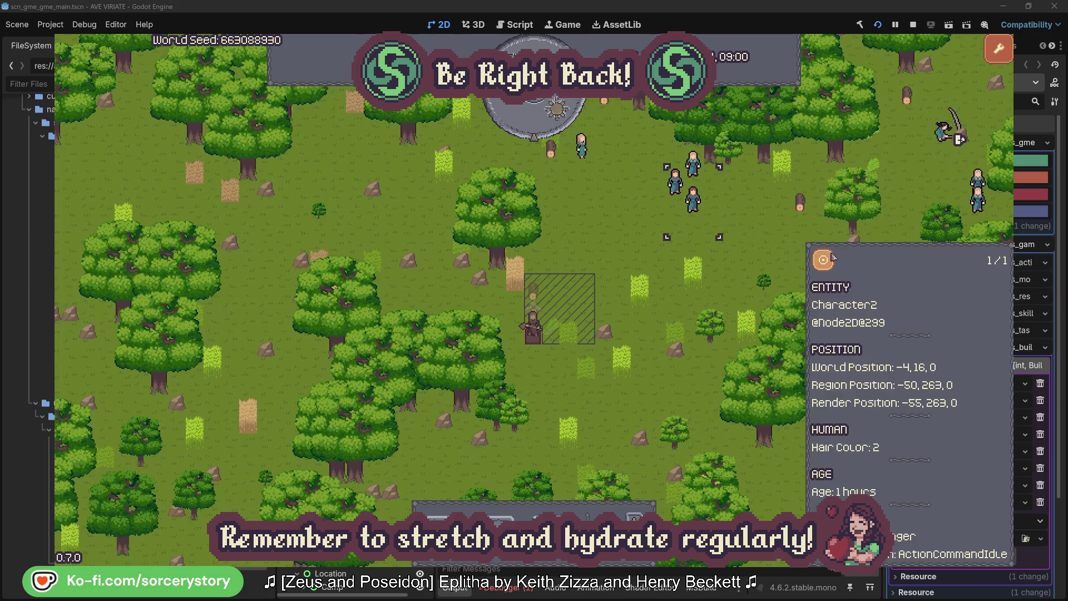
click(825, 260)
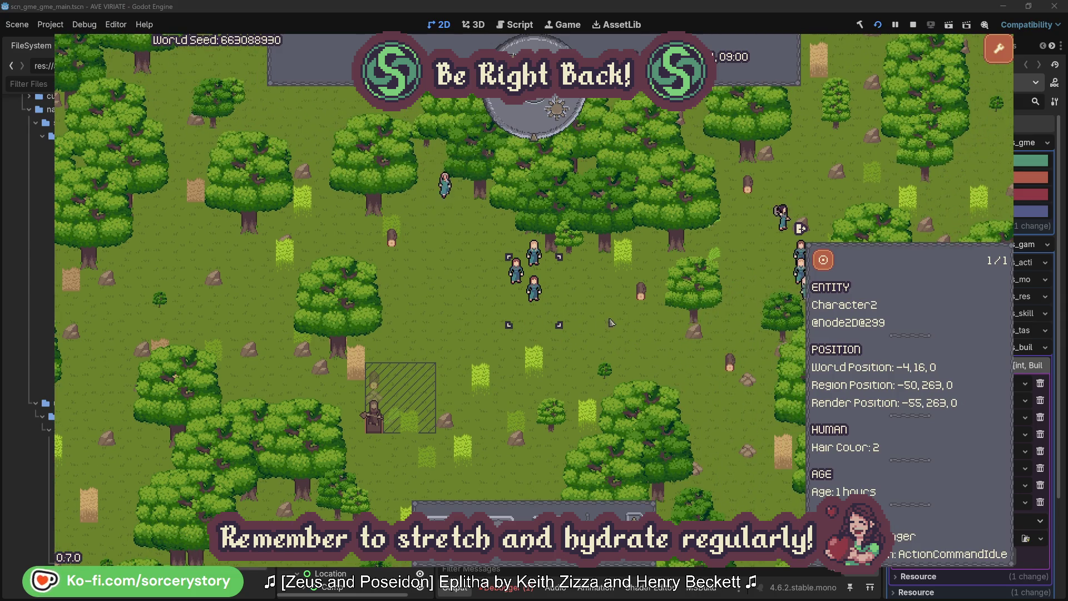
click(612, 322)
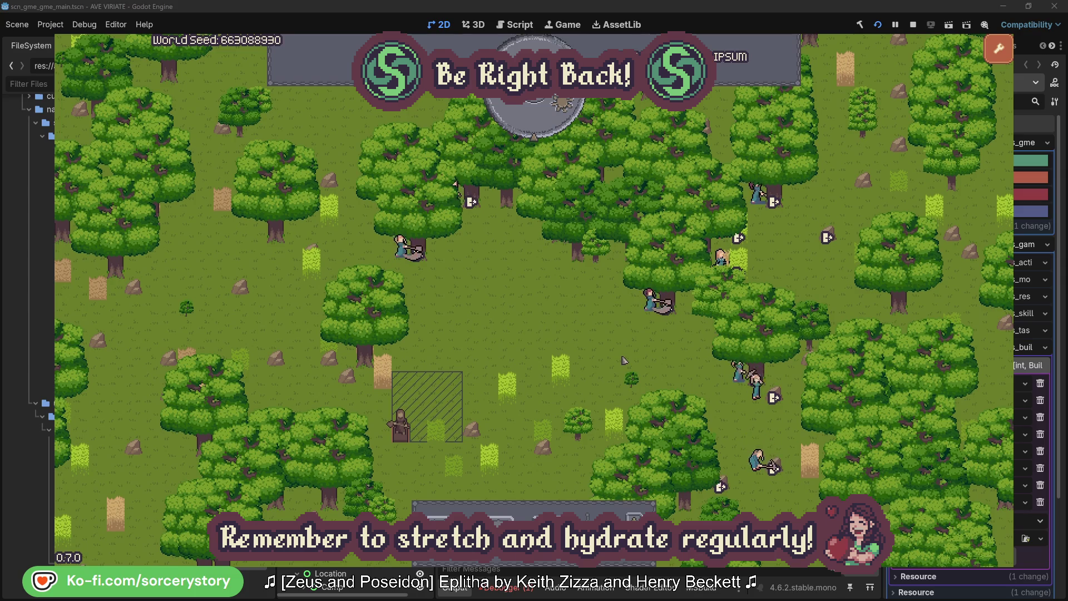
- Check which oak Character2 is gathering from, then close its details
click(629, 337)
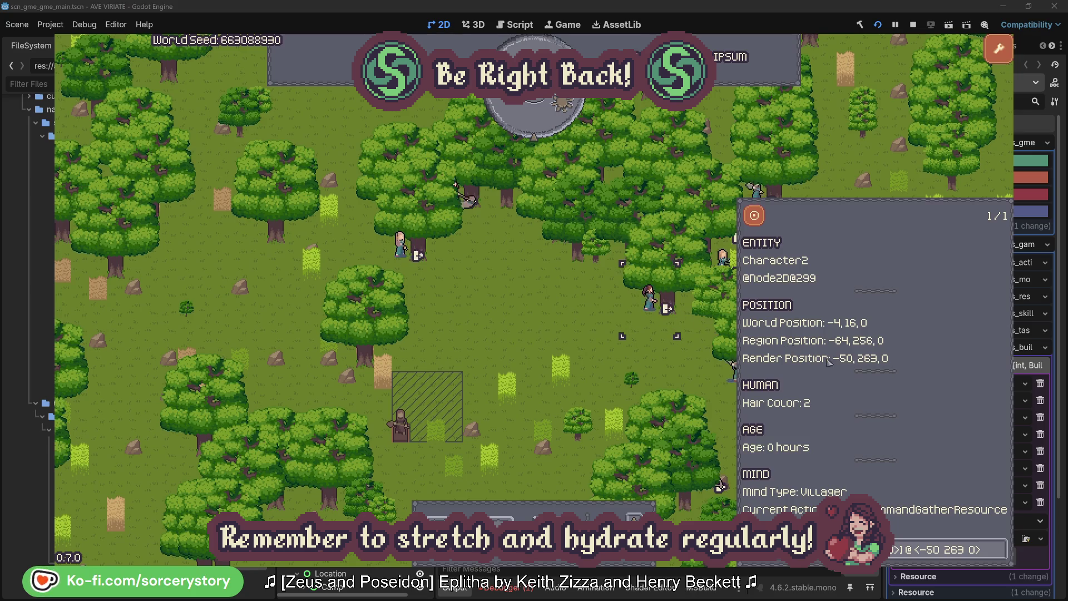
click(999, 552)
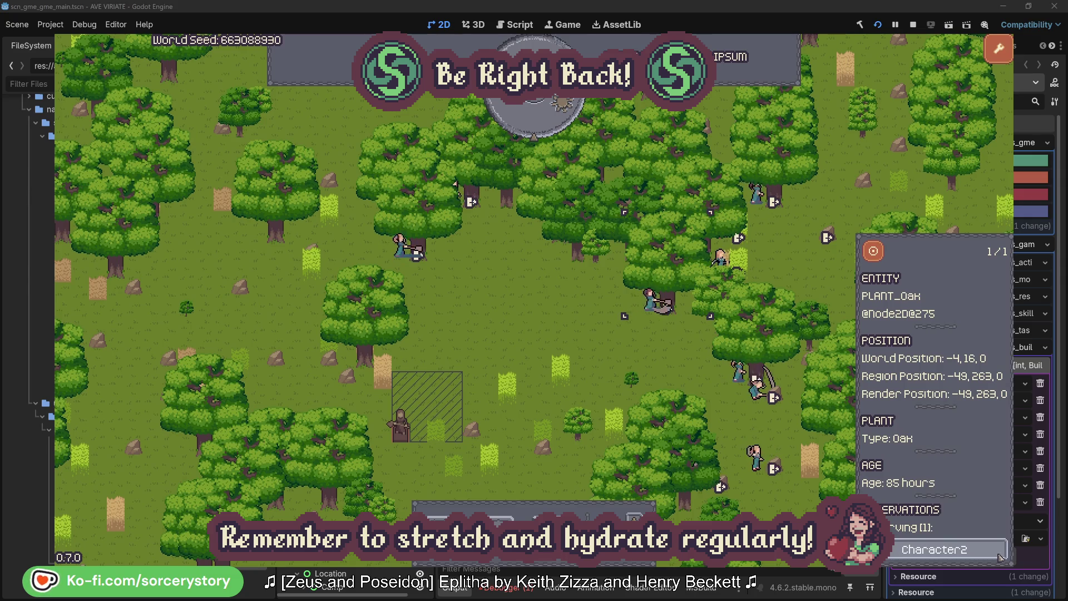
click(1000, 557)
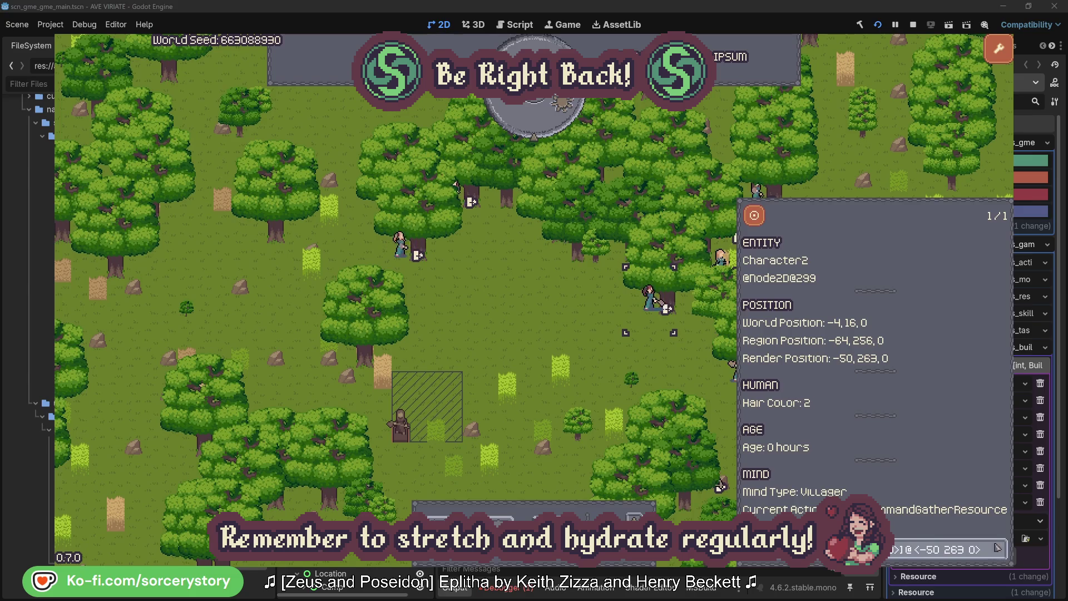
click(666, 368)
- Check Character0's oak, deselect it, and pass one hour to 09:00
click(399, 245)
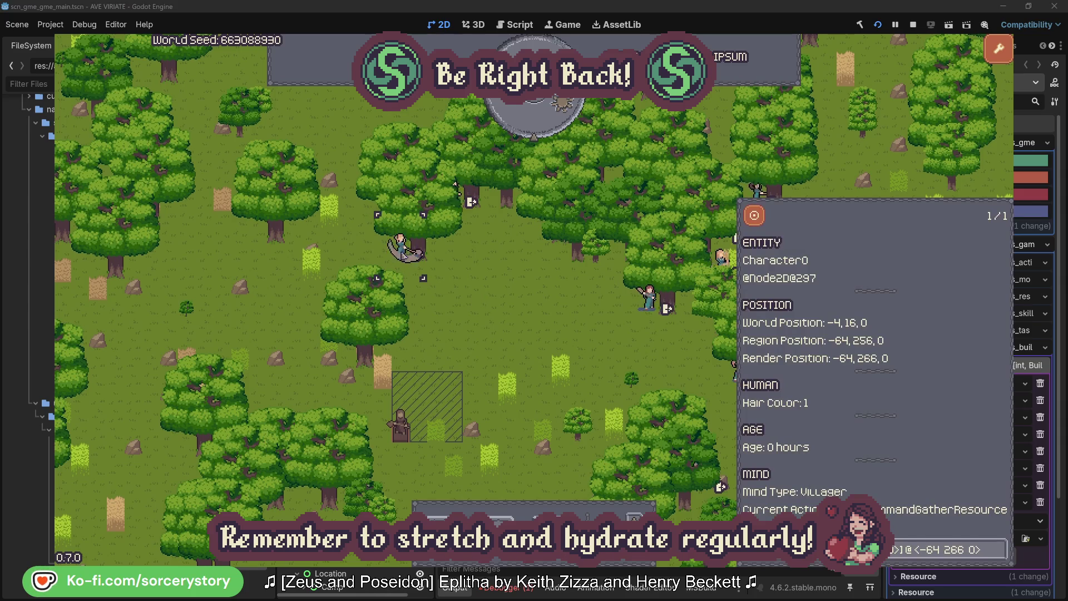
click(1000, 545)
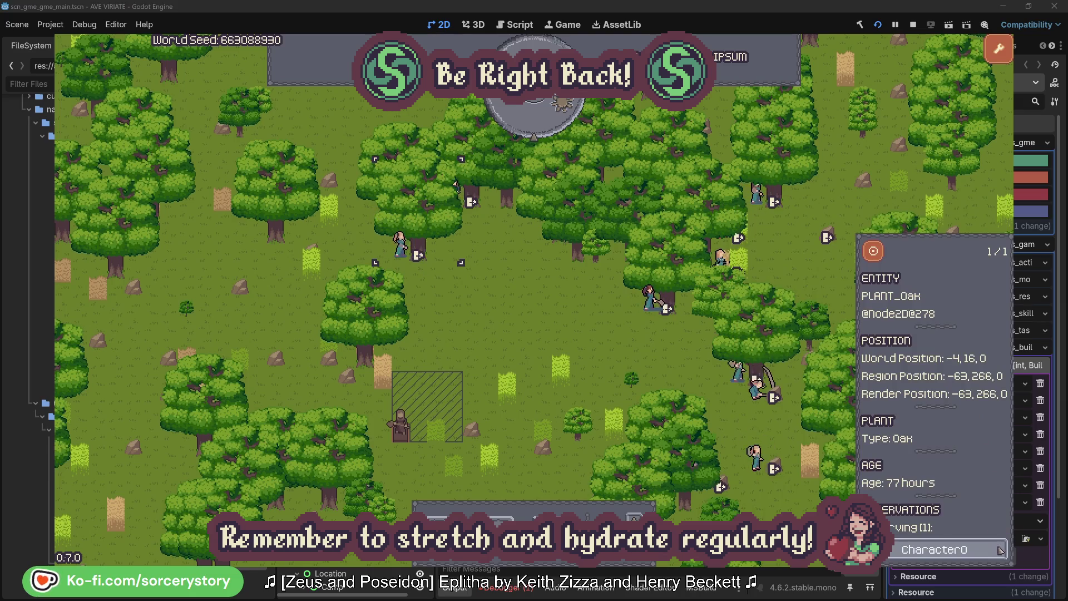
click(999, 550)
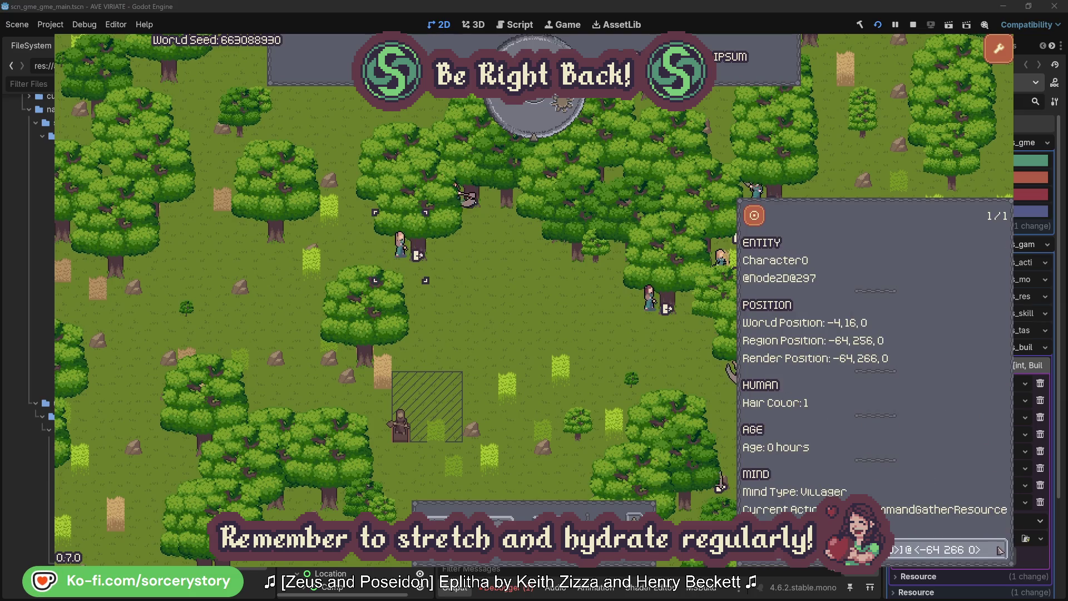
click(559, 335)
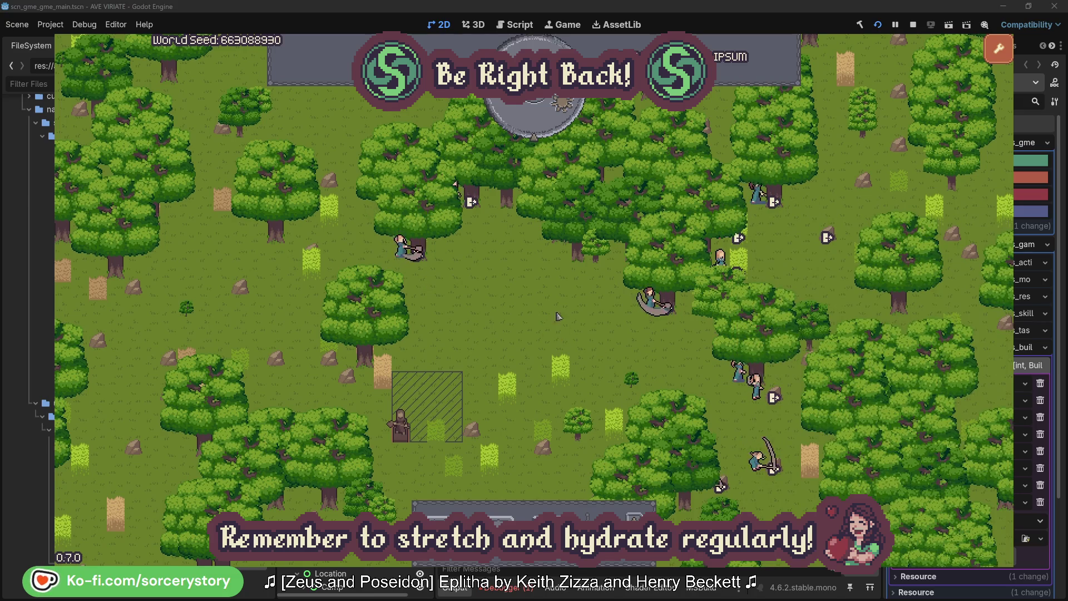
click(543, 128)
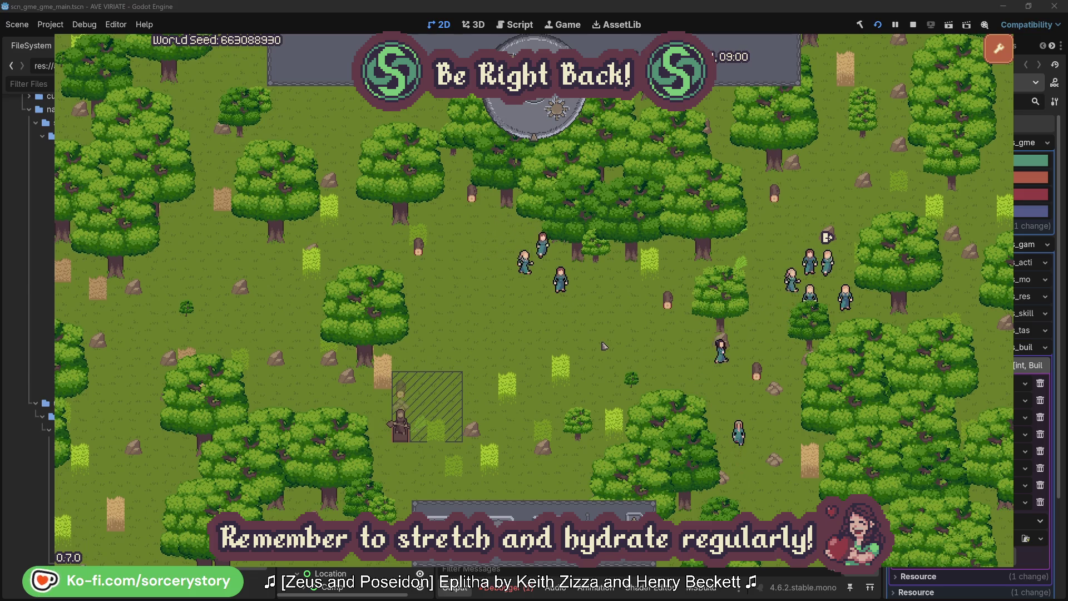
- Follow Character9 from the wood pile to its 2 Herb origin and wood target, centring each
click(402, 390)
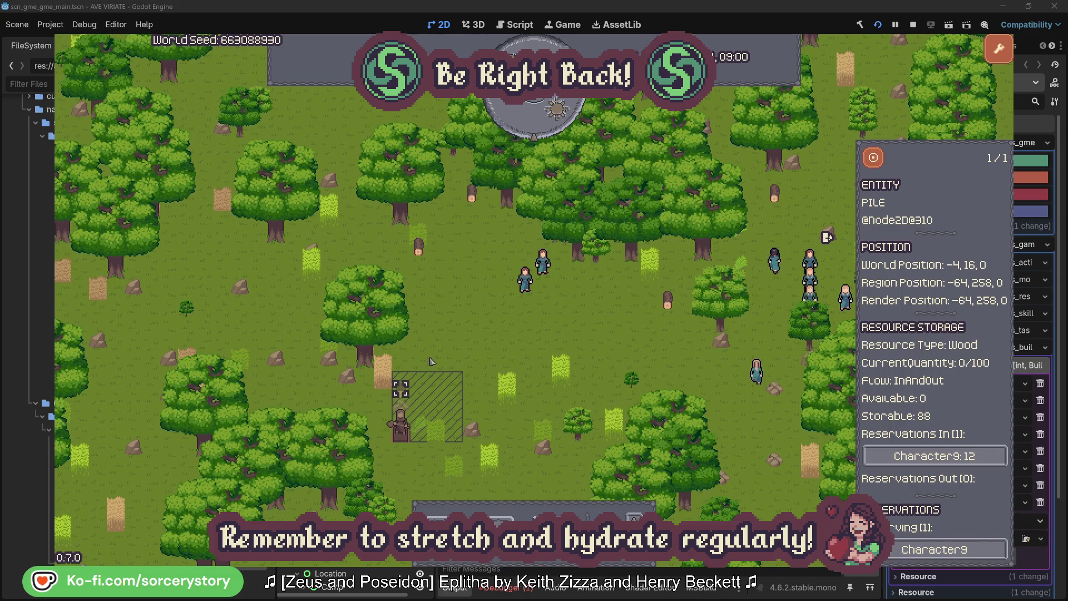
click(982, 456)
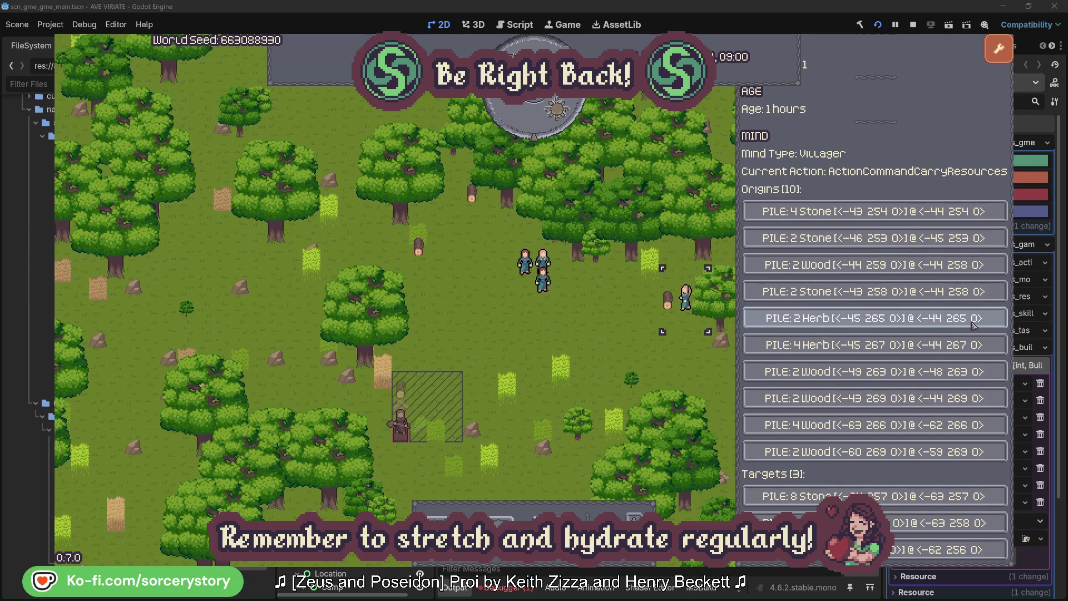
click(972, 321)
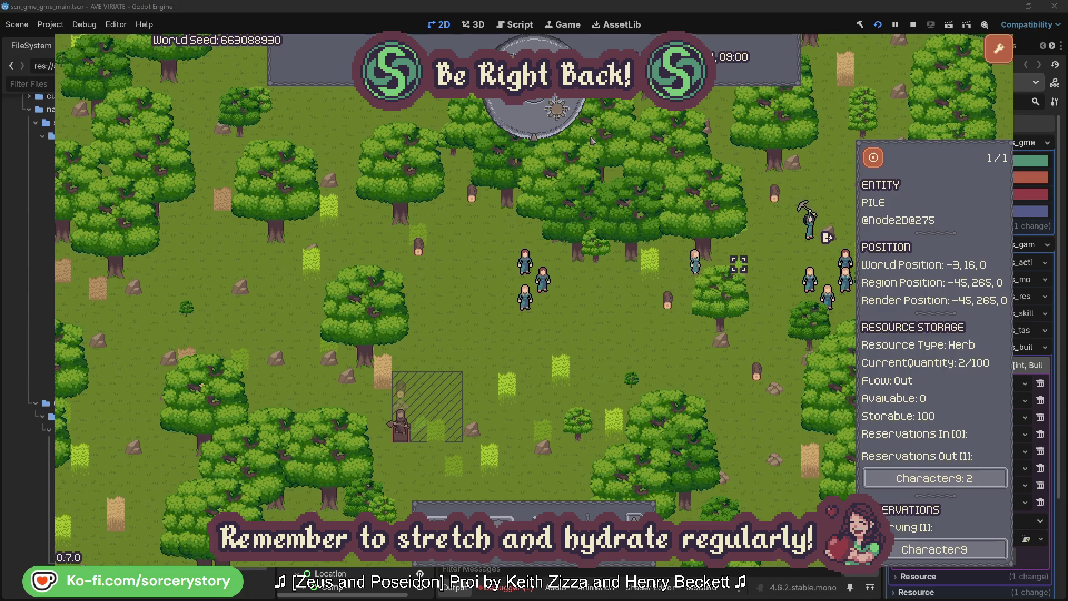
click(881, 162)
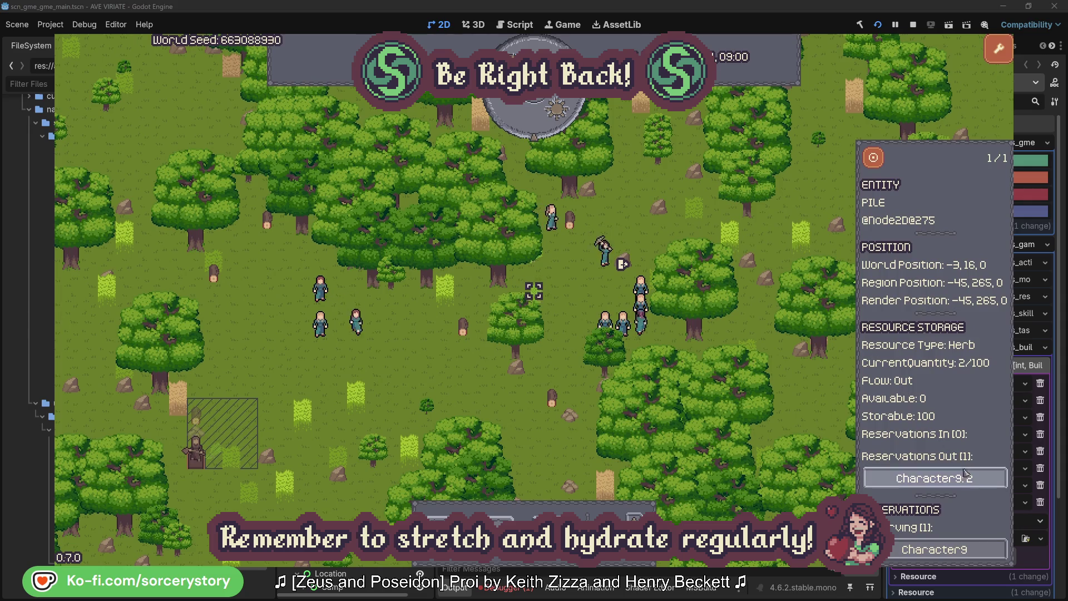
click(965, 477)
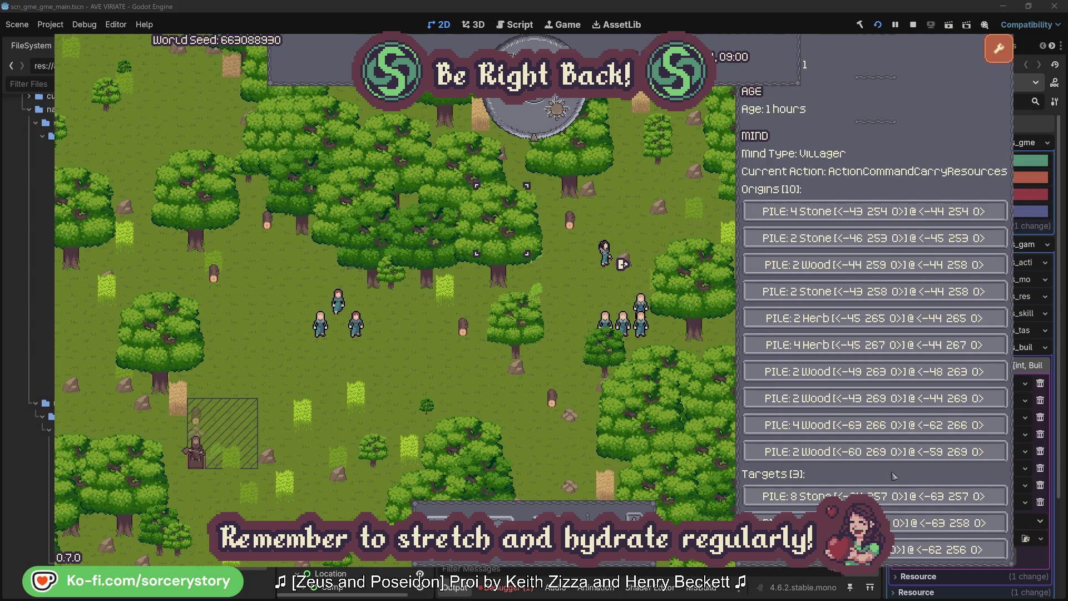
click(946, 522)
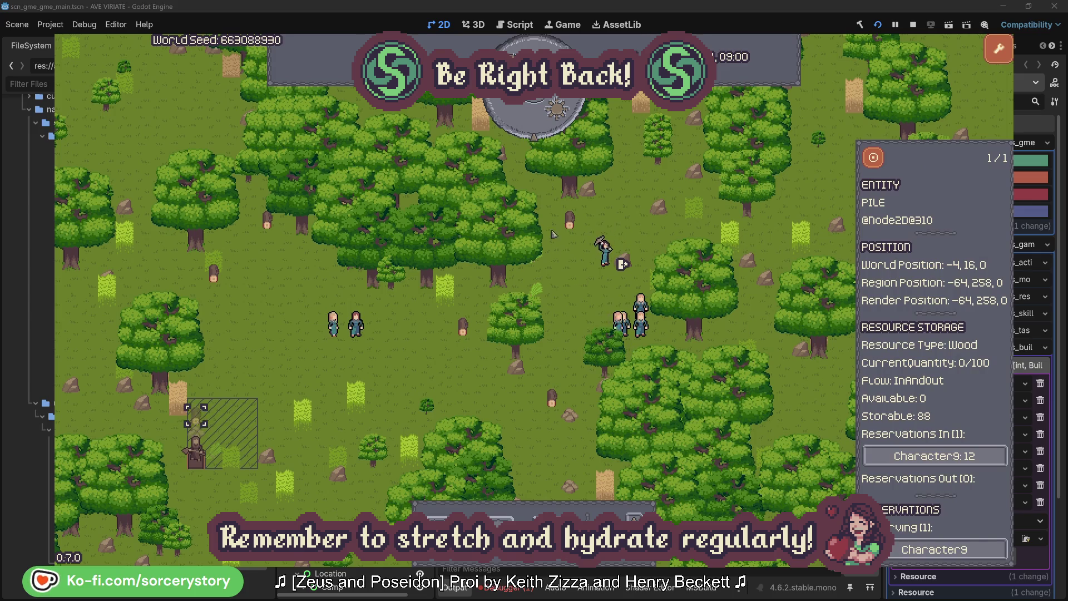
click(873, 159)
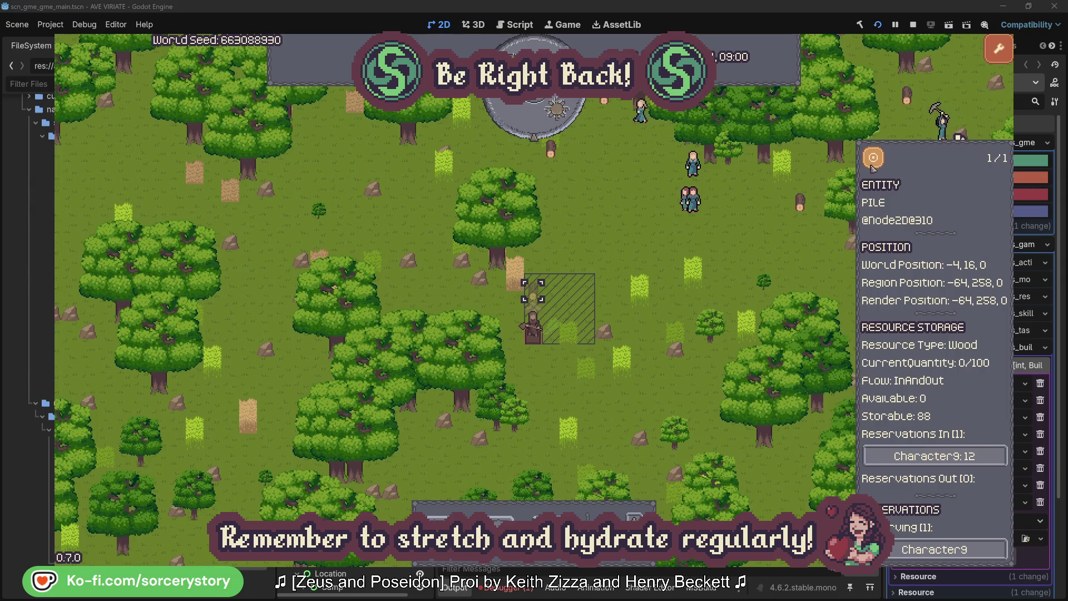
- Close the pile details and centre the view on Character2's group, then deselect
click(773, 247)
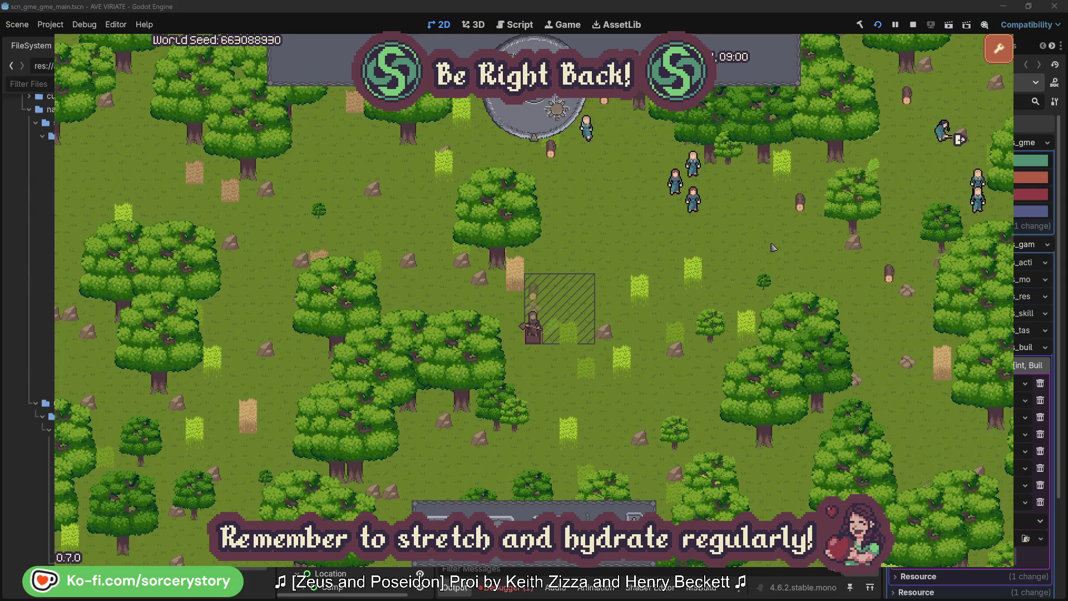
click(700, 207)
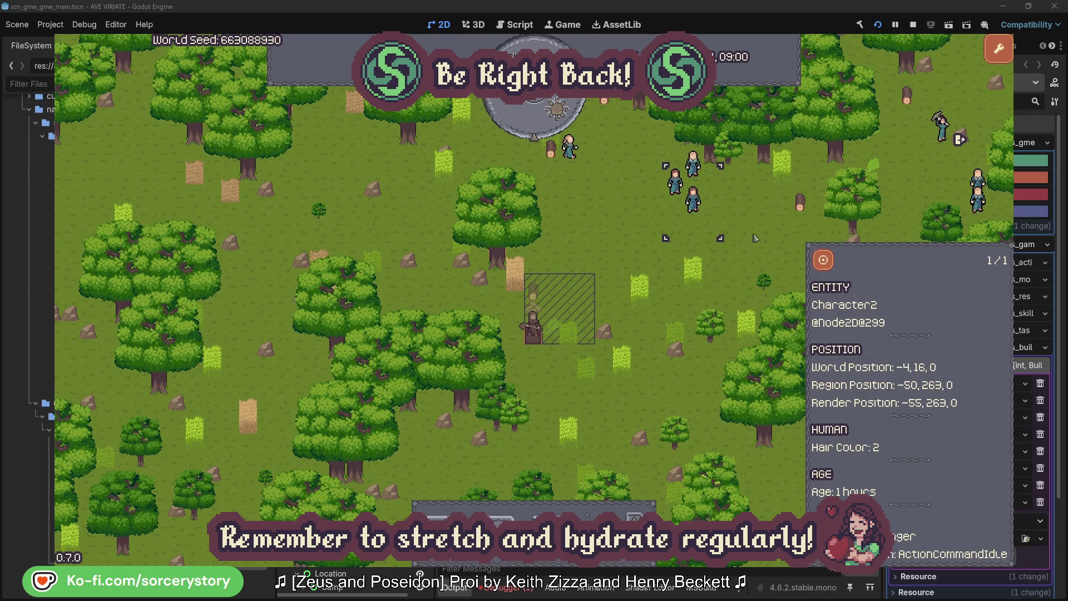
click(823, 260)
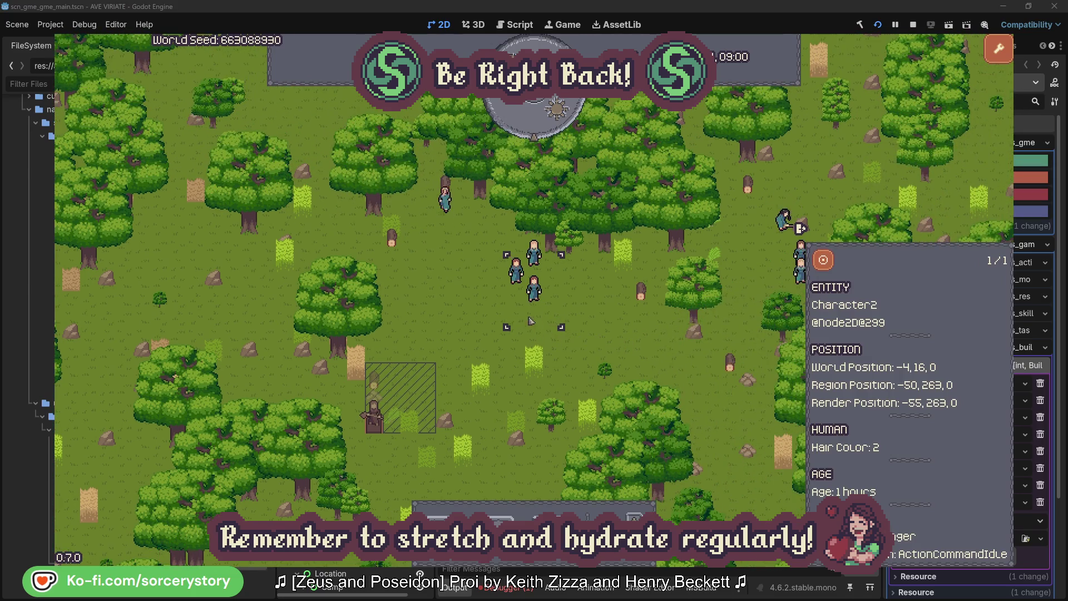
click(611, 322)
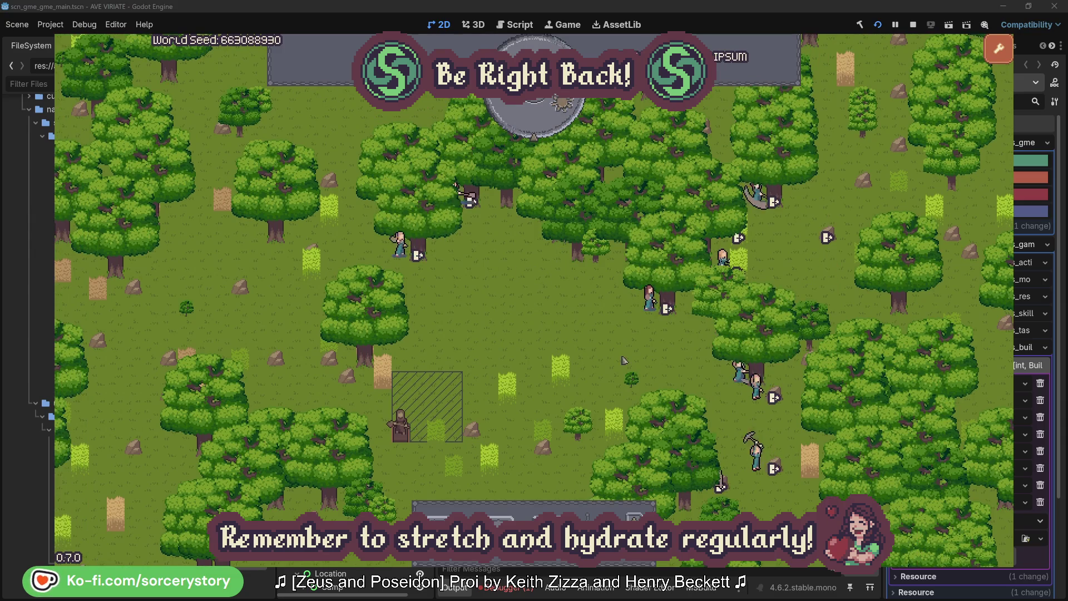
- View the oak Character2 is gathering from and return, then close its details
click(649, 299)
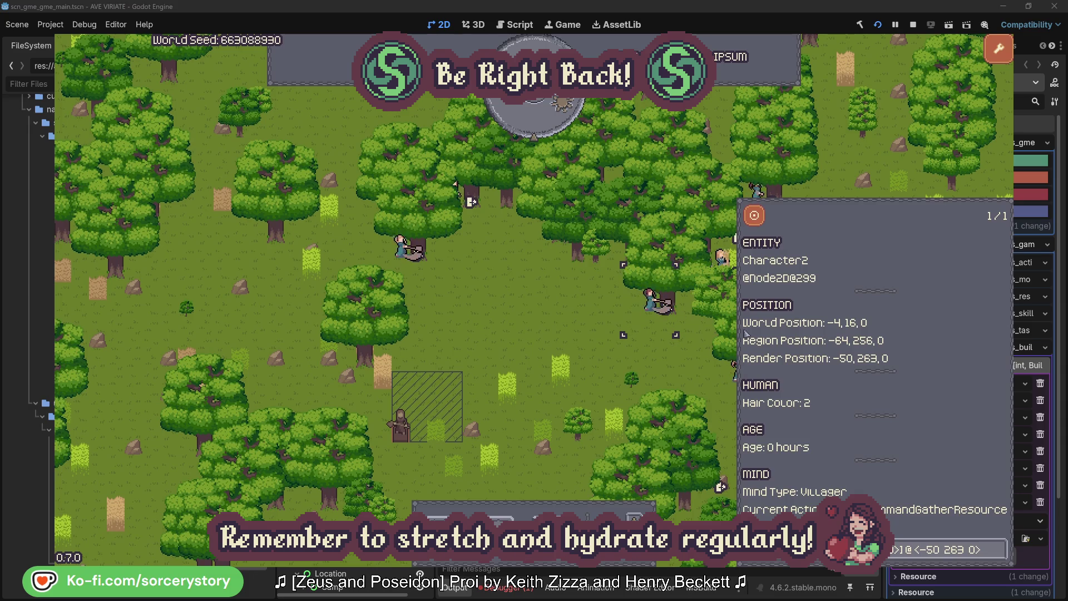
click(1000, 557)
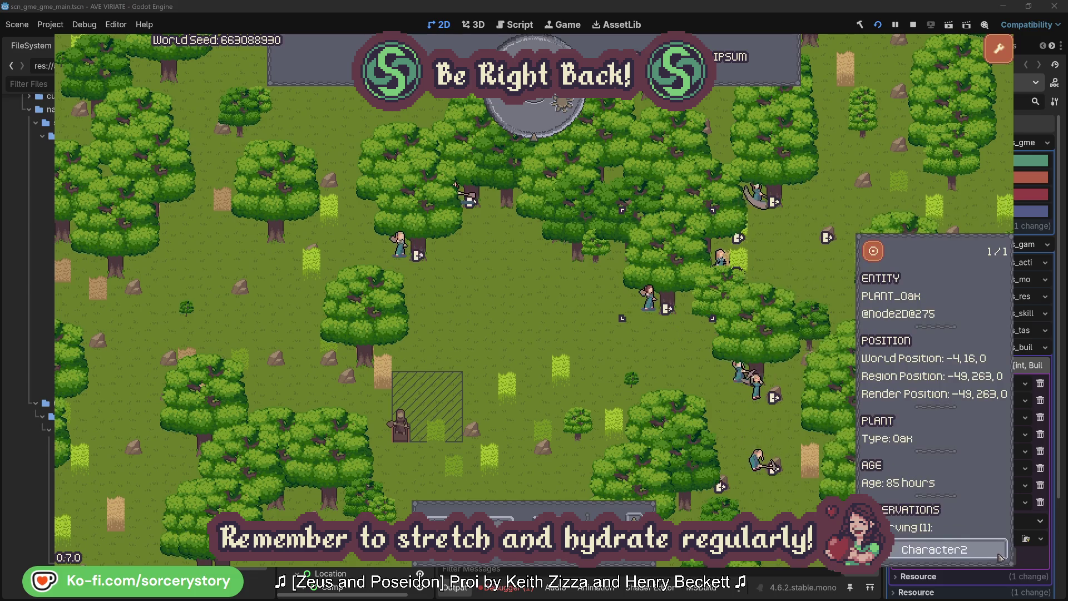
click(1000, 557)
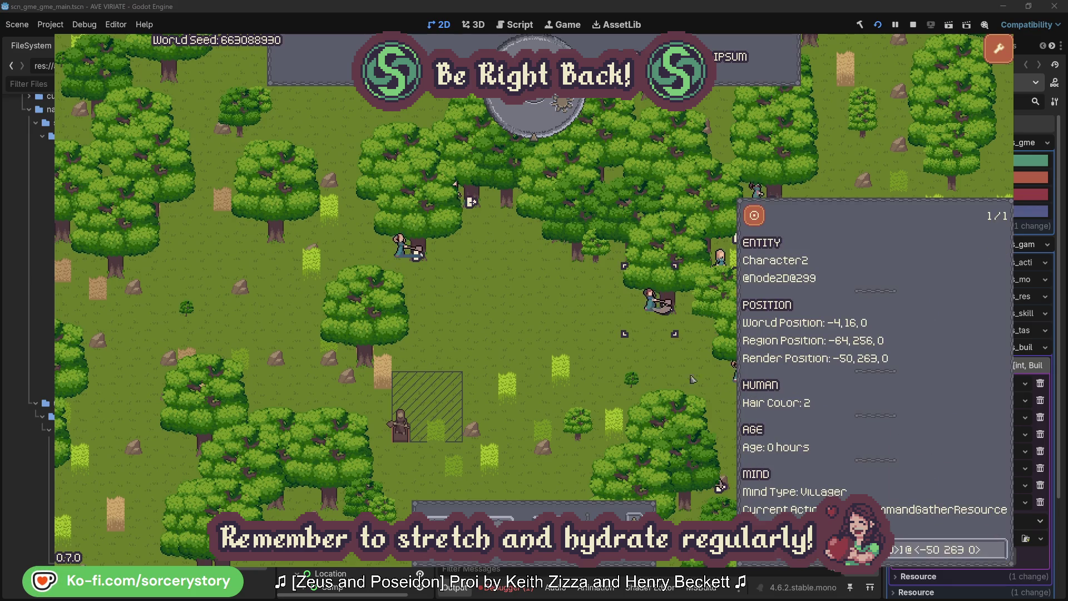
click(668, 369)
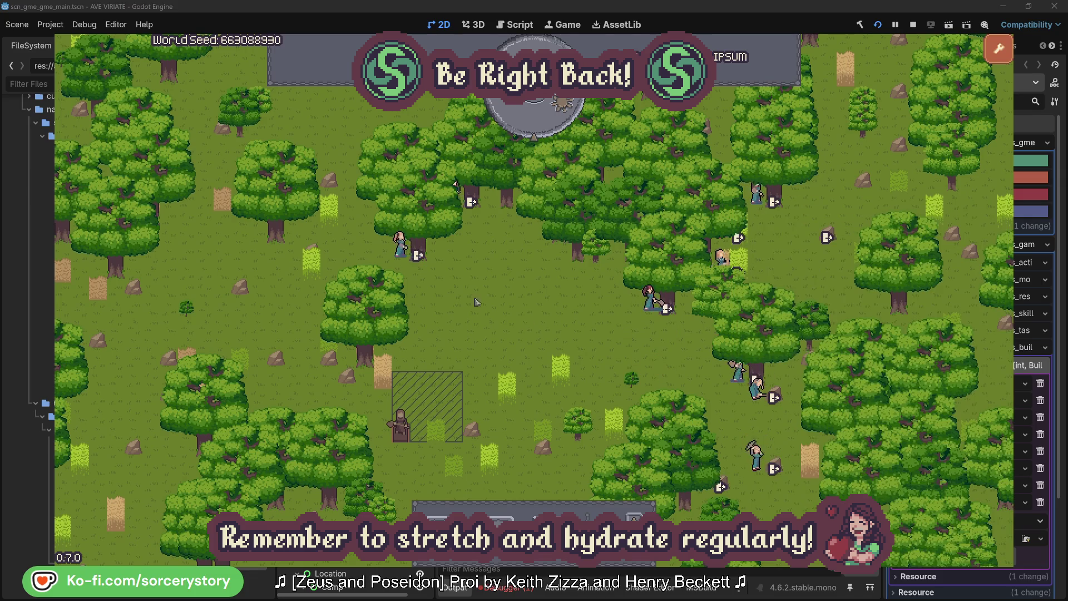
- View Character0's oak, close its details, and advance the clock one hour to 09:00
click(401, 246)
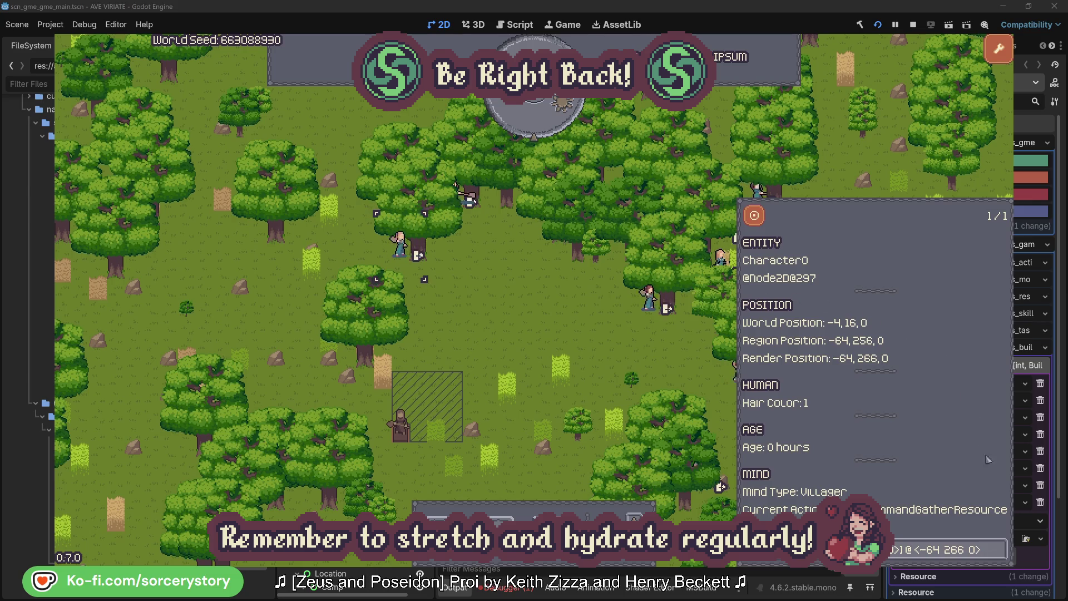
click(999, 548)
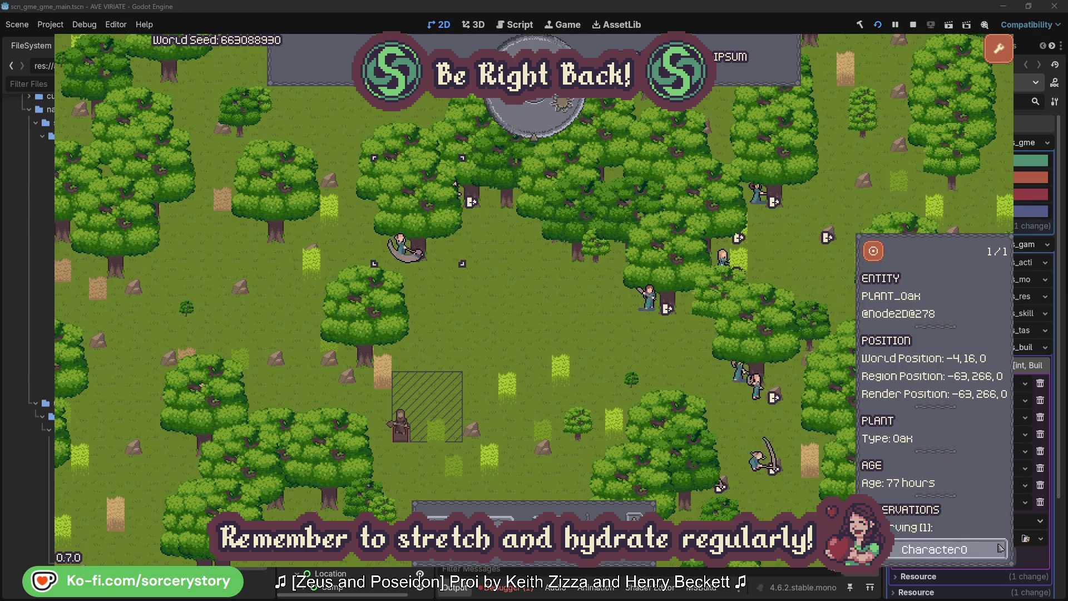
click(999, 549)
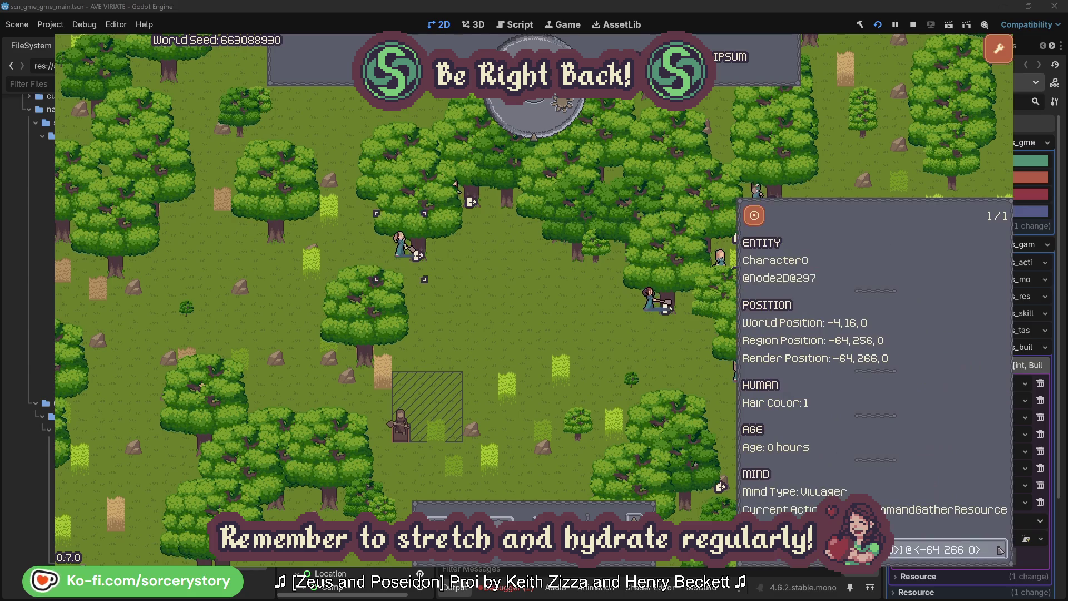
click(558, 335)
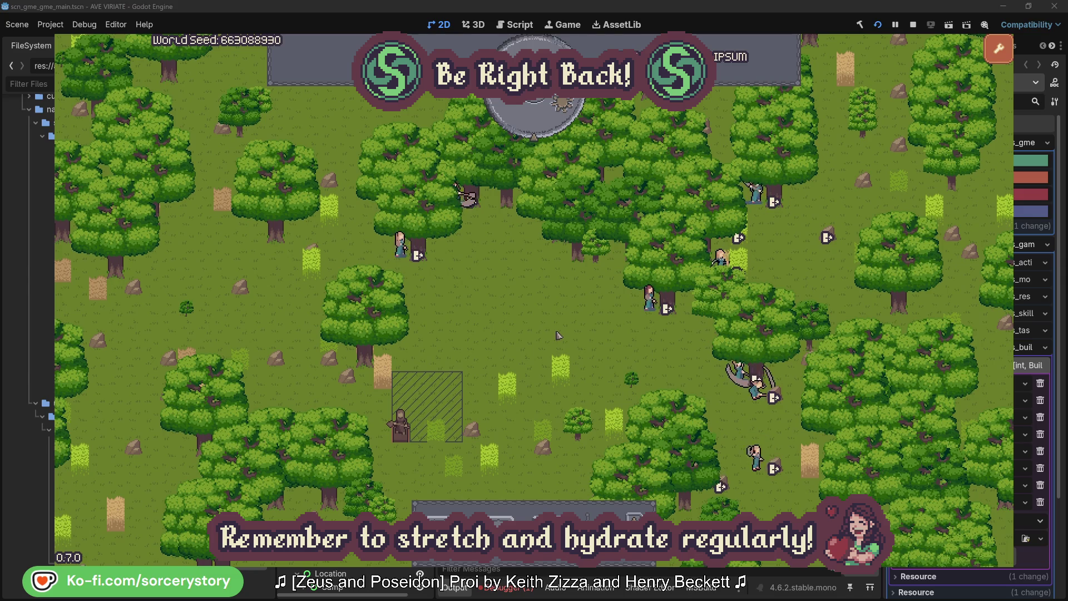
click(544, 126)
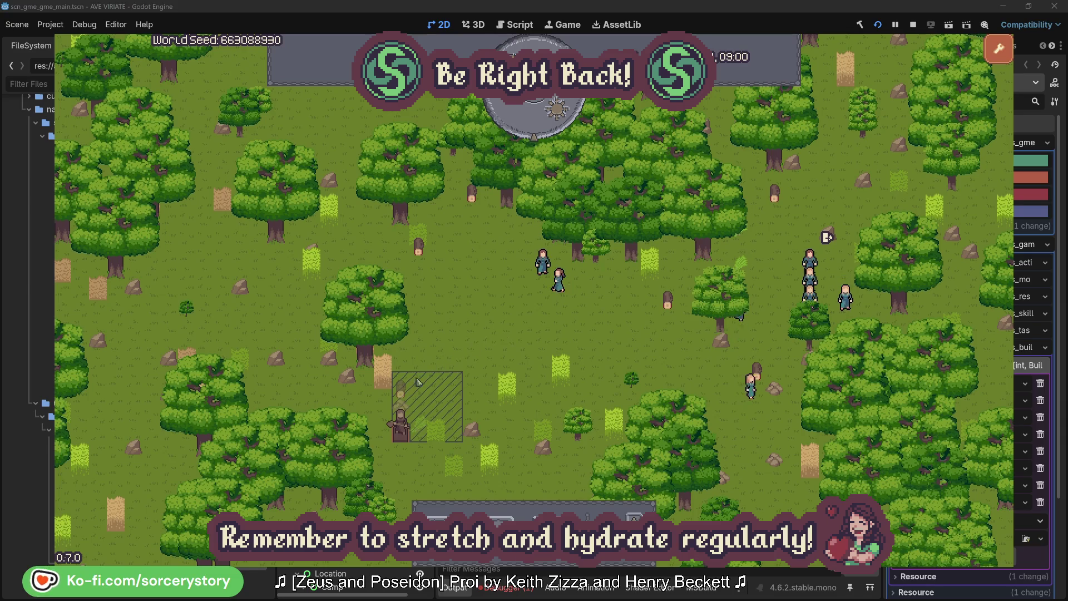
- Trace the wood pile's reservation to Character9 and its 2 Herb pile, centring on both piles
click(402, 392)
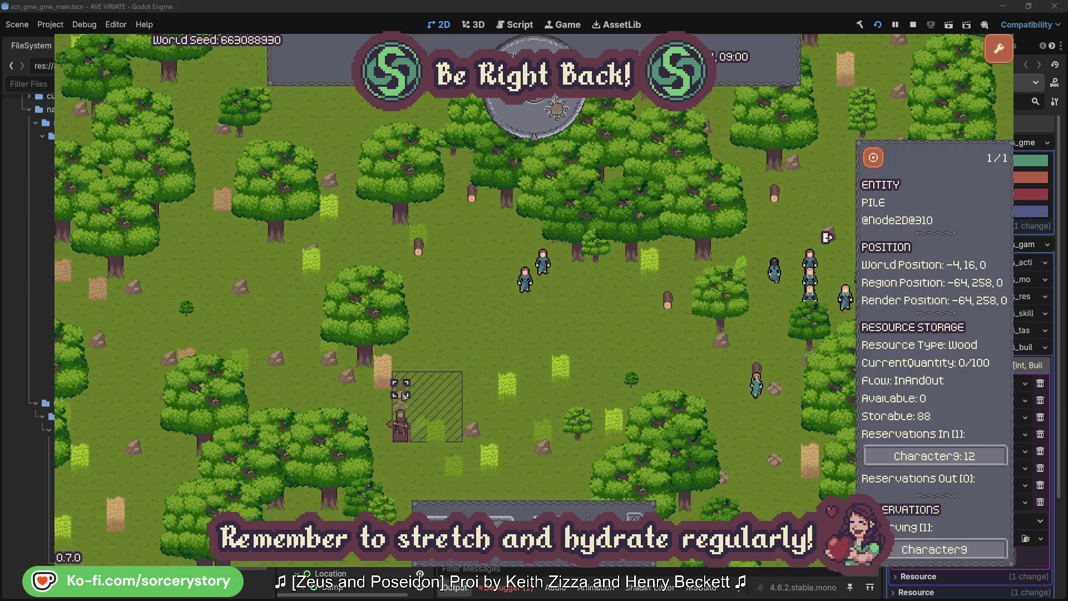
click(983, 458)
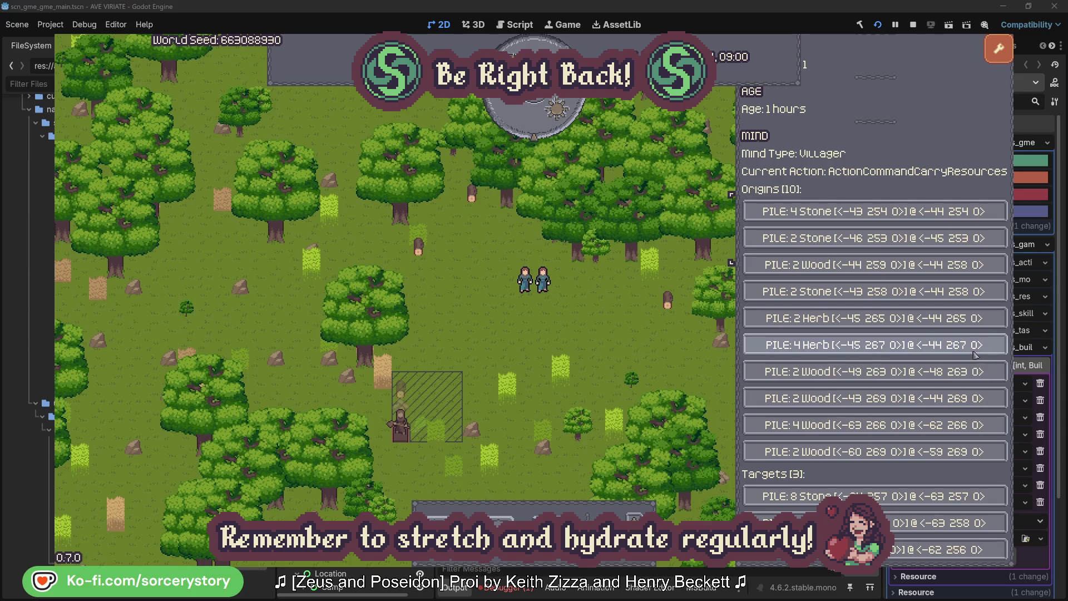
click(973, 320)
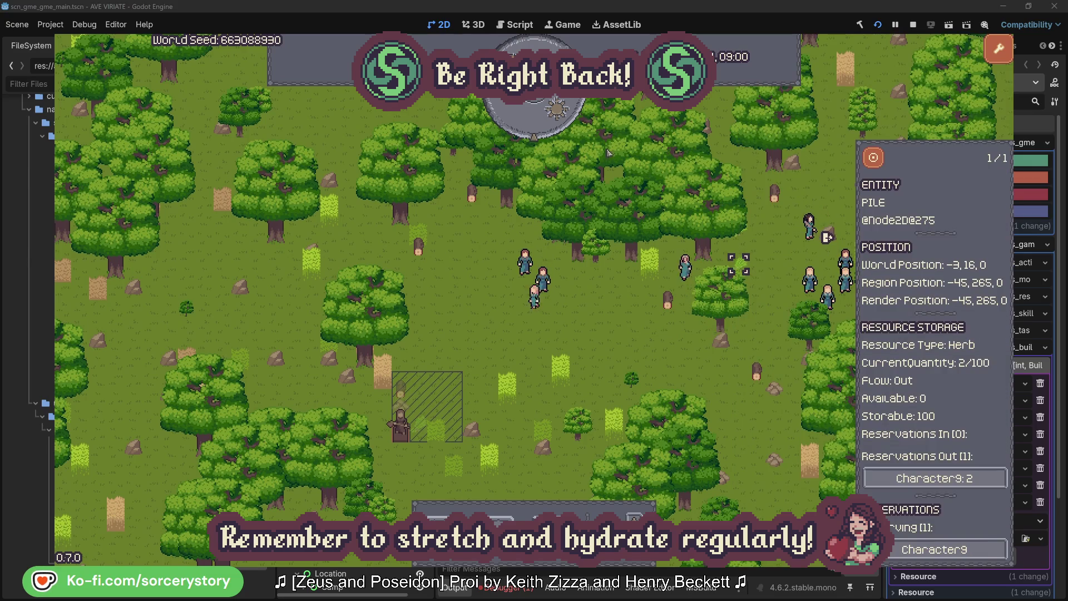
click(881, 163)
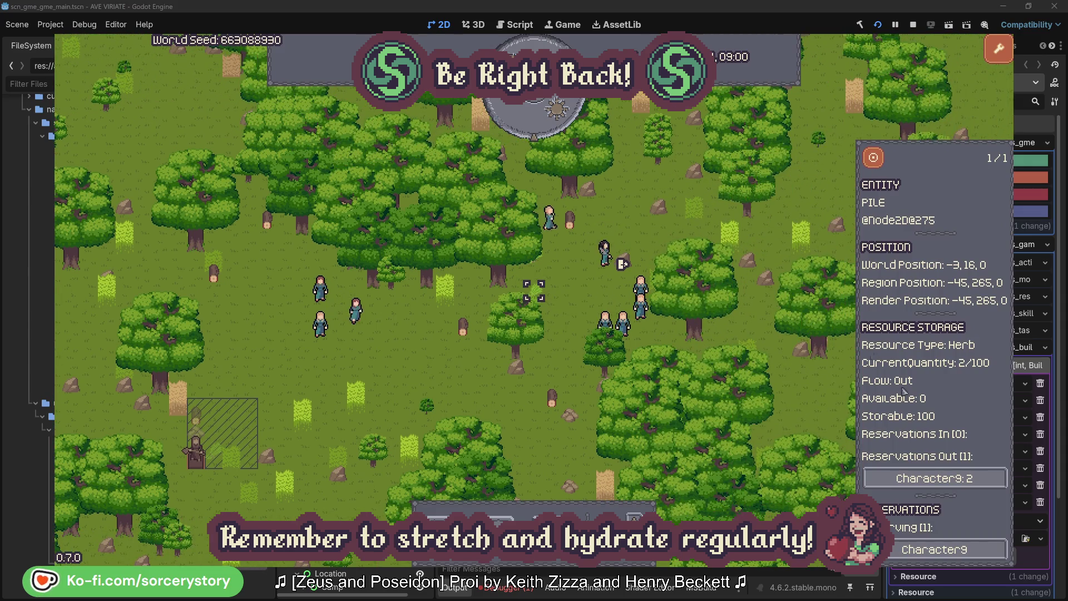
click(961, 480)
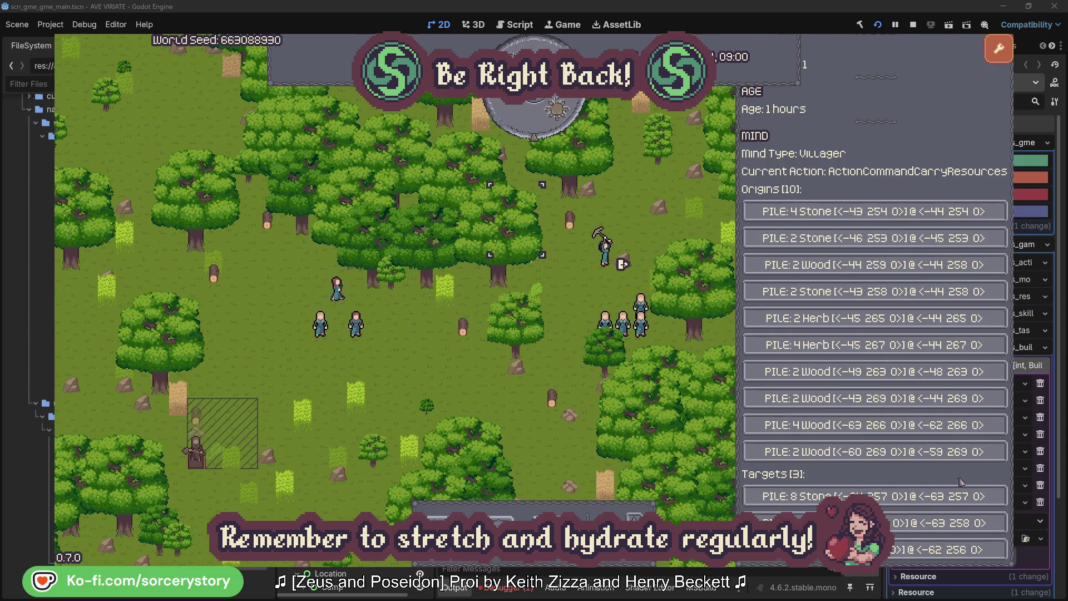
click(945, 523)
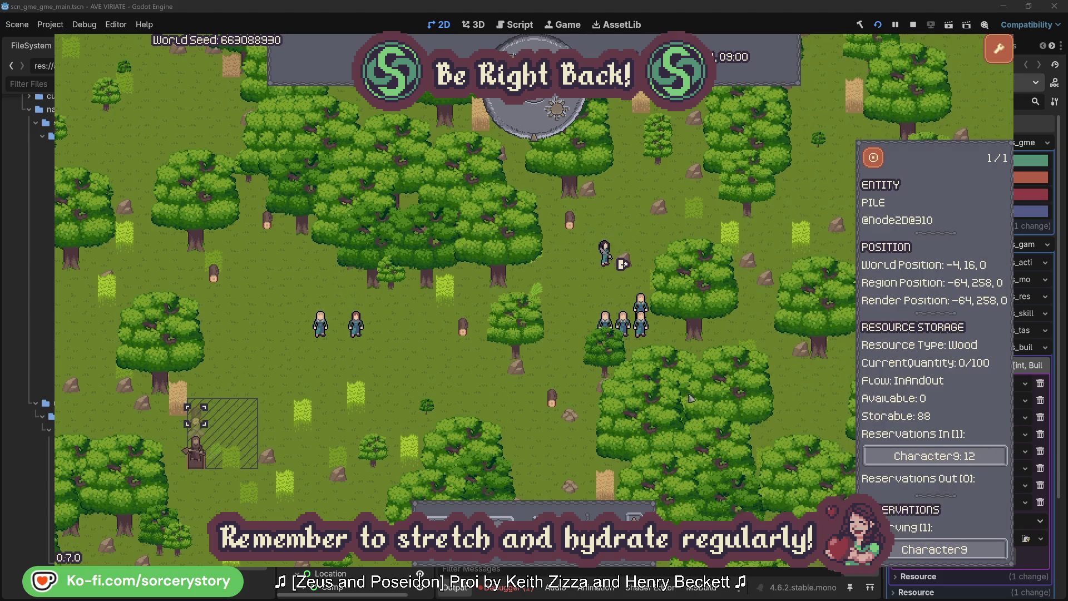
click(873, 161)
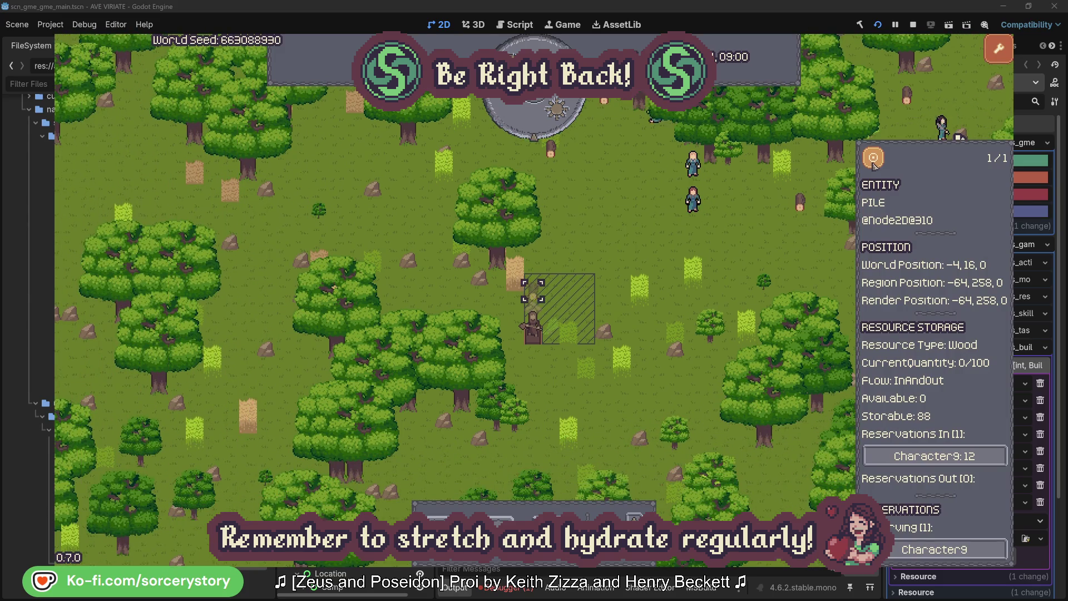
- Close the wood pile panel, inspect Character2, then close its panel
click(781, 247)
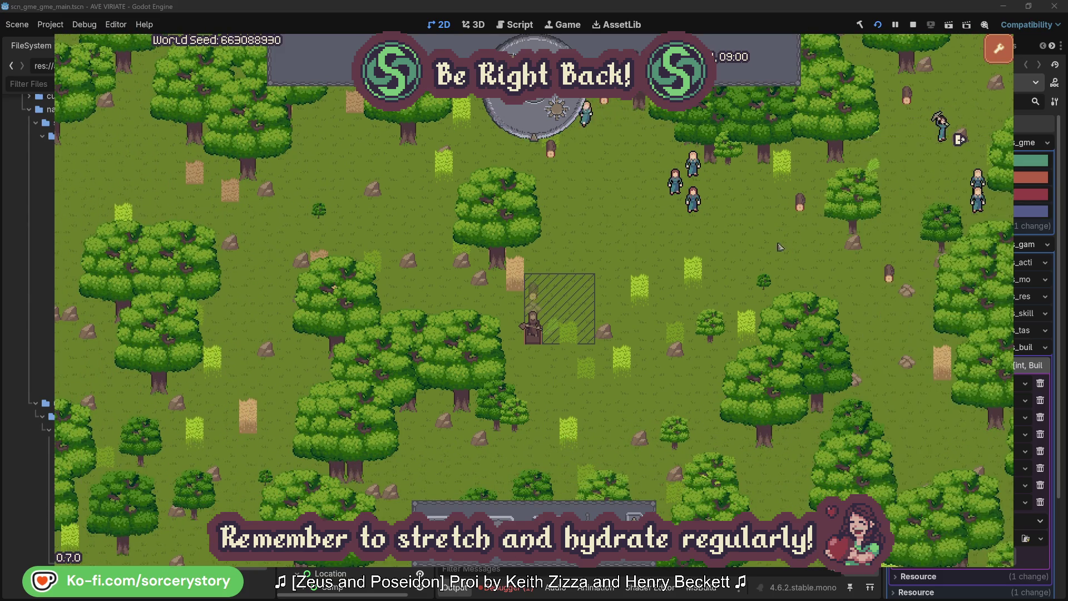
click(694, 200)
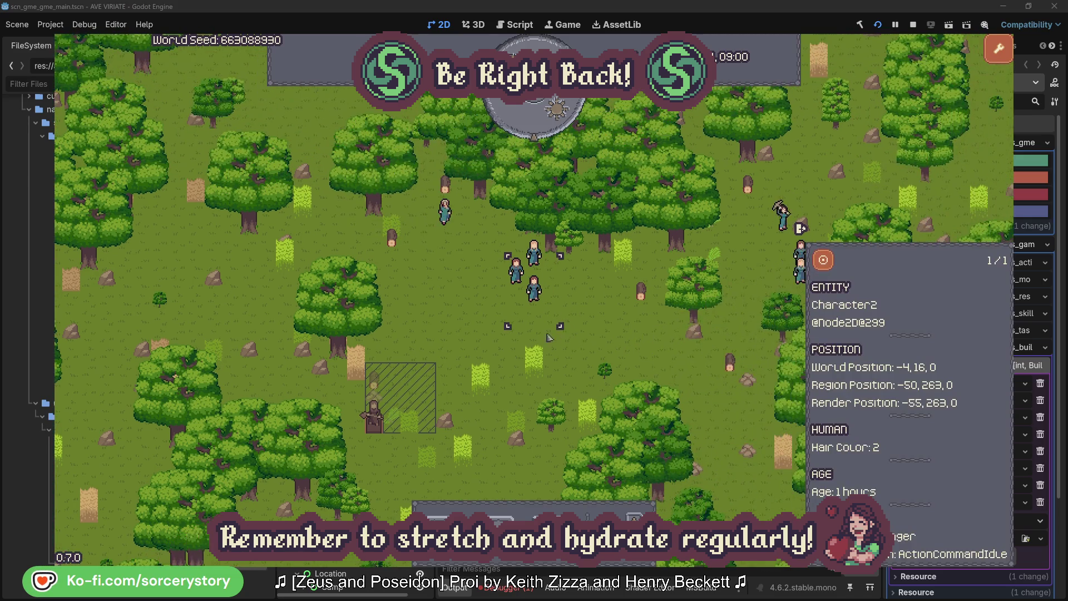
click(609, 322)
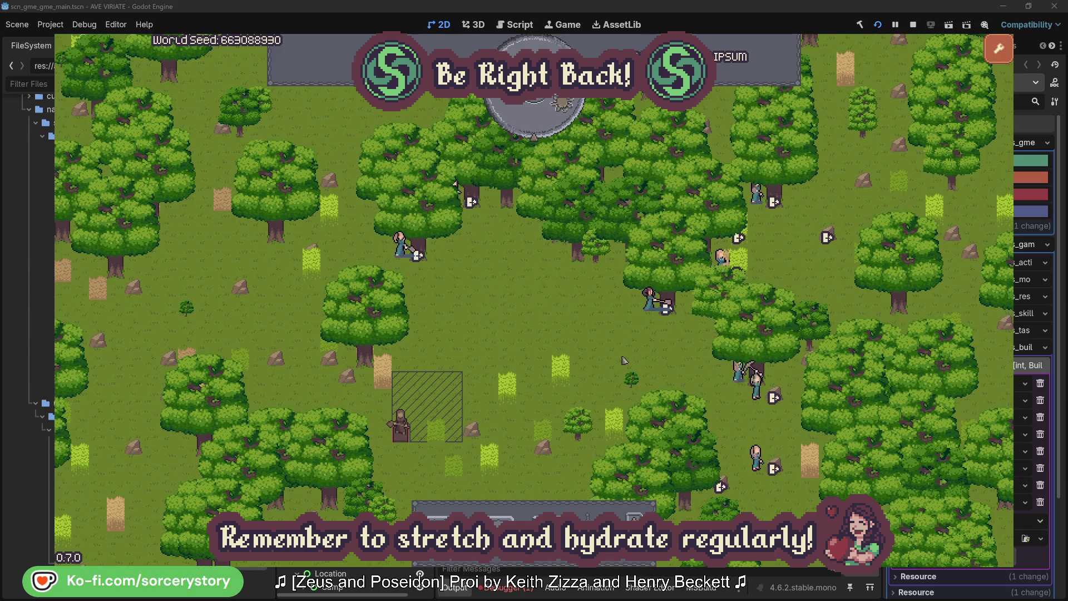
- Look up the PLANT_Oak Character2 is gathering, then close its inspector
click(638, 317)
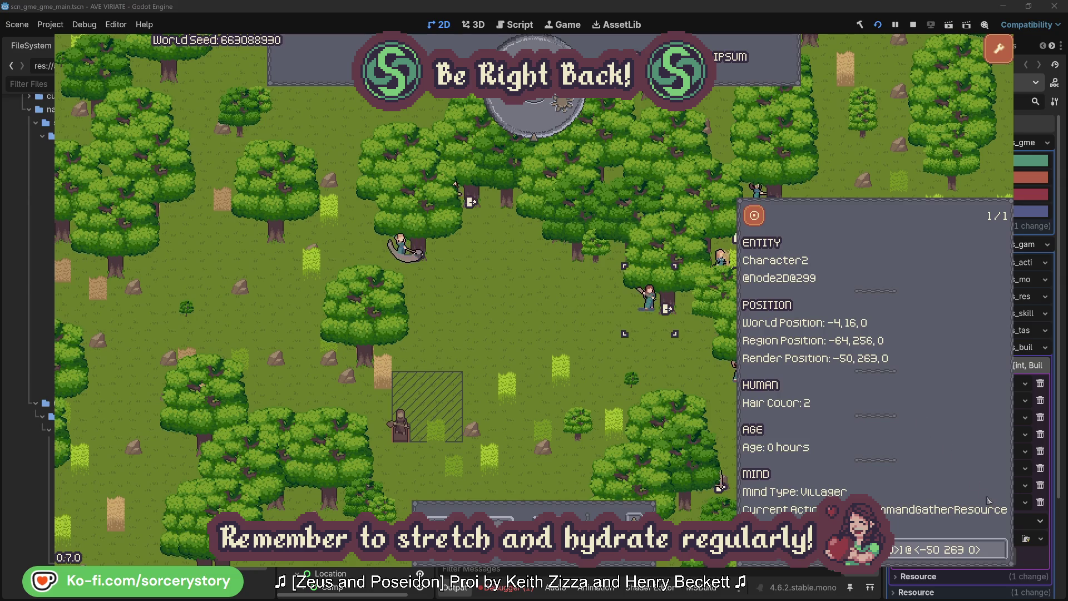
click(1000, 557)
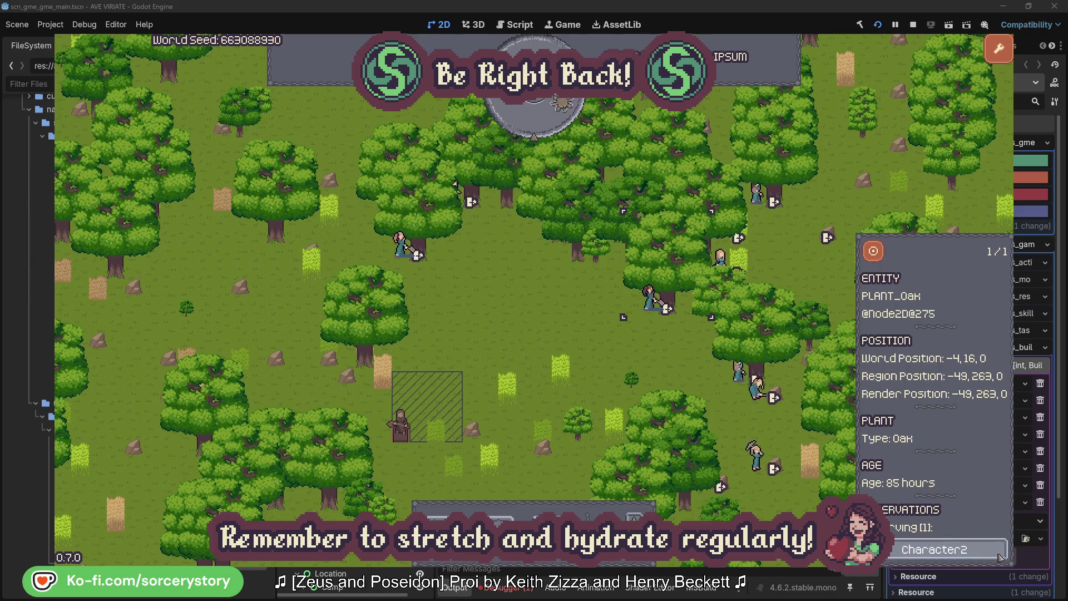
click(1000, 556)
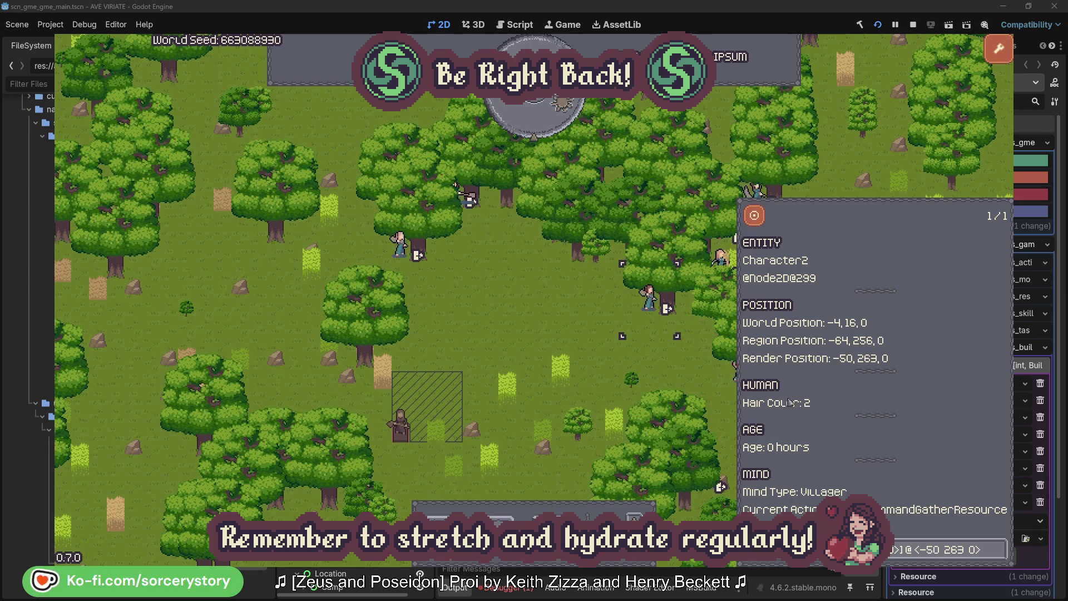
click(667, 370)
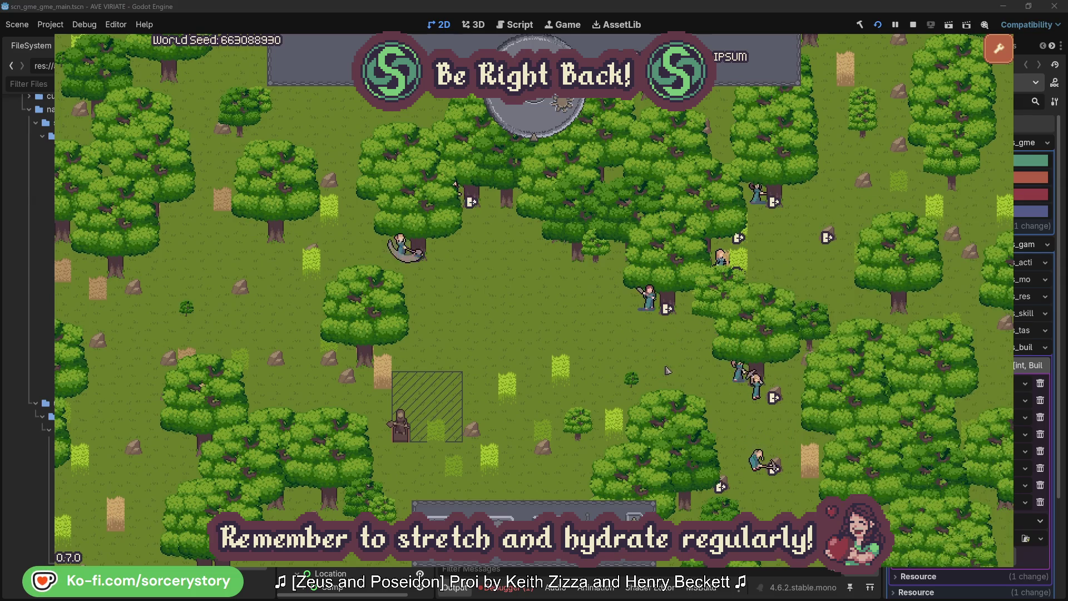
- Look up Character0's PLANT_Oak, close the inspector, and pass one hour to 09:00
click(423, 273)
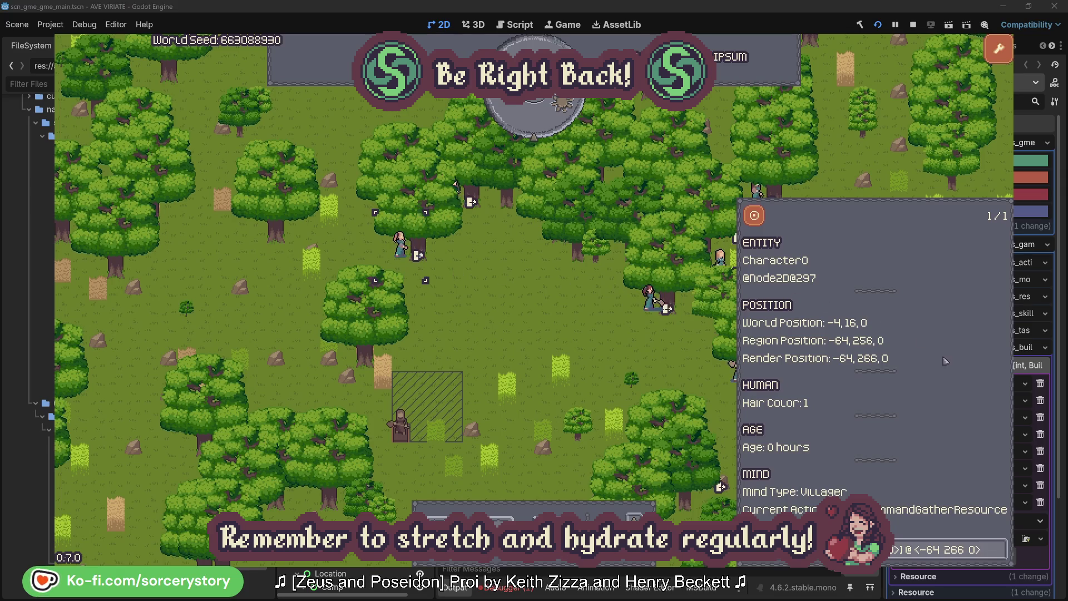
click(999, 549)
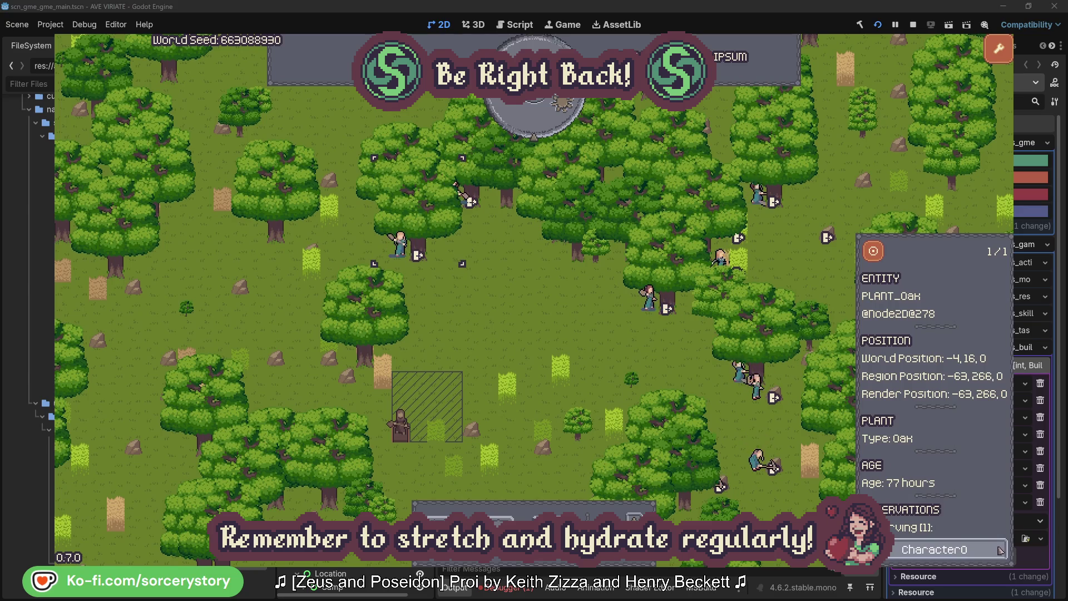
click(1000, 549)
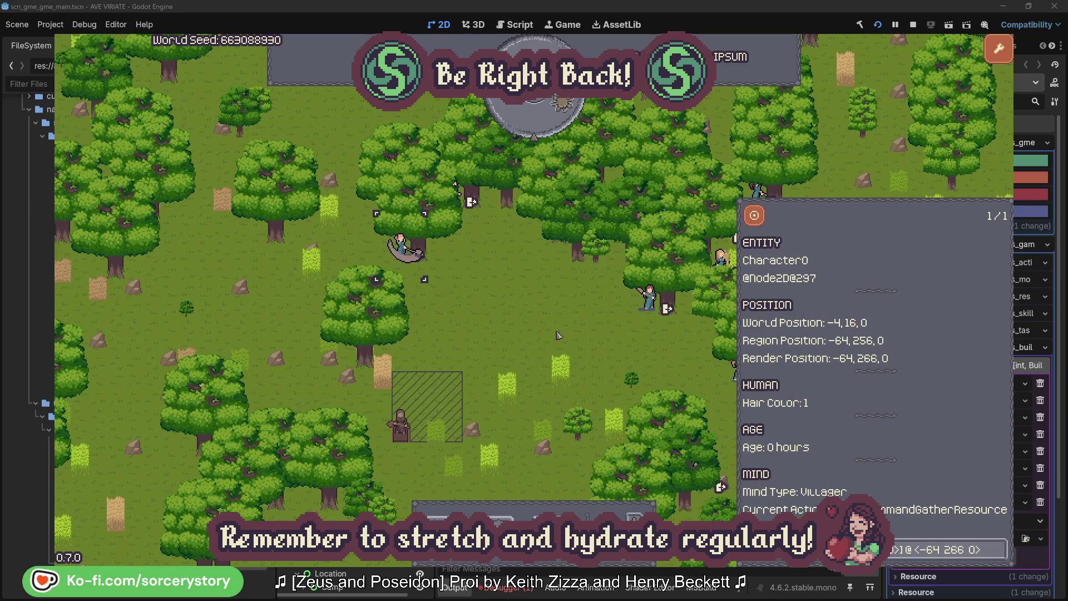
click(558, 335)
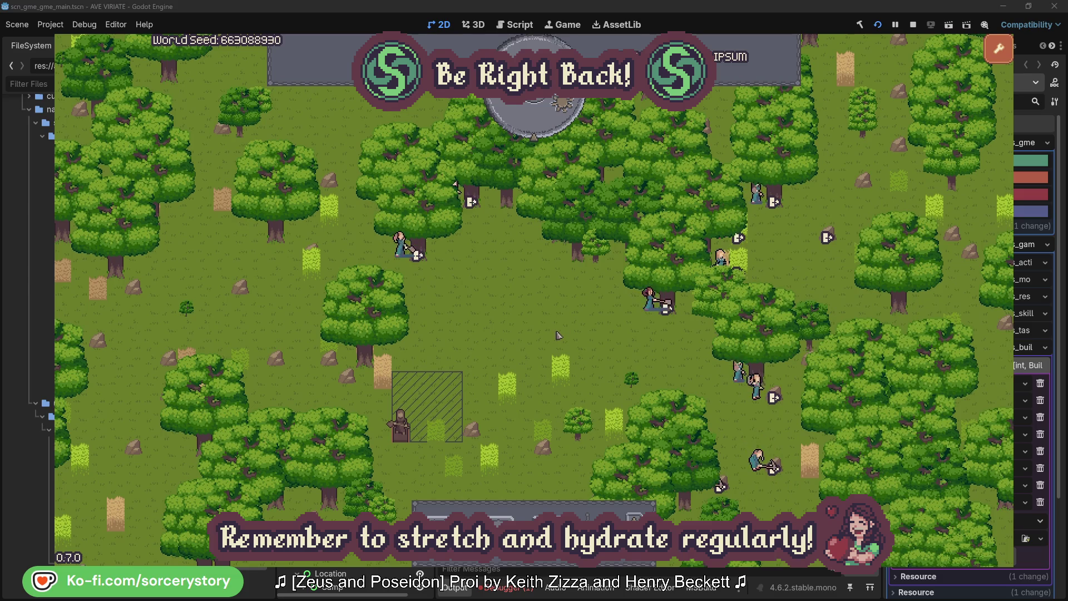
click(543, 125)
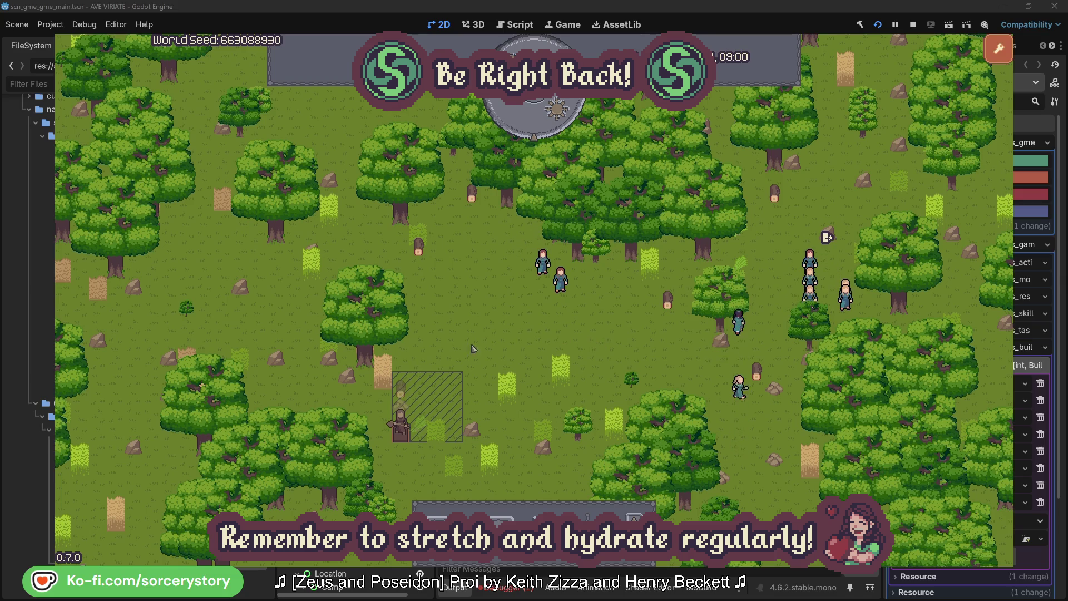
- Follow Character9 from the wood pile to the 2 Herb pile and back, centring each pile
click(405, 394)
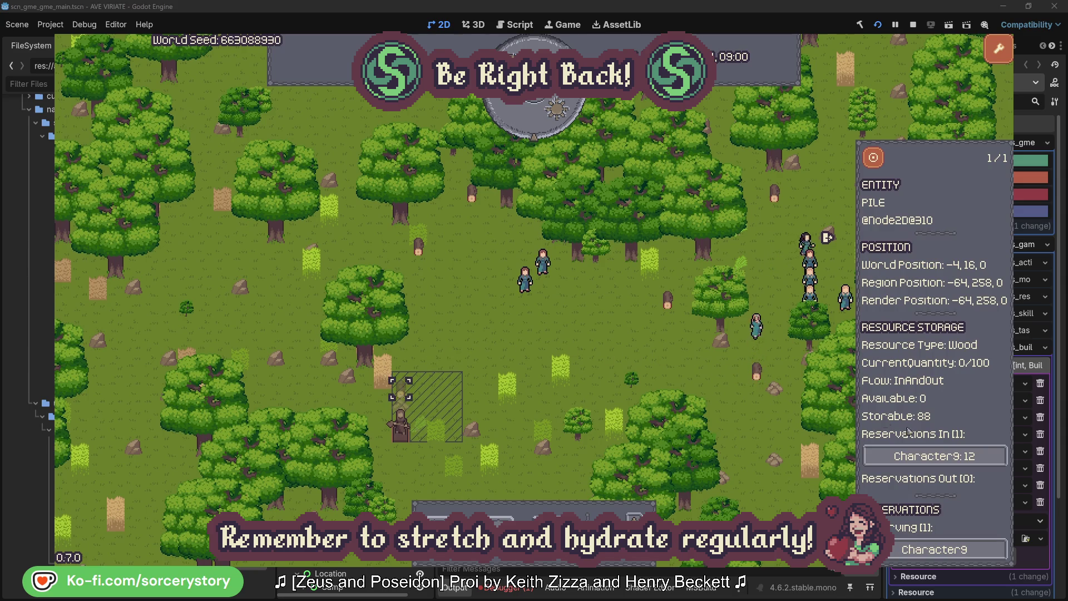
click(982, 457)
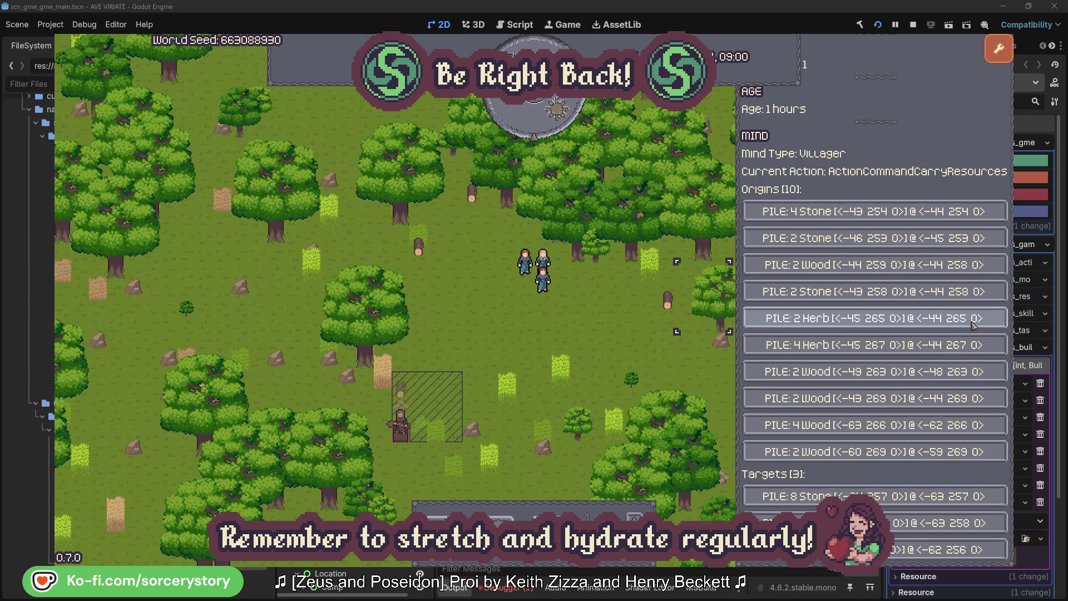
click(974, 323)
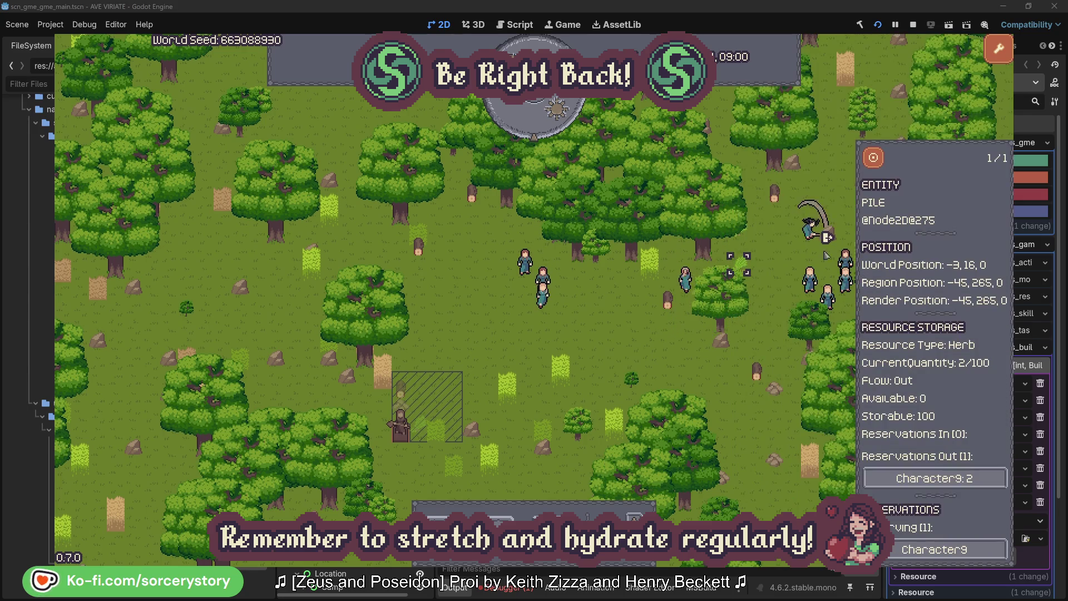
click(873, 158)
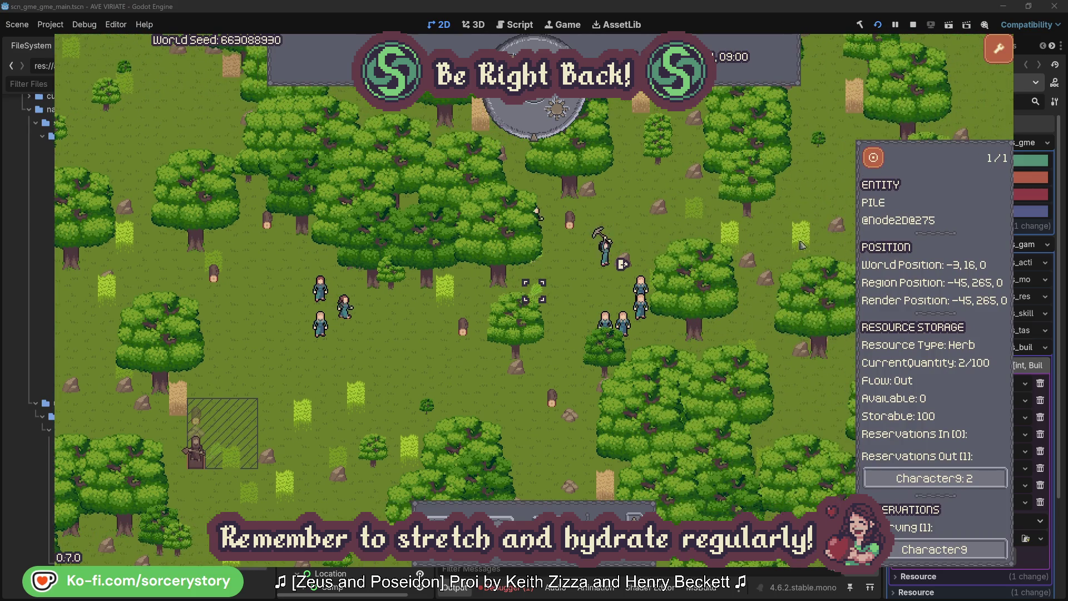
click(935, 478)
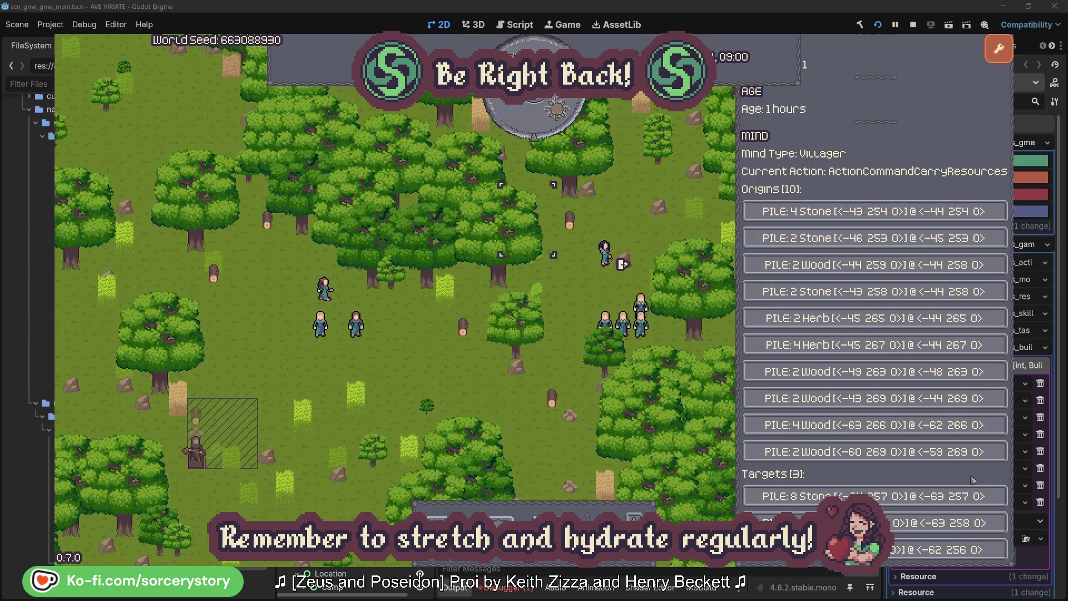
click(946, 523)
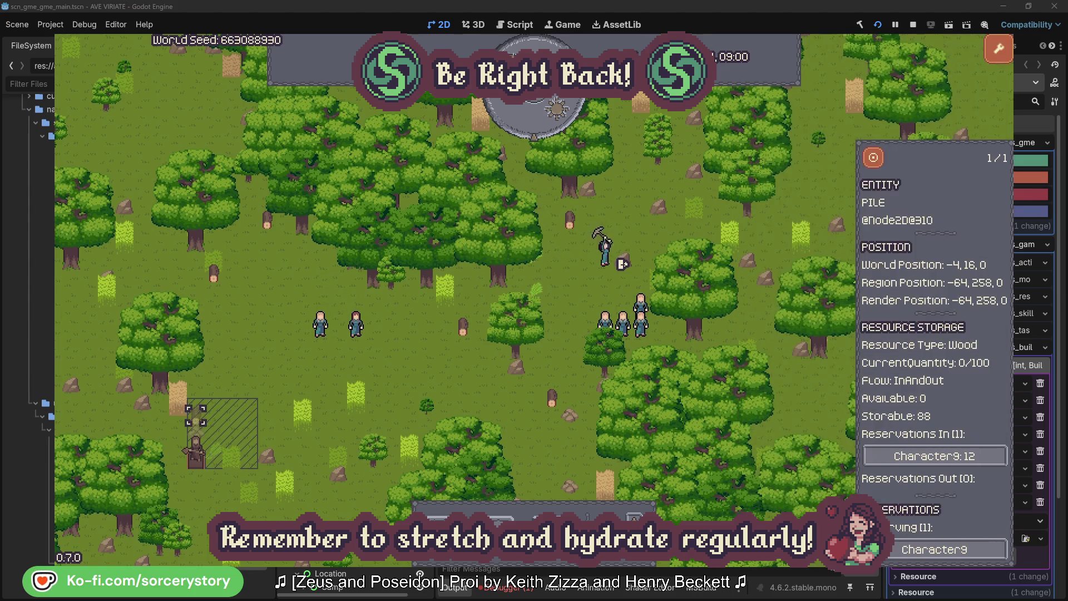
click(874, 162)
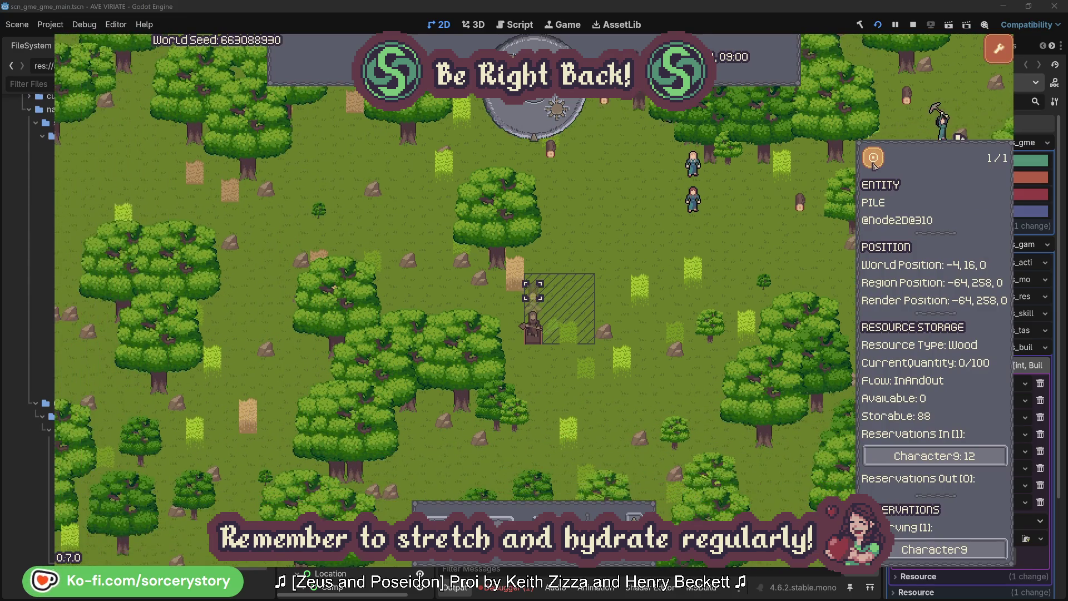
- Close the wood pile panel and open villager Character2's details
click(776, 244)
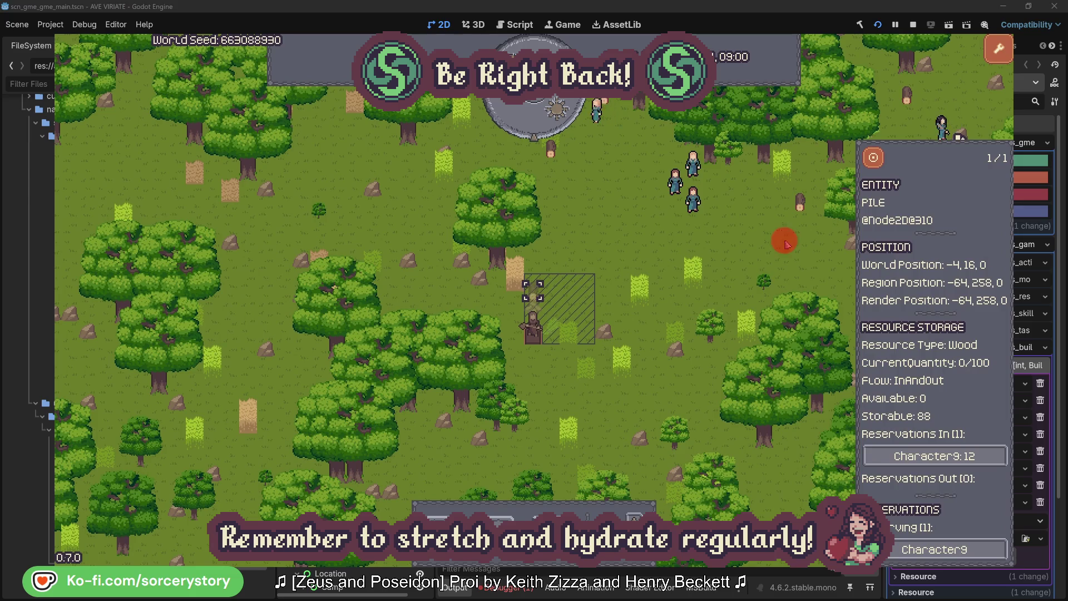
click(692, 199)
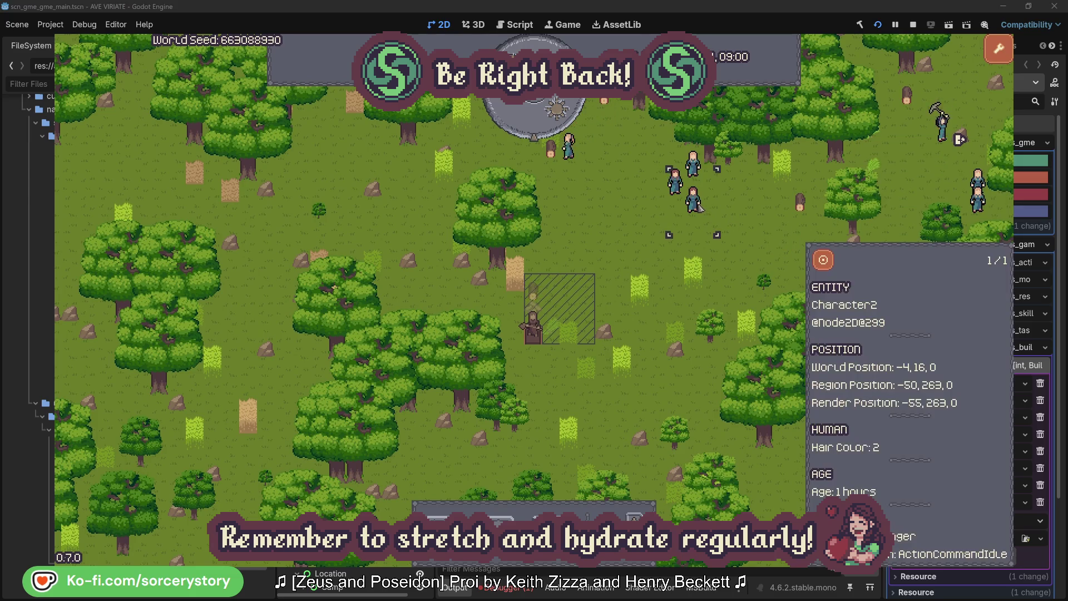
click(832, 259)
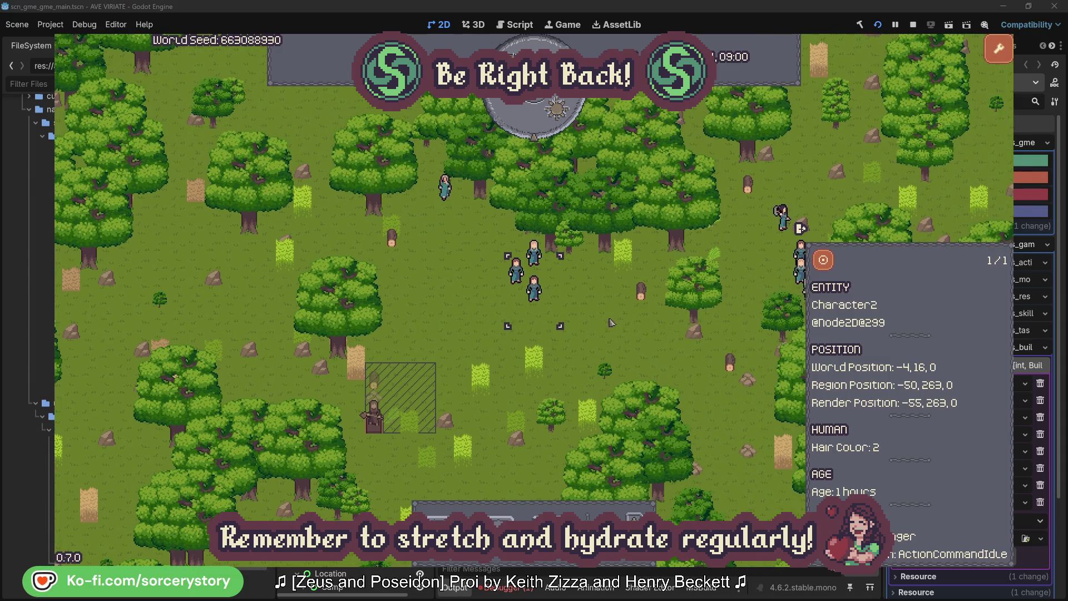
- Reopen Character2, view the oak it is gathering from, then dismiss its details
click(611, 321)
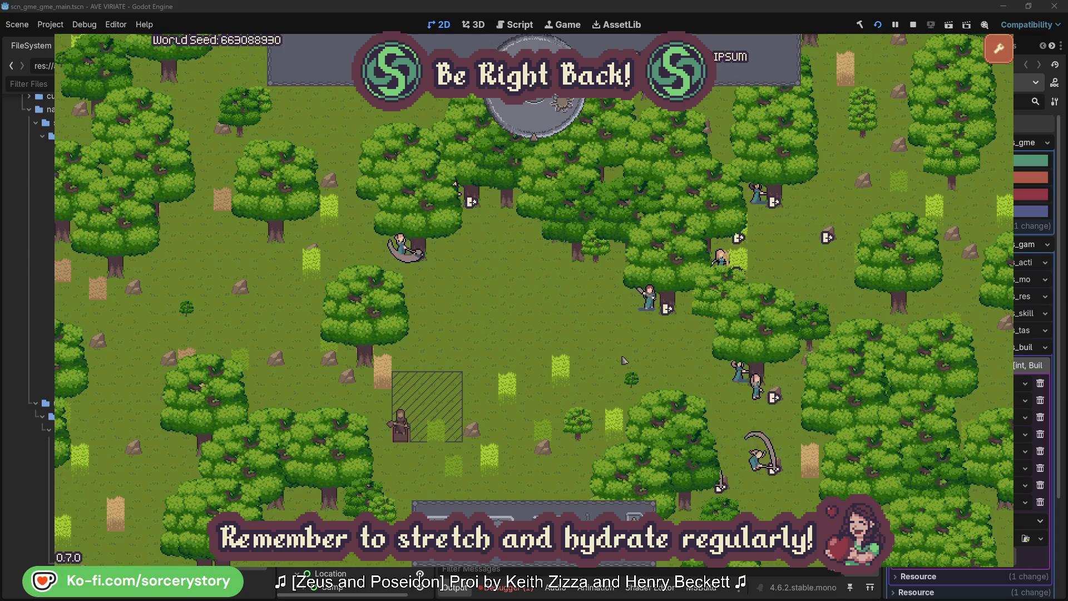
click(627, 341)
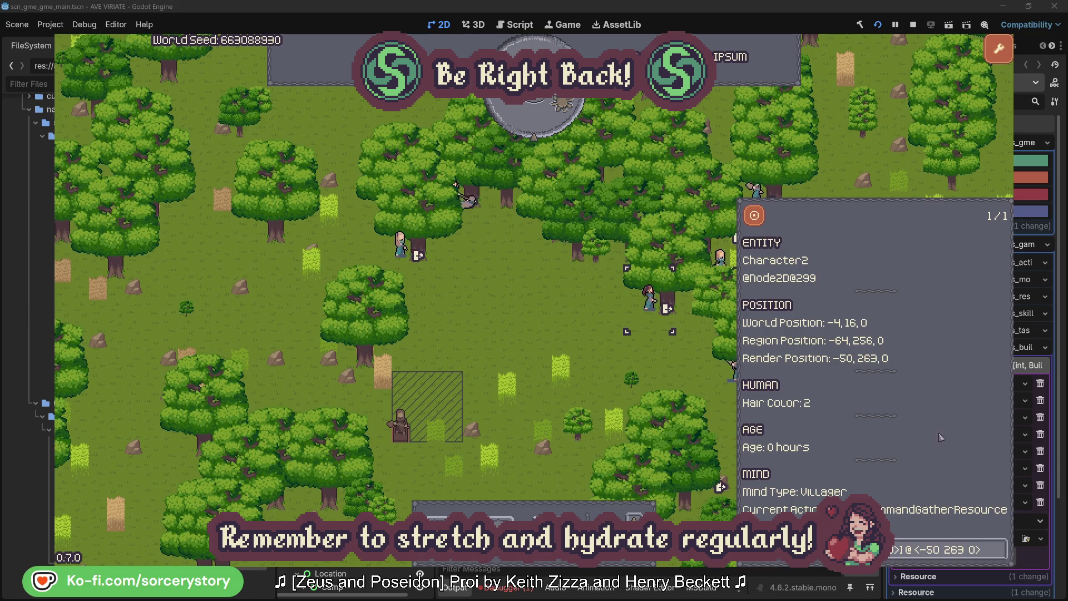
click(1000, 556)
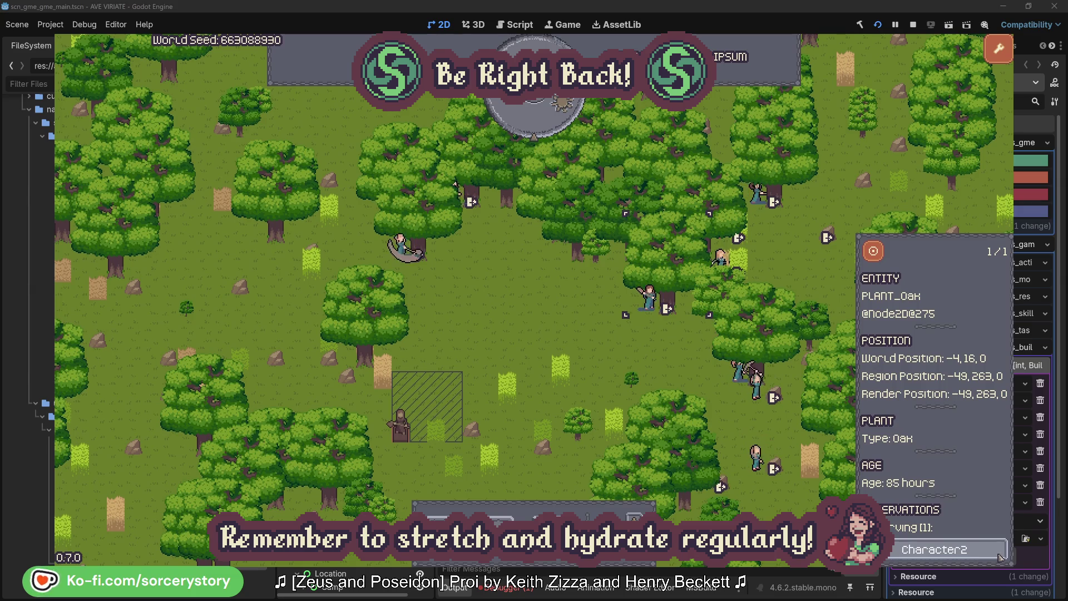
click(1000, 556)
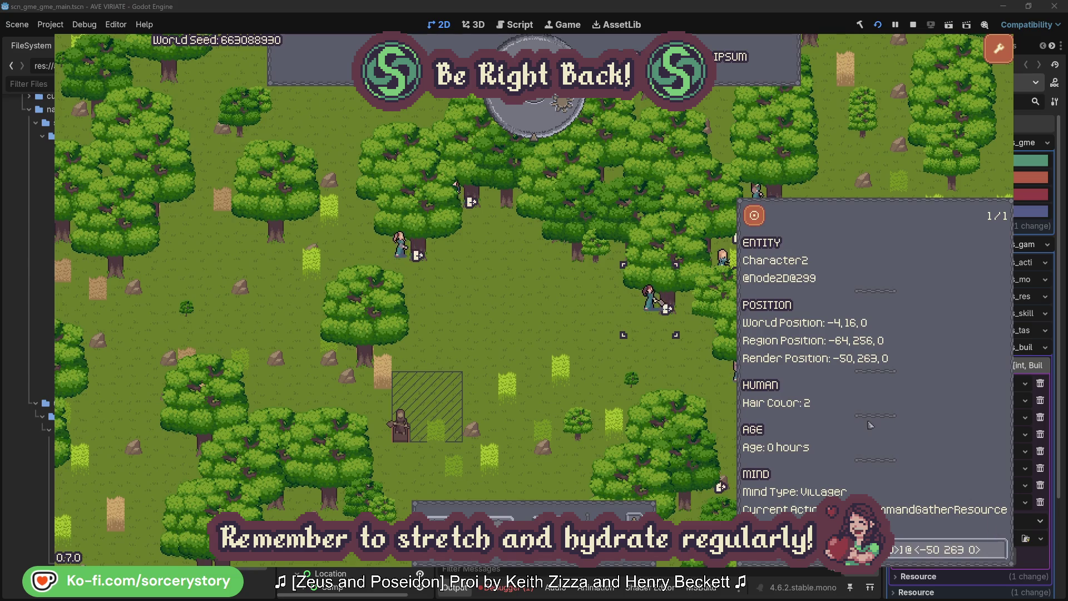
click(668, 369)
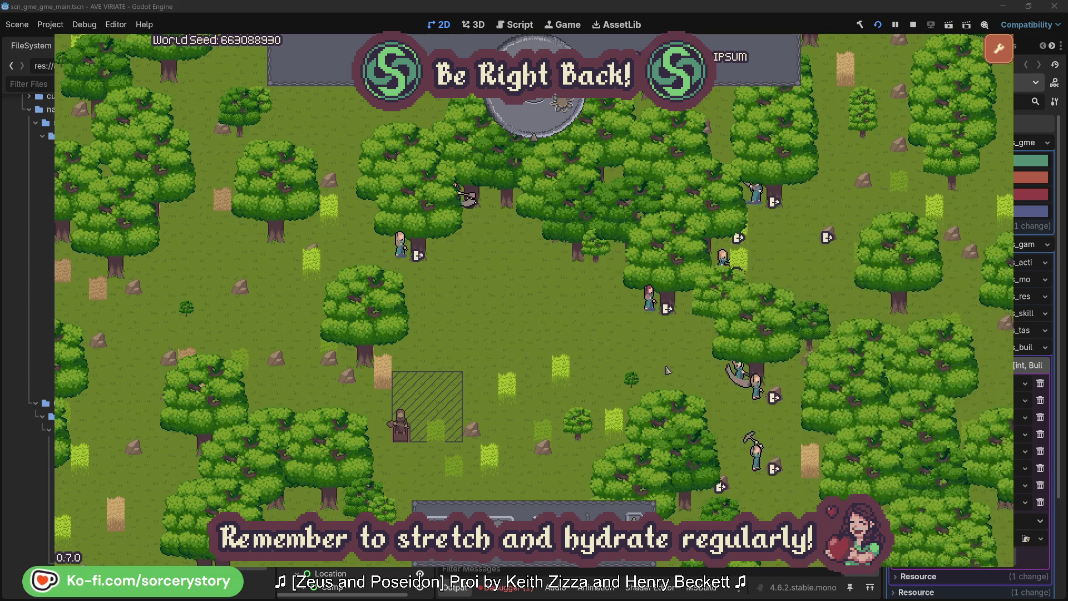
- View Character0's oak, dismiss its details, and advance the clock one hour to 09:00
click(407, 261)
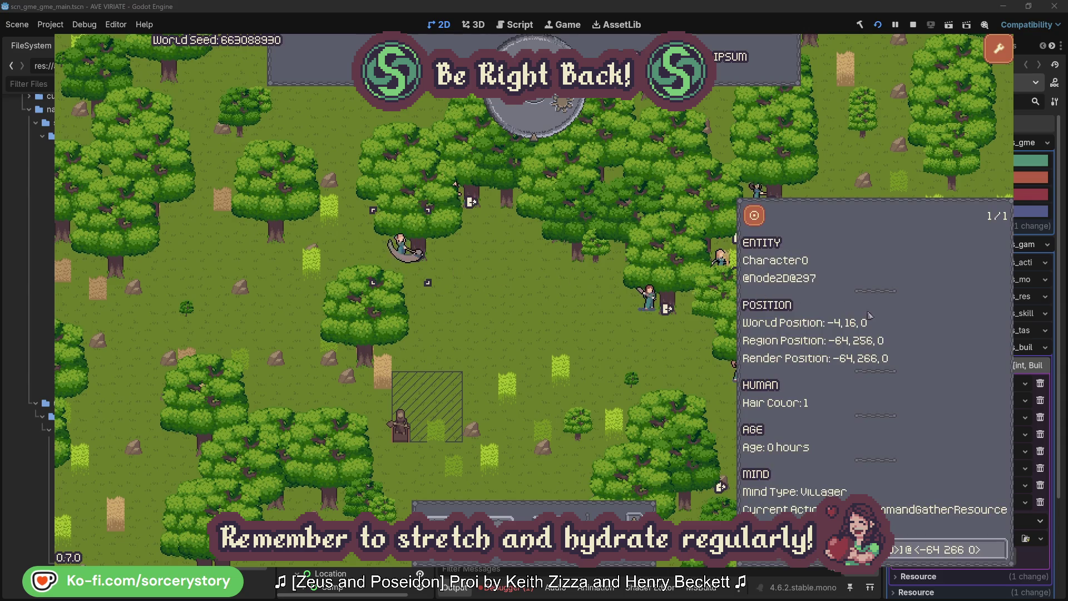
click(999, 548)
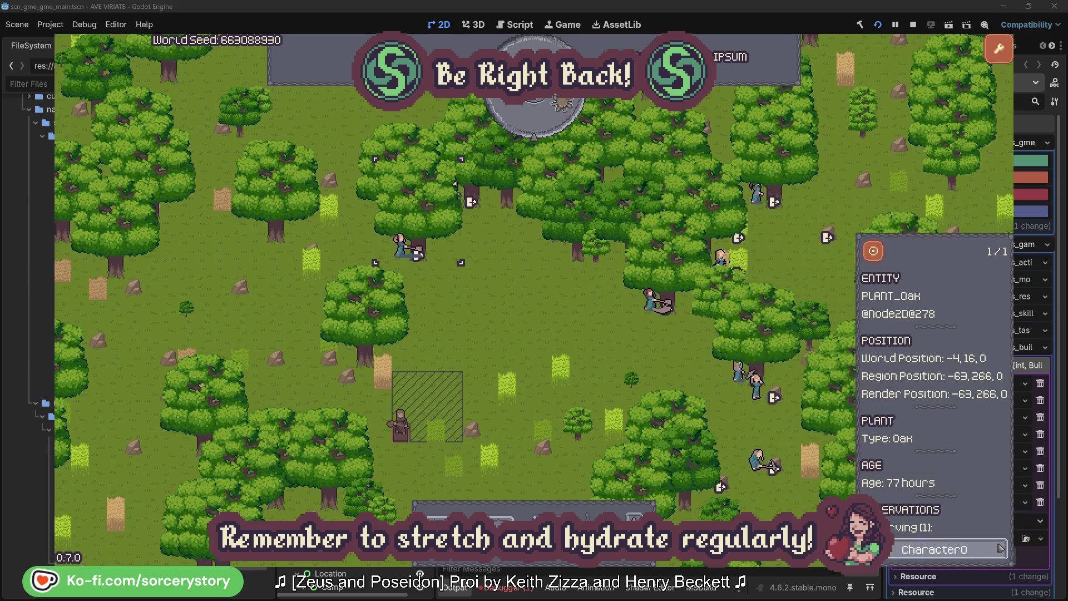
click(1000, 549)
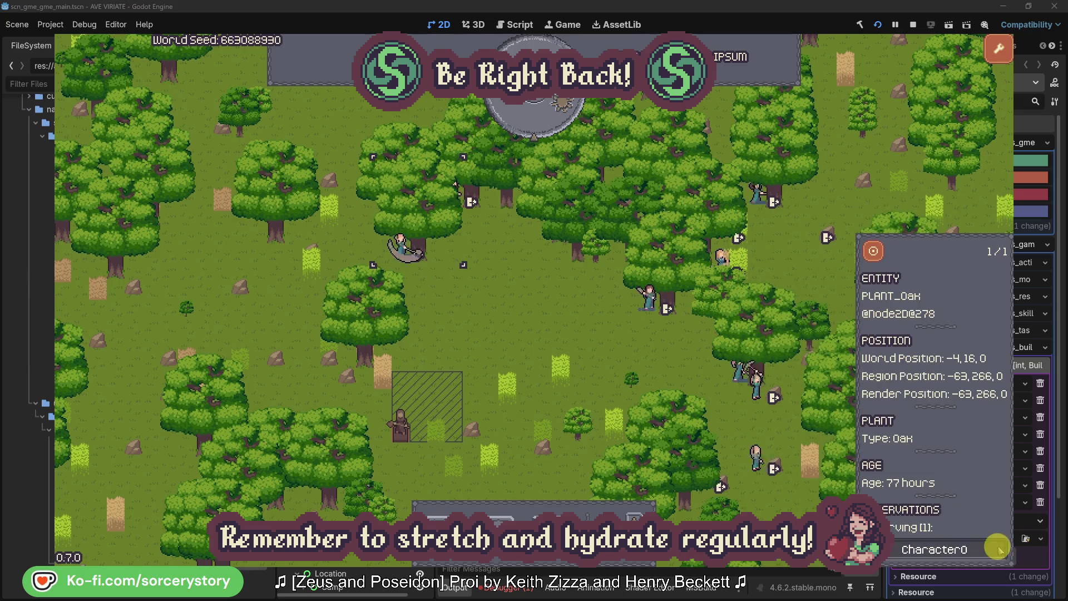
click(558, 334)
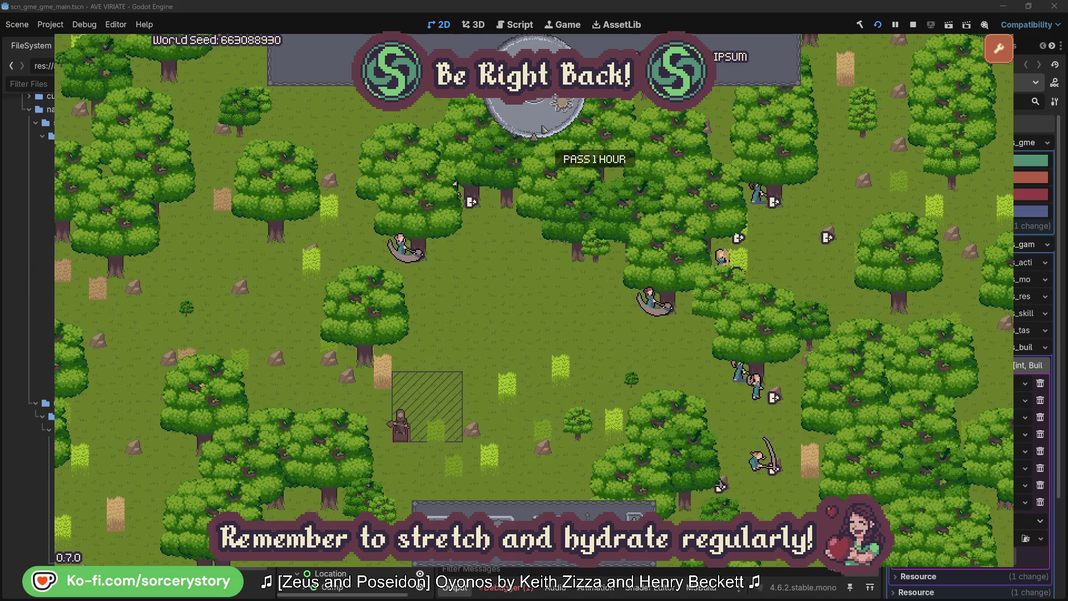
click(544, 126)
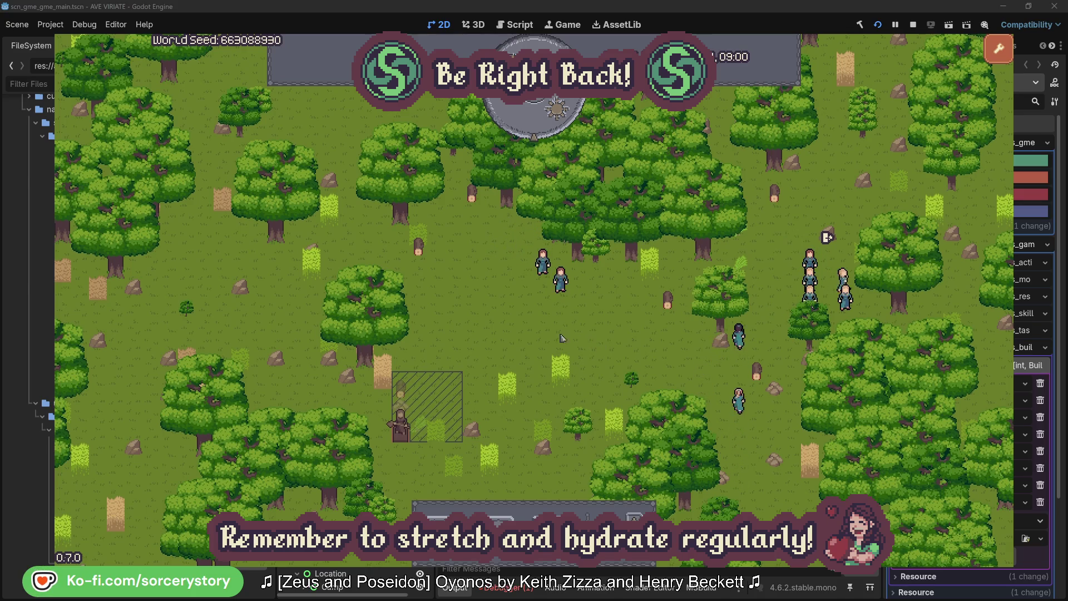
- Trace Character9 between its Herb origin and wood pile target, centring the view on each
click(406, 391)
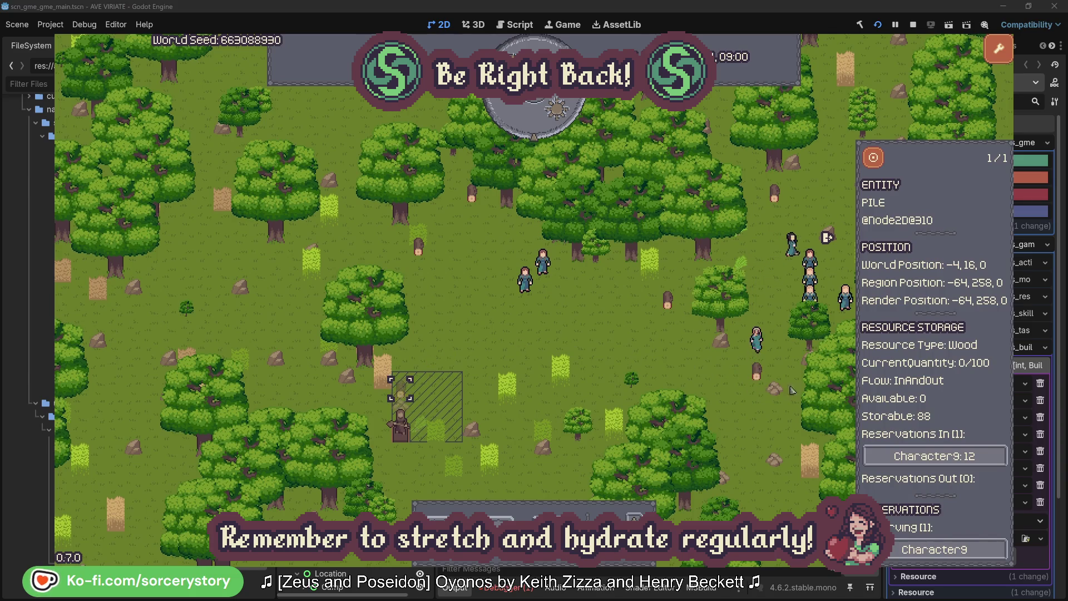
click(983, 459)
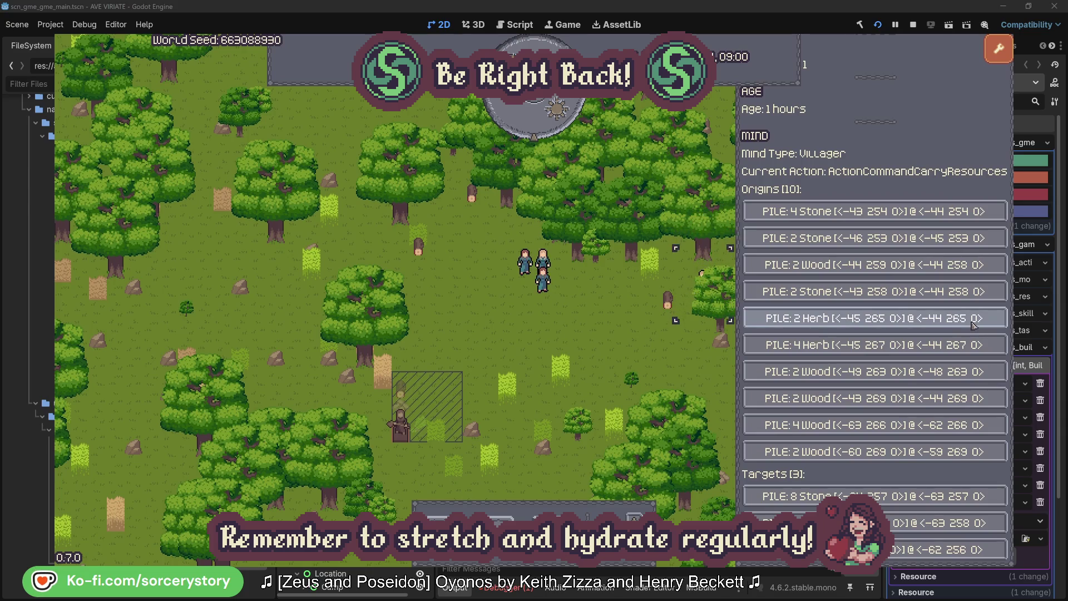
click(974, 325)
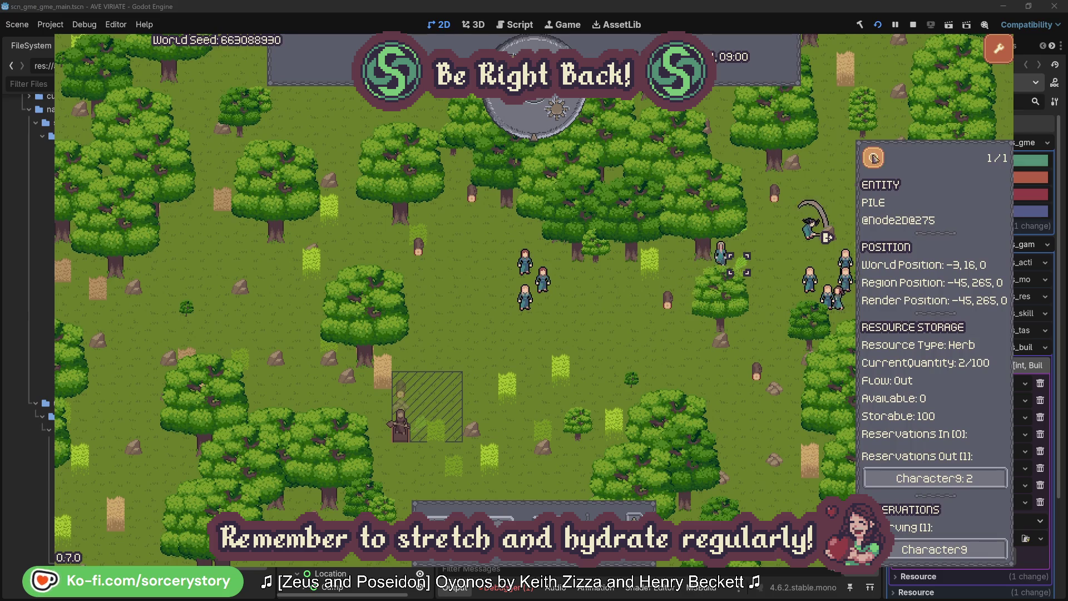
click(879, 162)
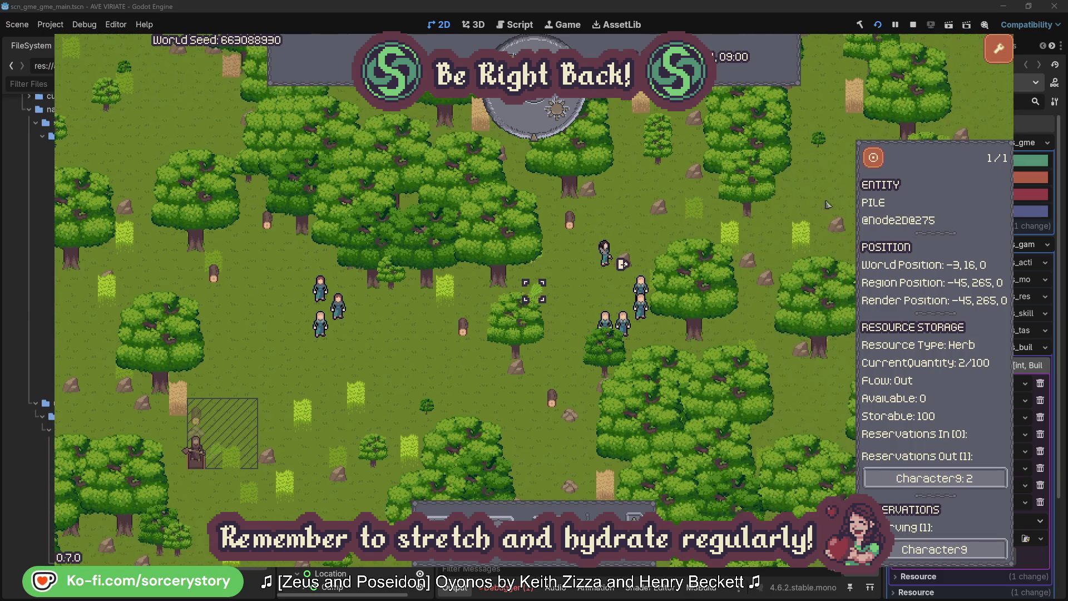
click(946, 478)
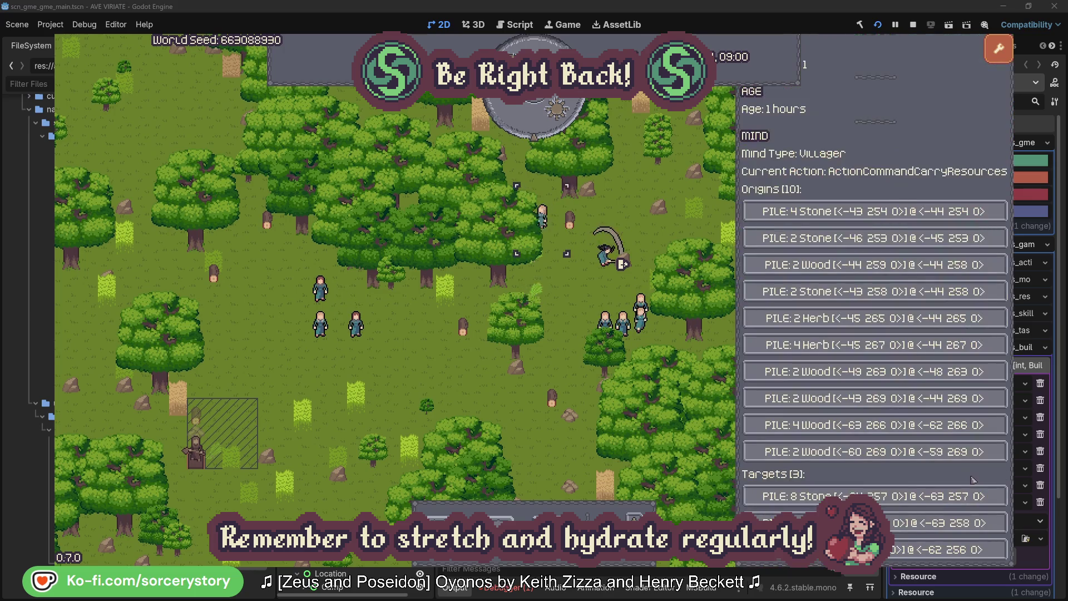
click(945, 522)
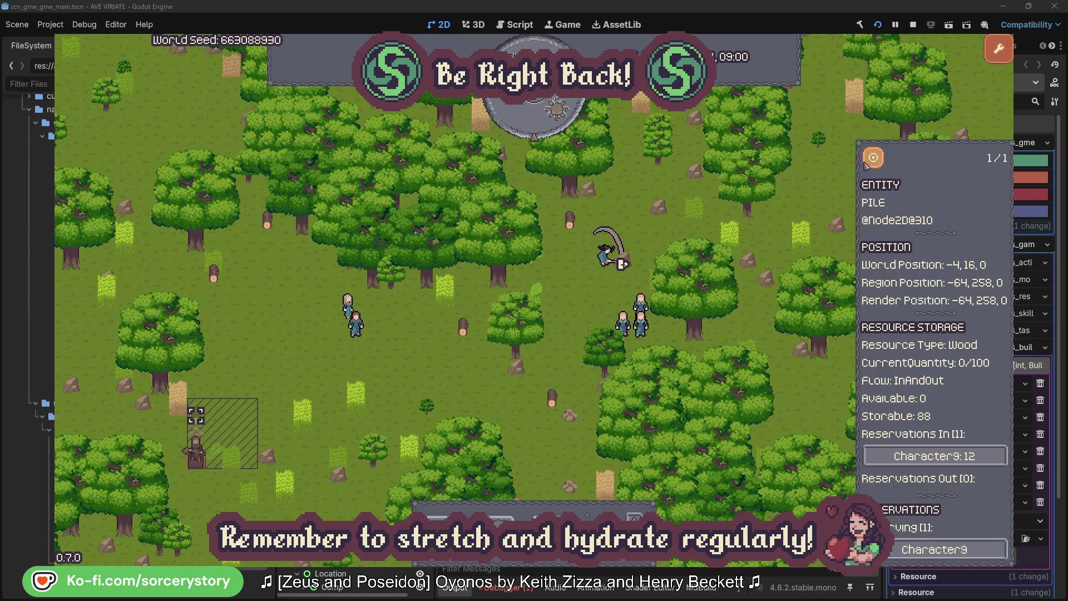
click(873, 162)
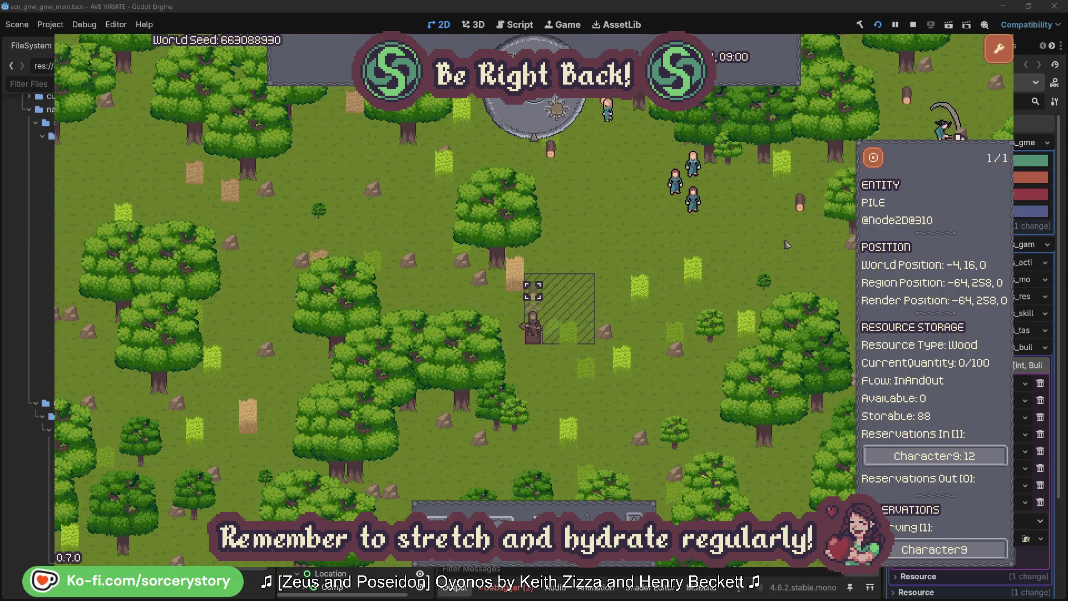
- Dismiss the pile details, then inspect and centre on Character2 before dismissing it
click(788, 245)
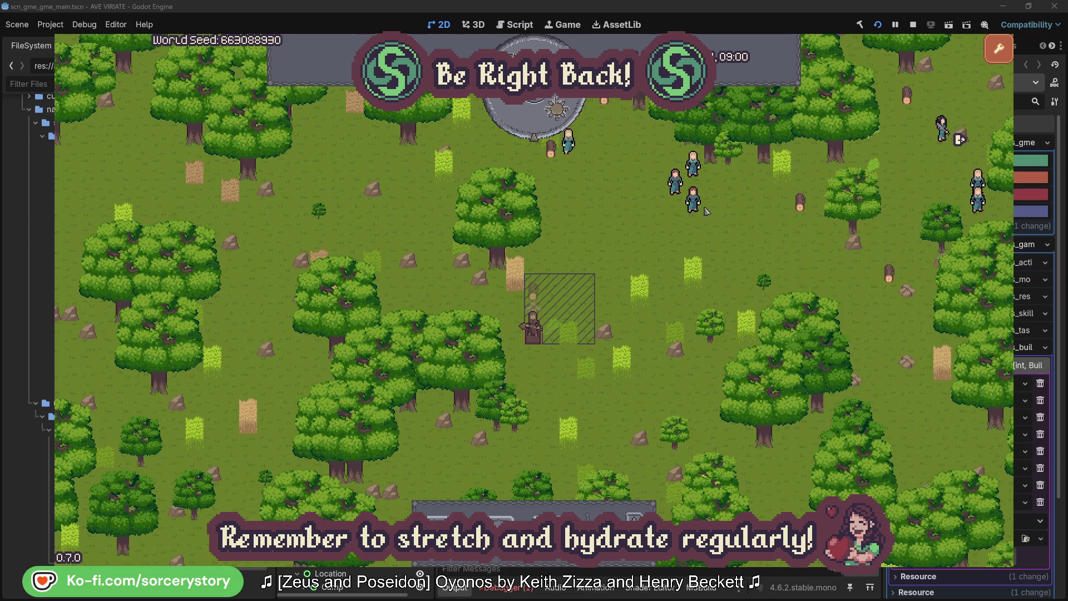
click(706, 210)
click(820, 263)
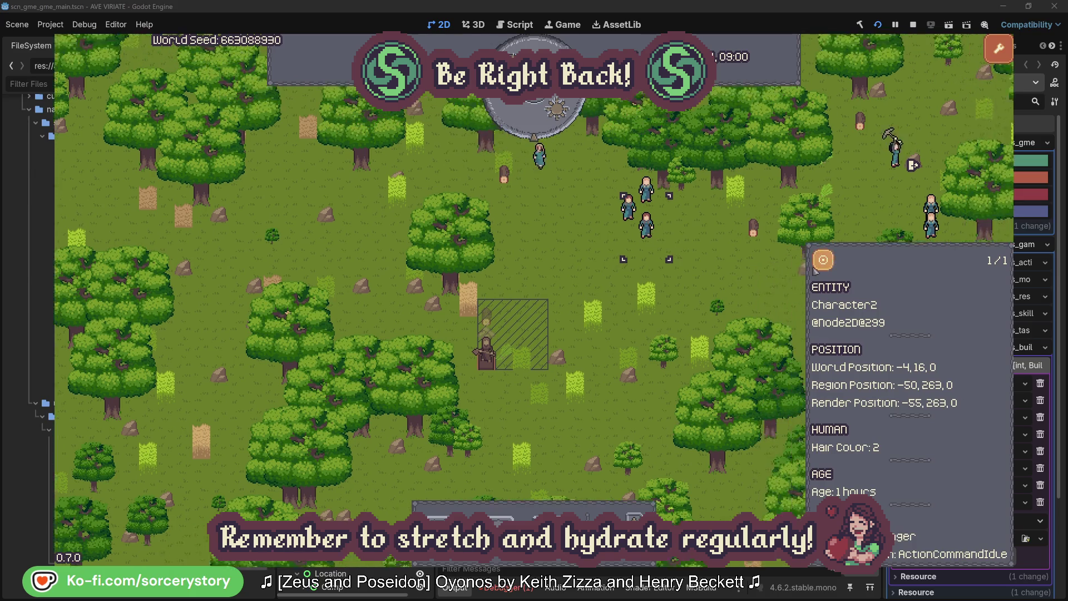
click(611, 322)
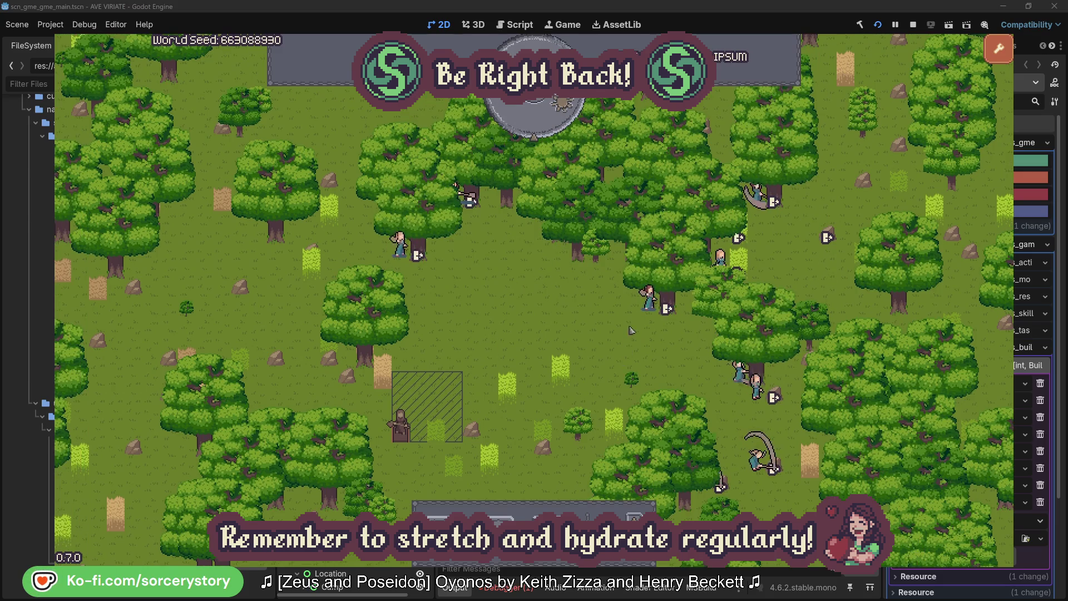
- Show the oak Character2 is harvesting and return, then dismiss its details
click(649, 299)
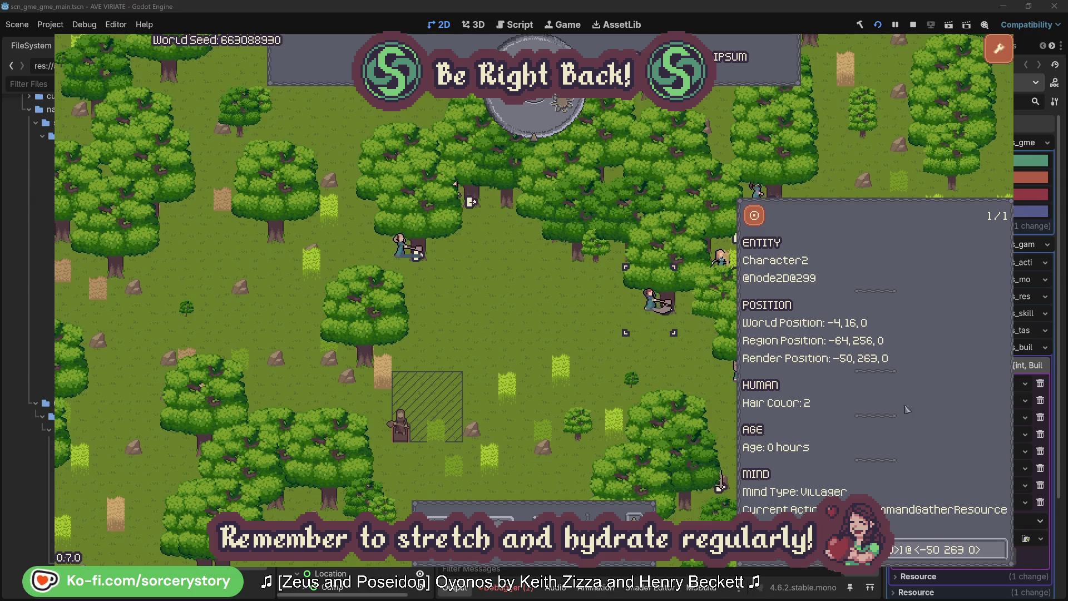
click(999, 556)
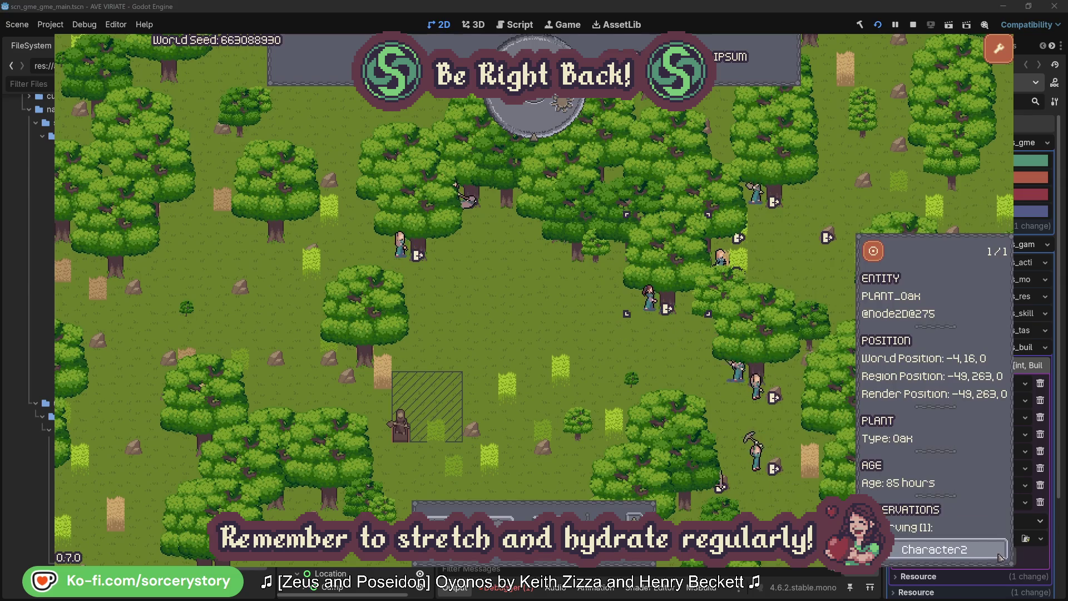
click(1000, 556)
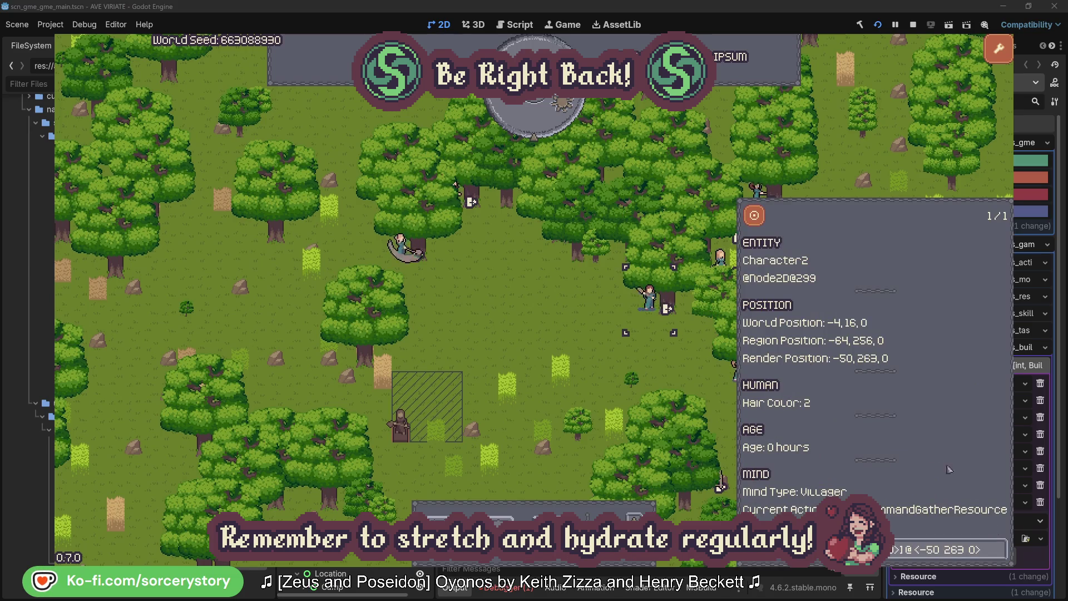
click(667, 370)
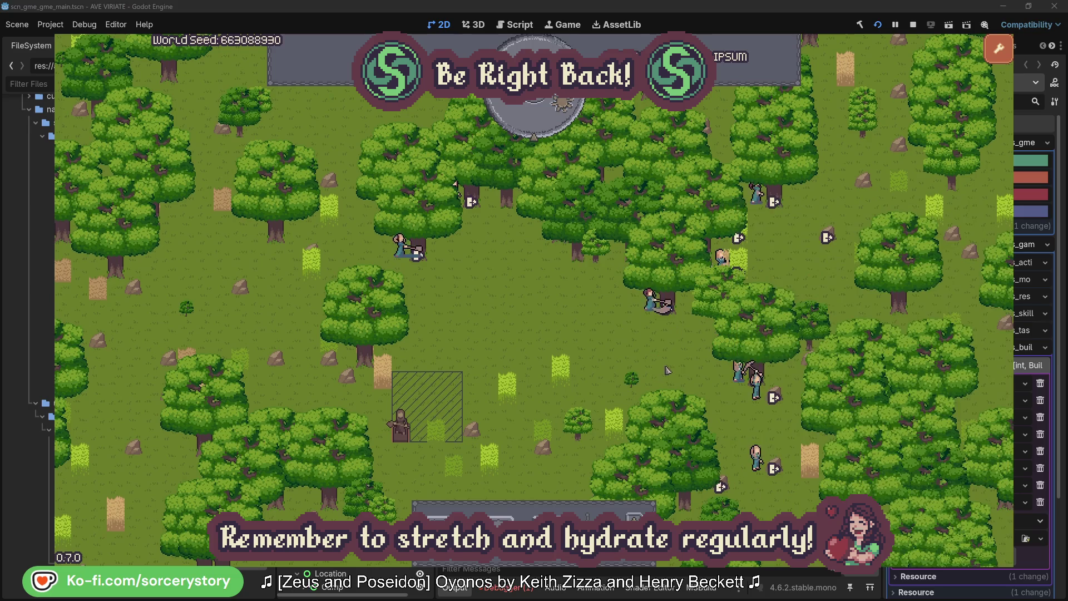
- Show the oak Character0 is harvesting and return, then dismiss its details
click(422, 275)
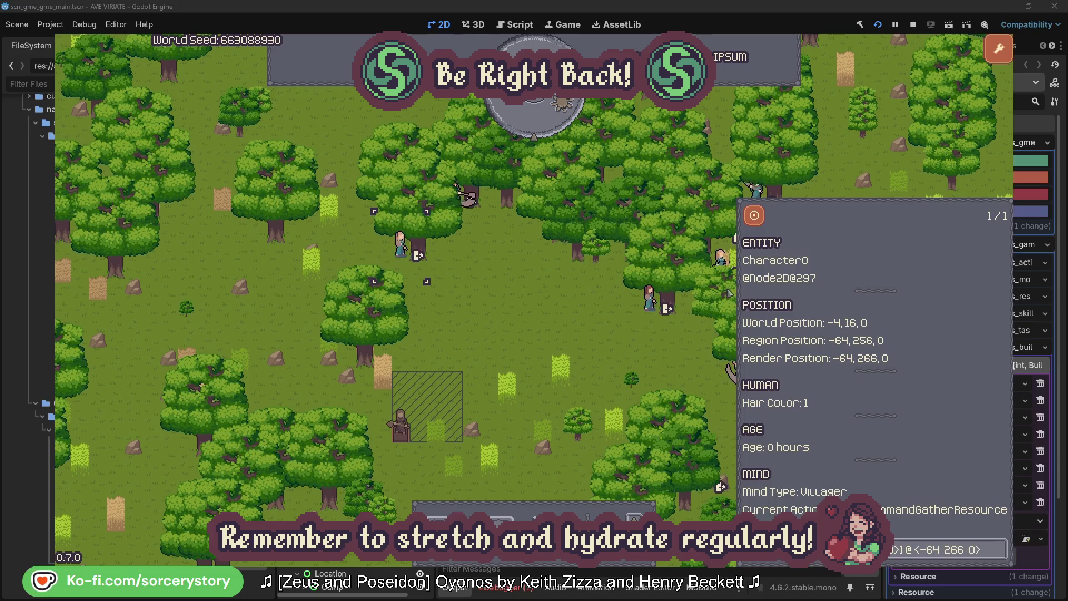
click(1000, 545)
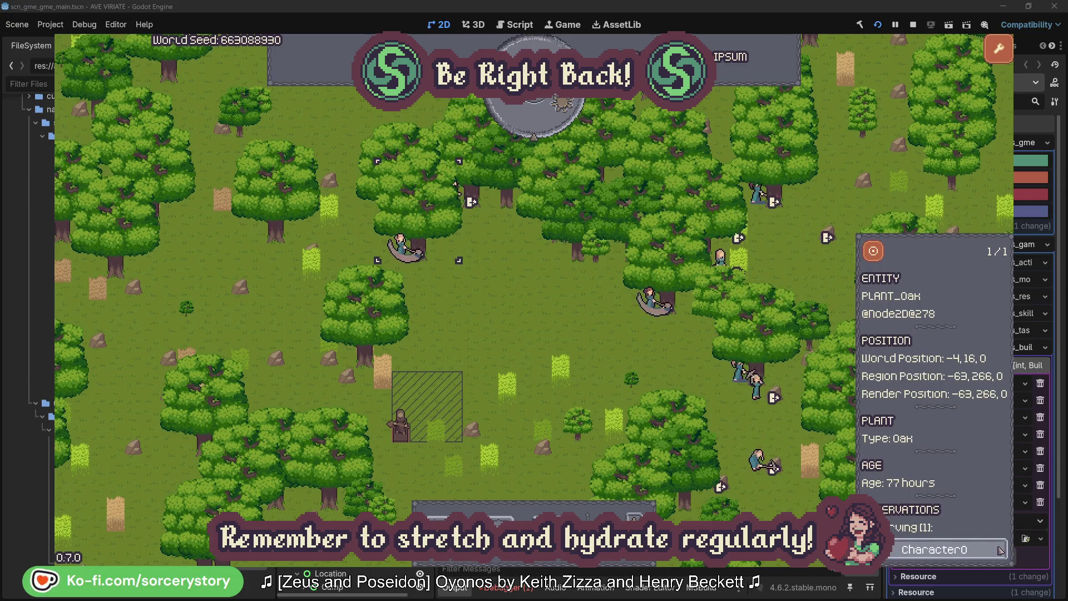
click(999, 549)
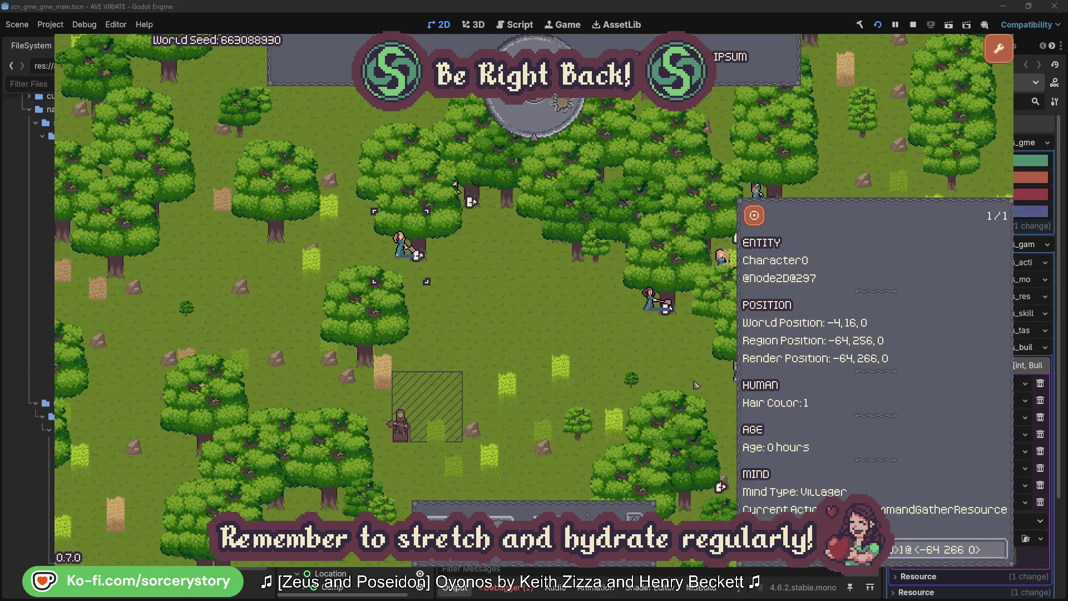
click(559, 336)
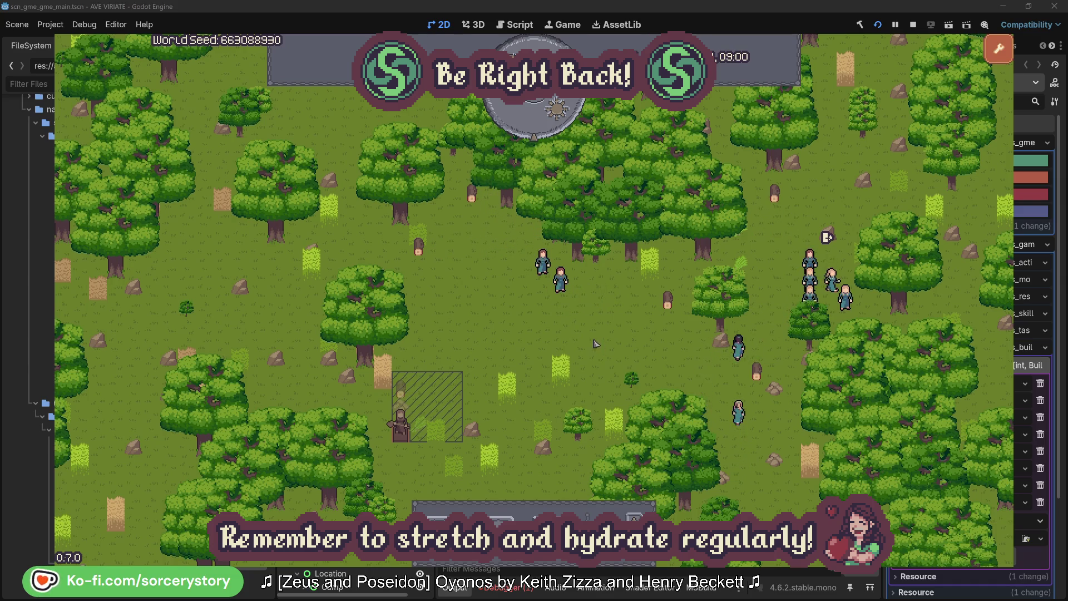
- From the Wood pile, trace its reserving villager Character9 to the 2 Herb pile it uses, centring the view on it
click(401, 391)
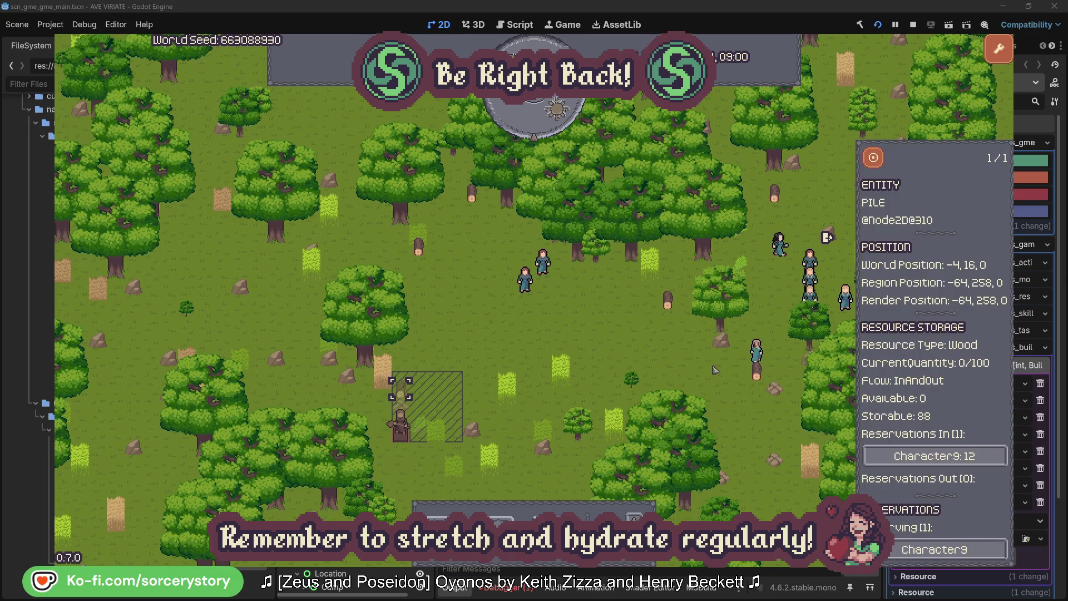
click(983, 459)
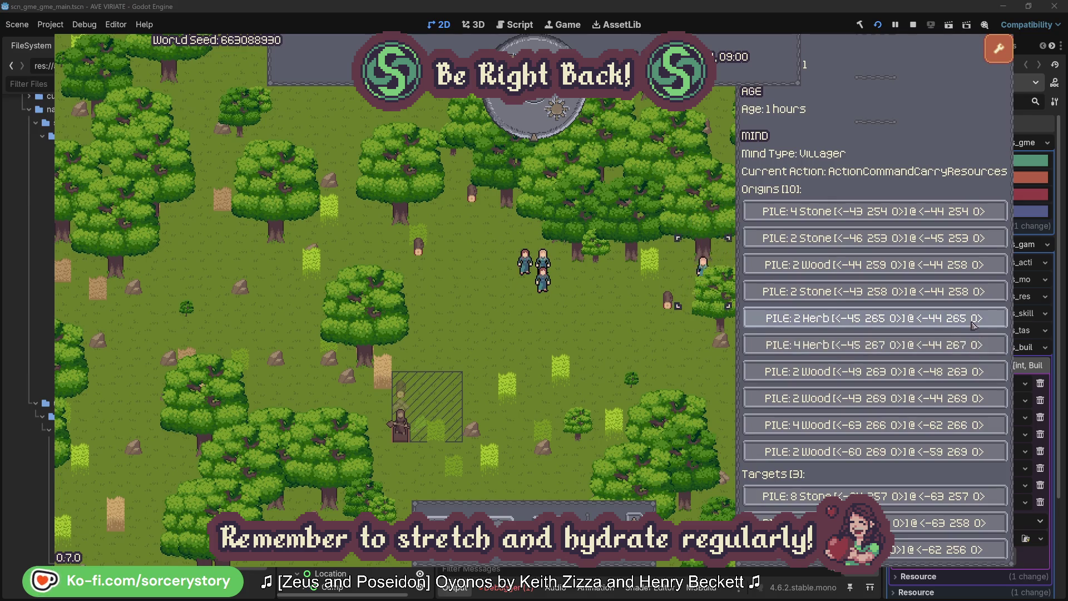
click(973, 320)
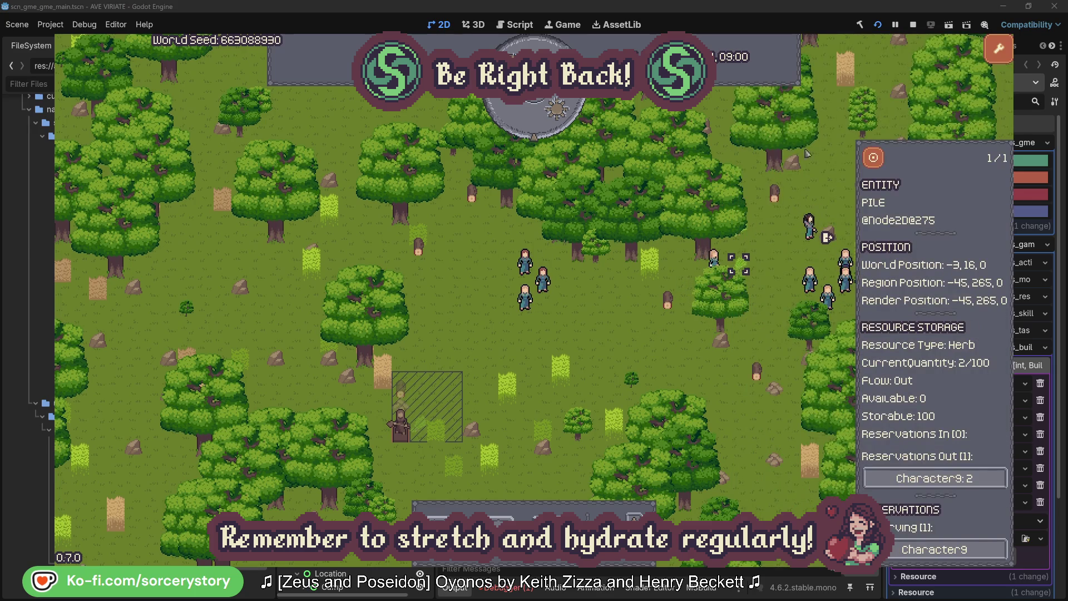
click(881, 164)
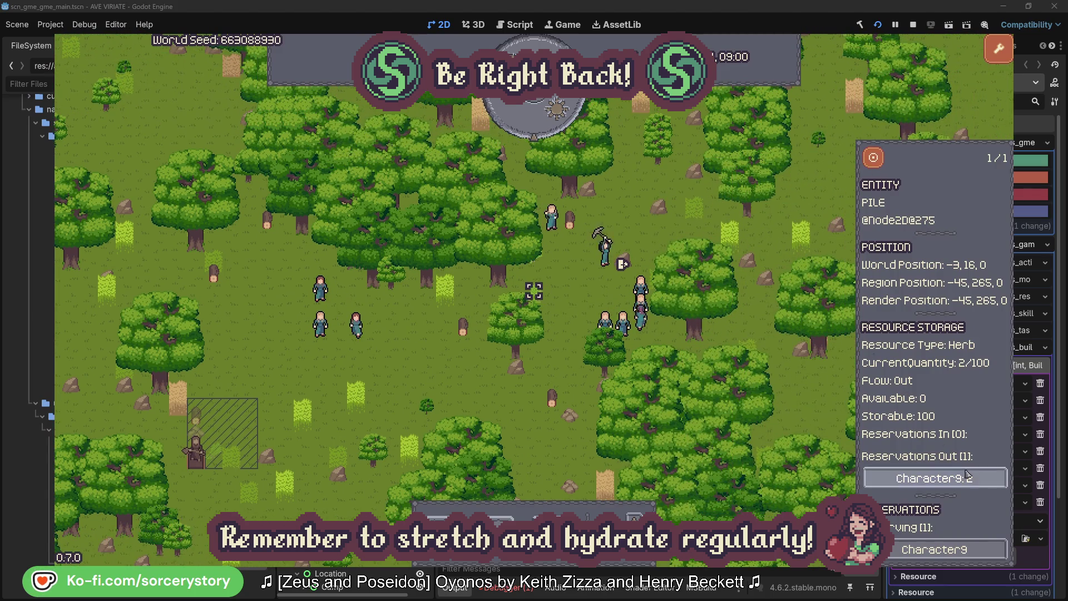
click(968, 478)
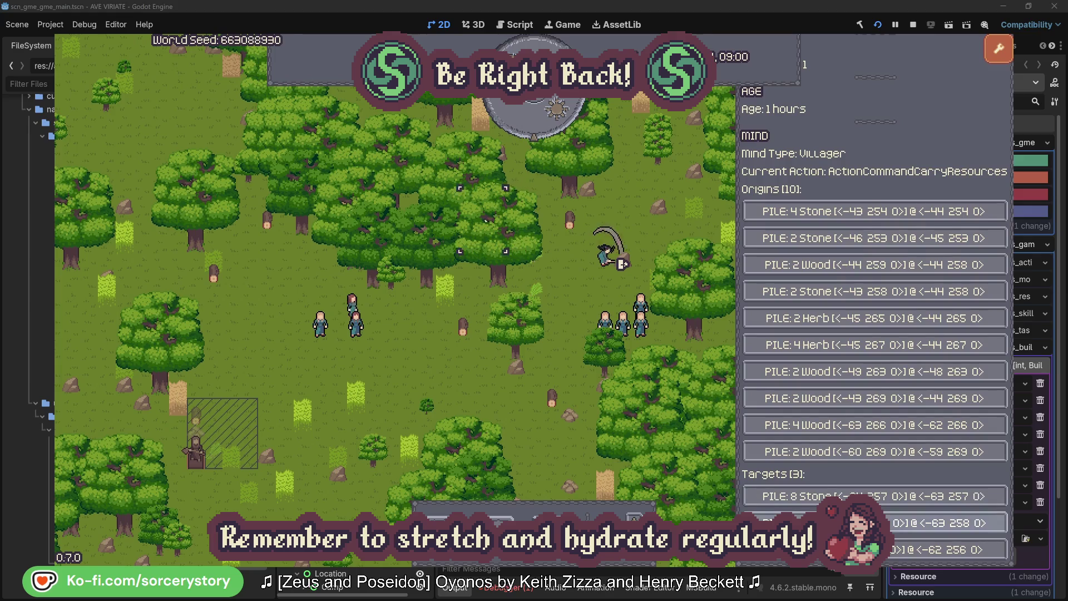
- Centre the view on the Wood pile Character9 carries to, then deselect it
click(940, 523)
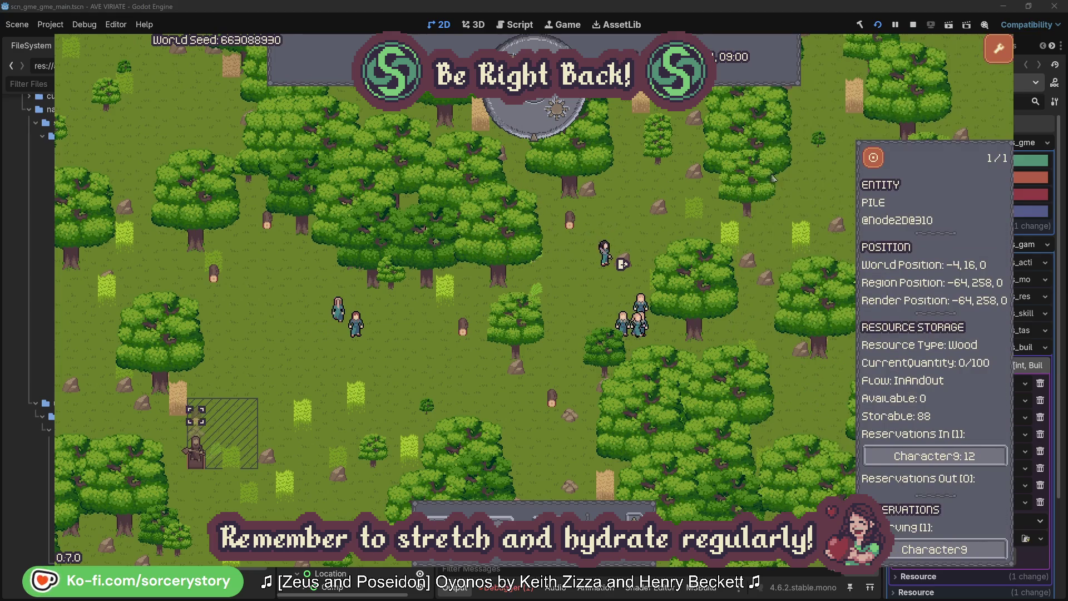
click(873, 162)
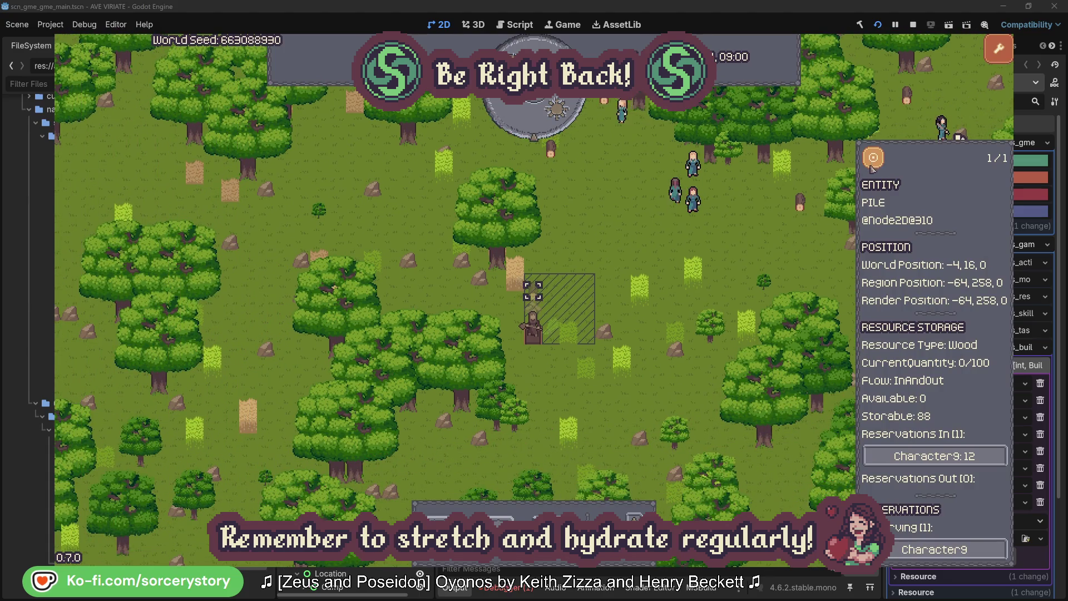
click(786, 244)
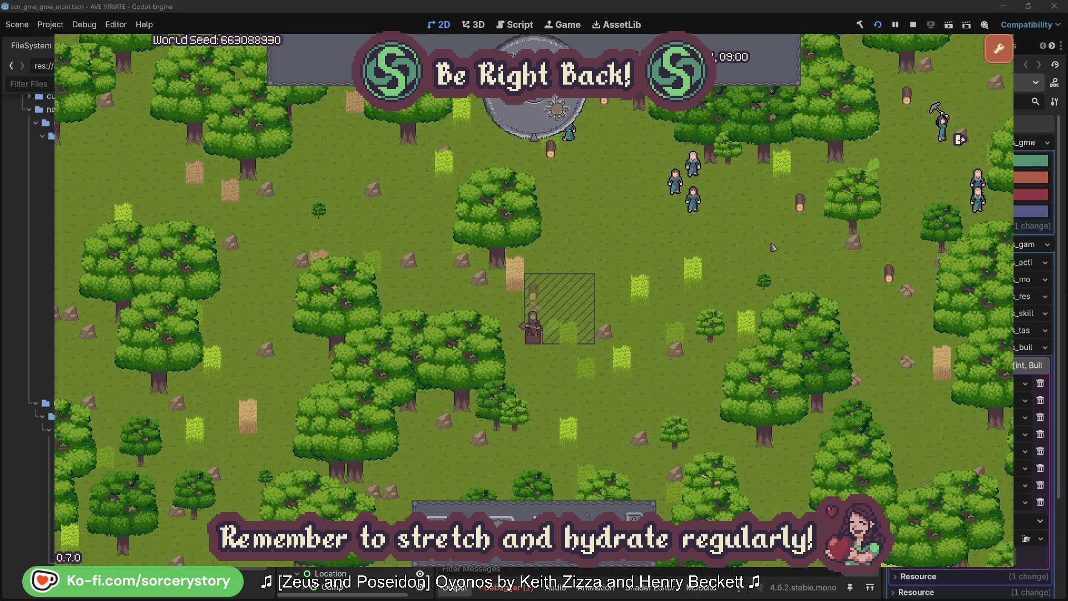
- Inspect and centre on villager Character2, then close its details
click(696, 203)
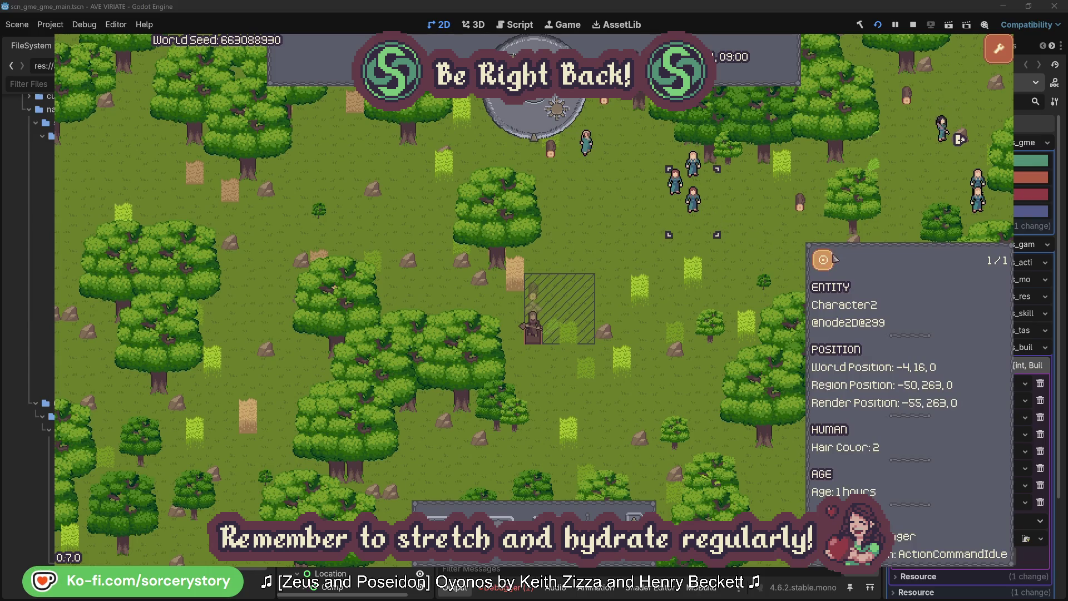
double_click(695, 203)
click(611, 322)
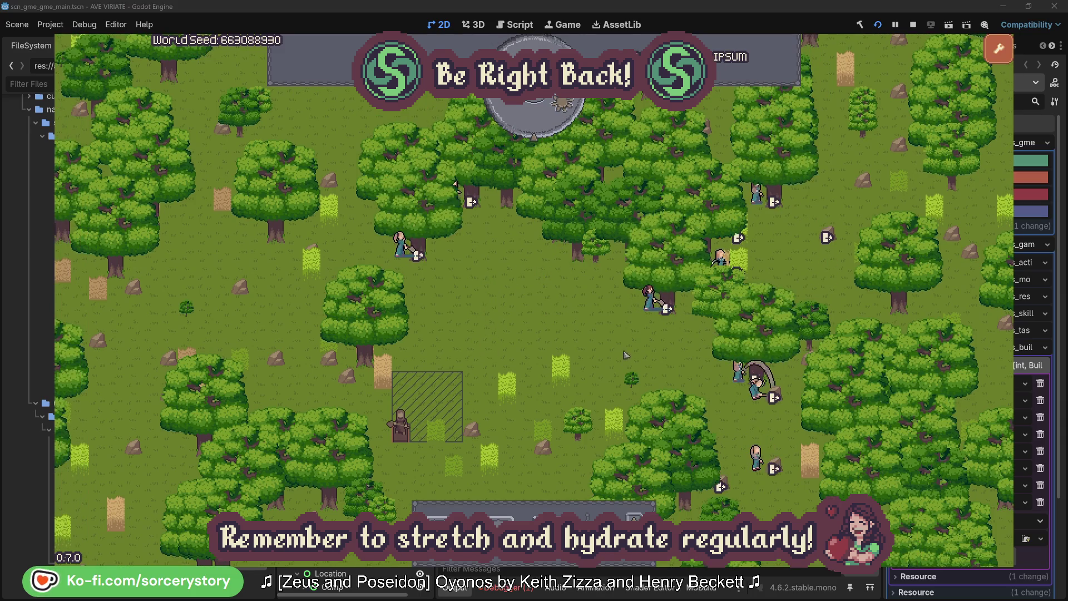
- Check the PLANT_Oak that Character2 is gathering from, then deselect Character2
click(648, 298)
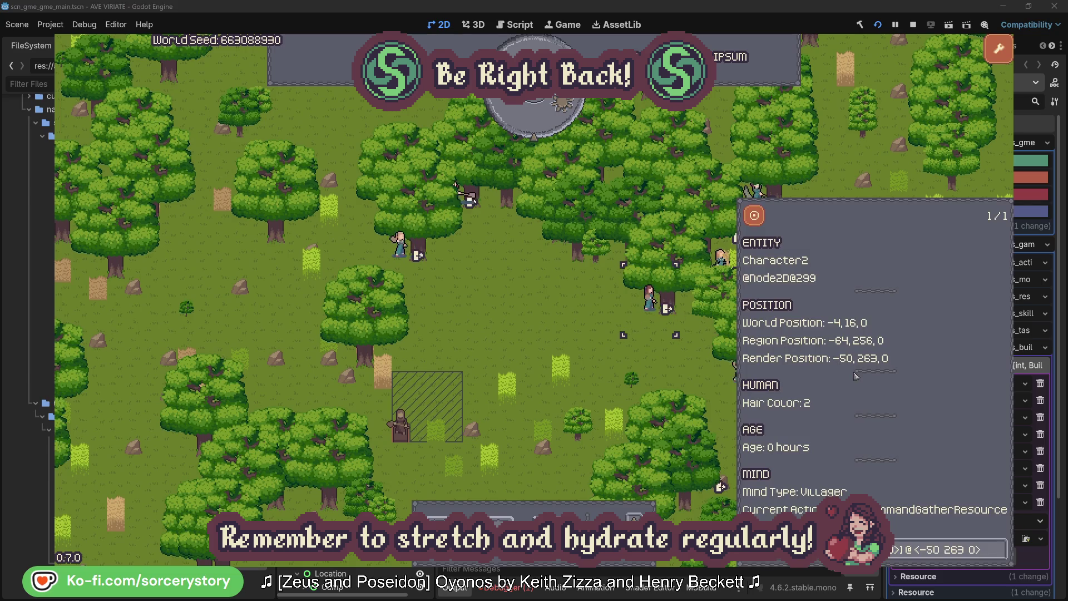
click(1000, 551)
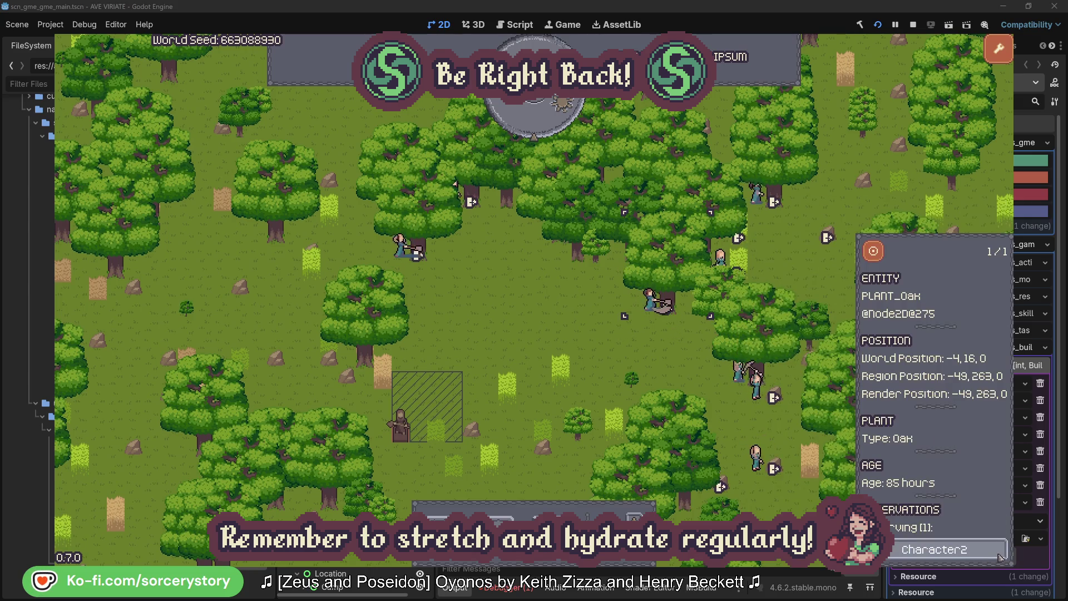
click(999, 554)
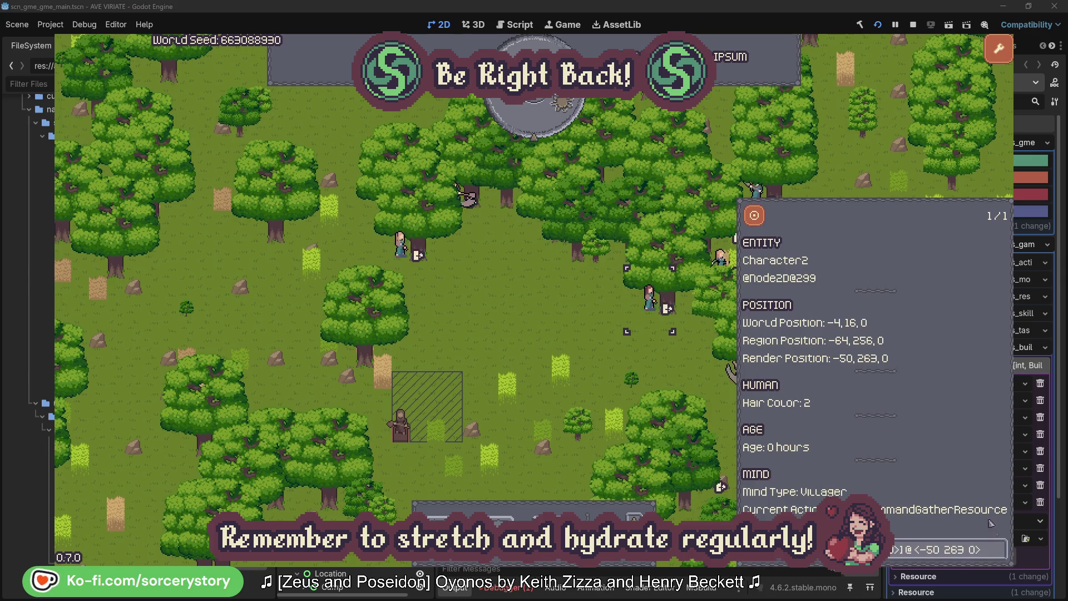
click(667, 370)
- Check Character0's gathering oak, deselect it, and pass one hour to 09:00
click(403, 248)
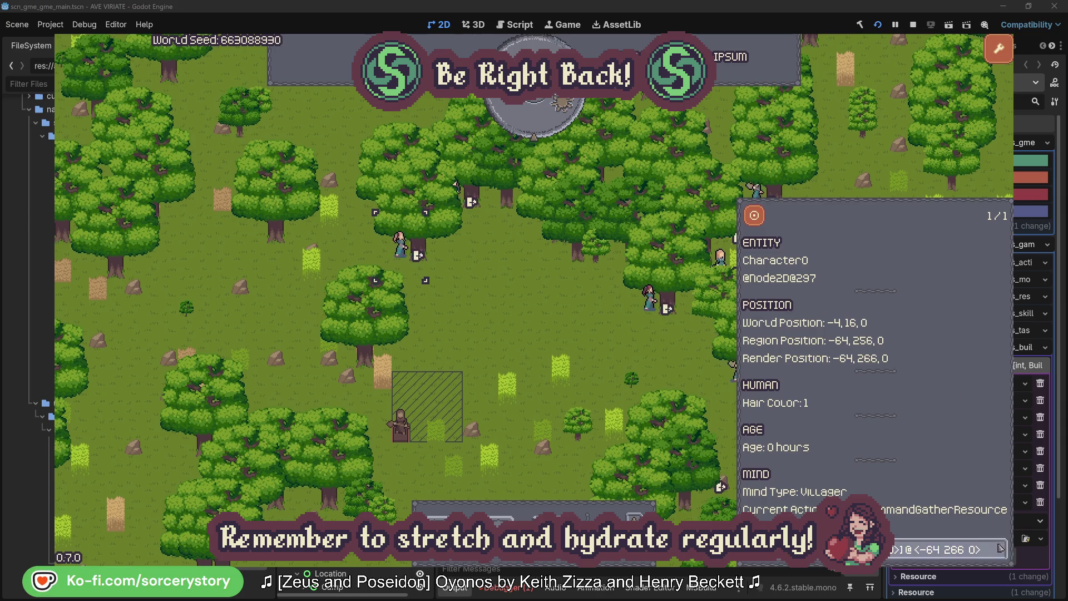
click(1001, 548)
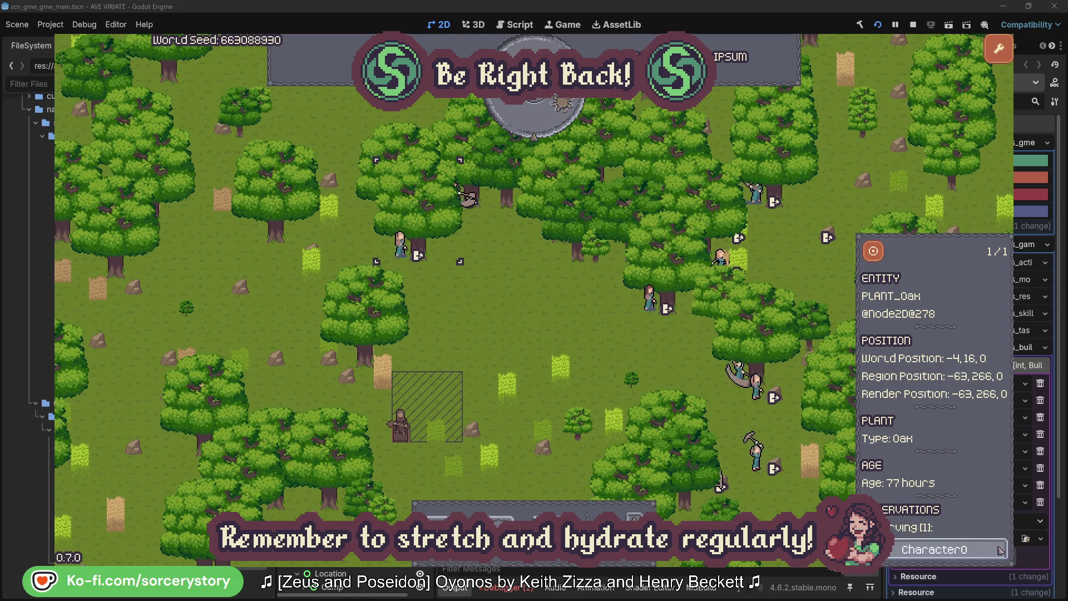
click(1001, 549)
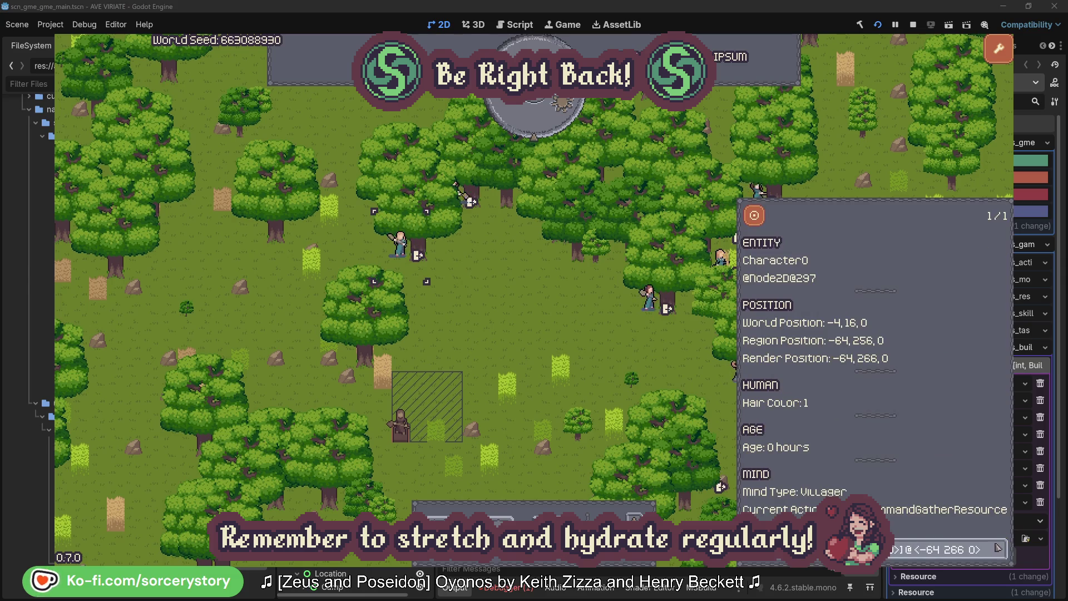
click(559, 336)
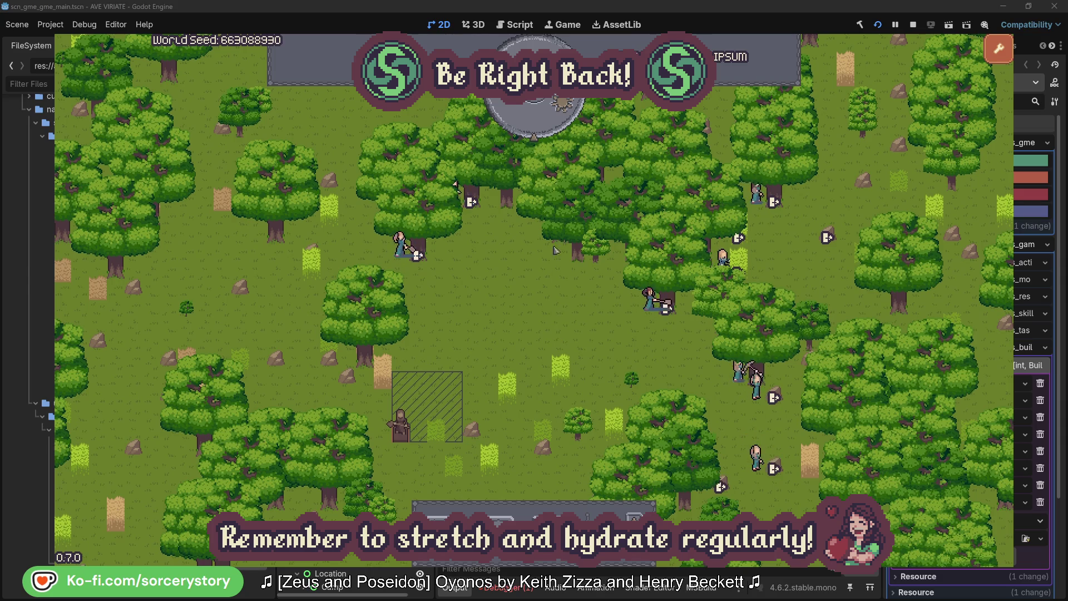
click(544, 124)
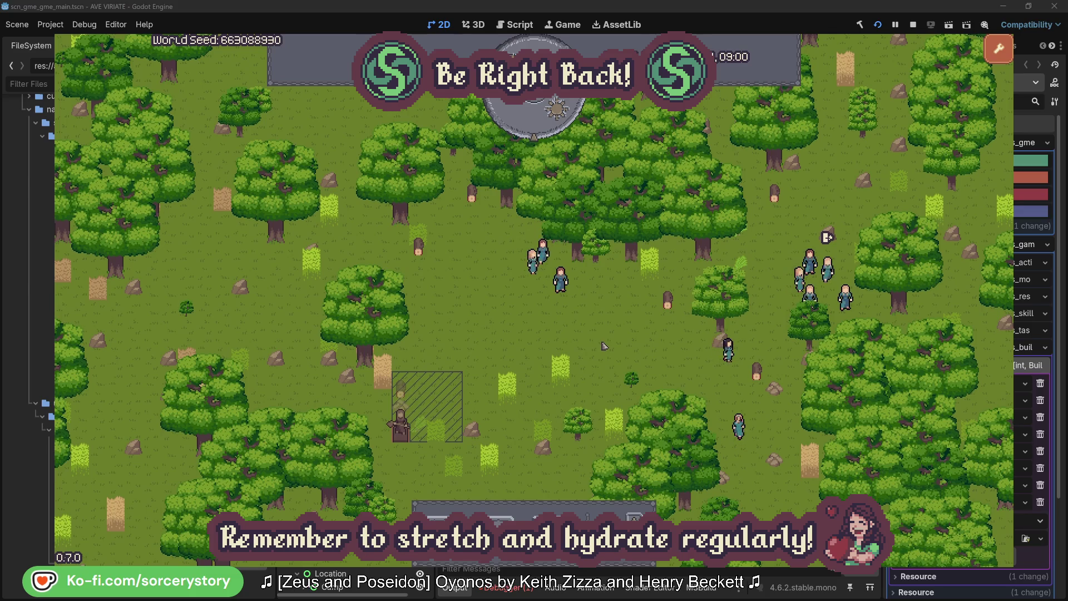
click(403, 391)
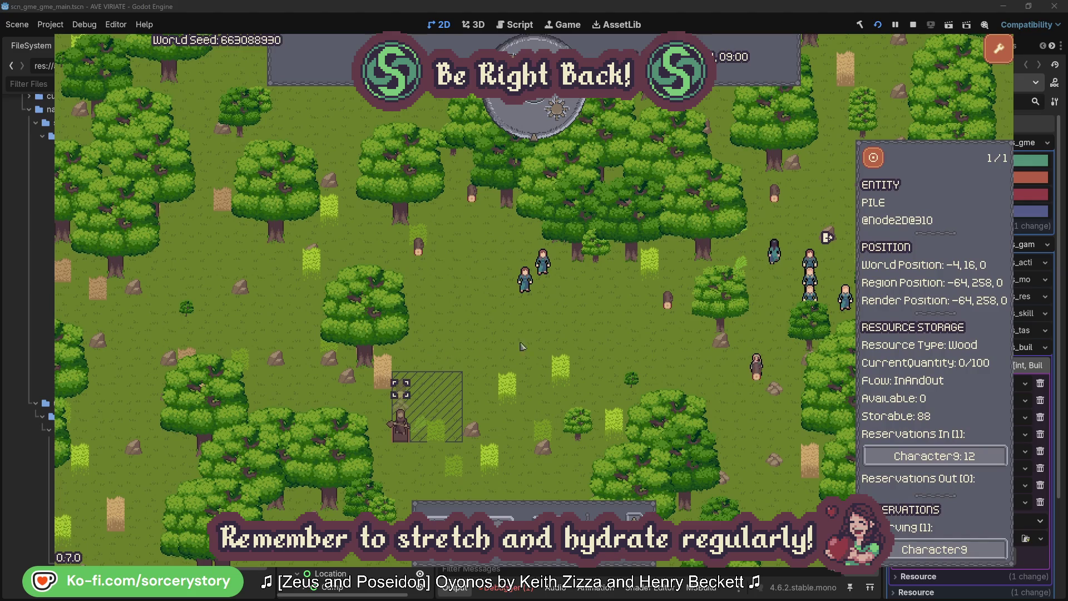
click(982, 457)
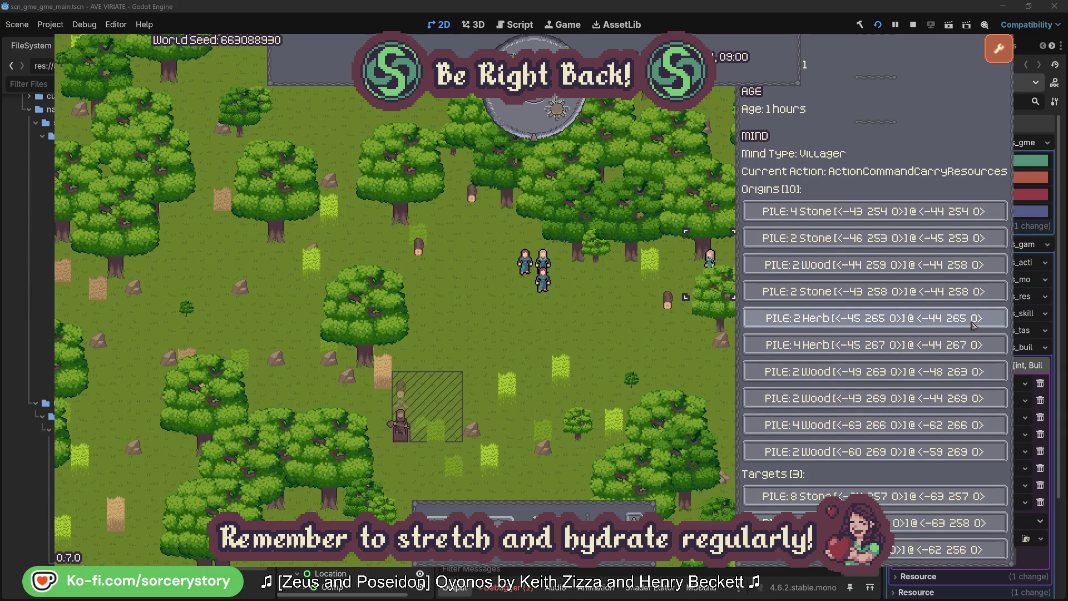
click(973, 323)
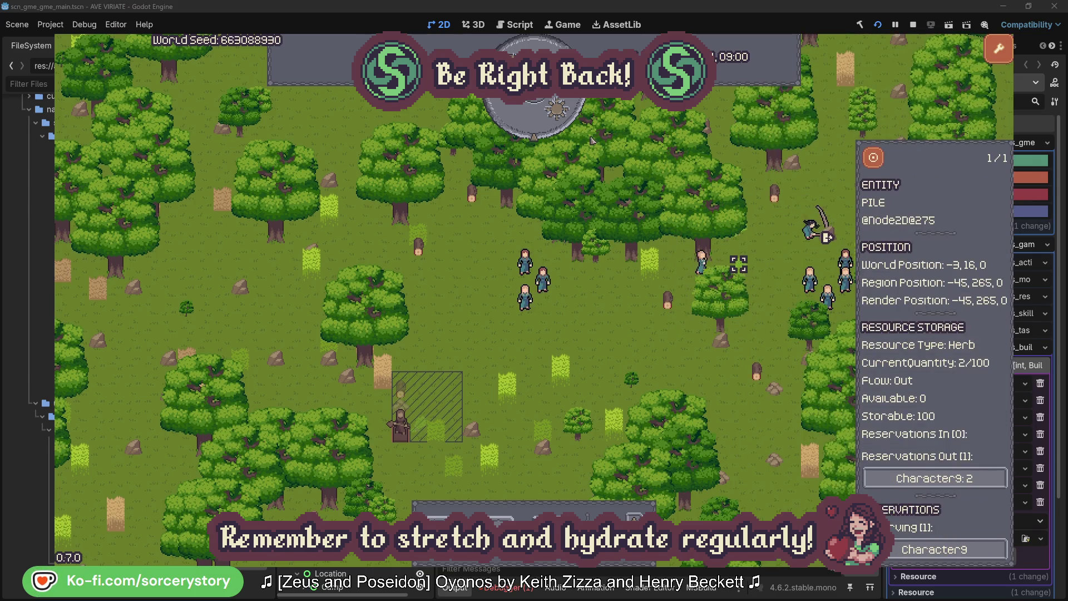
click(881, 164)
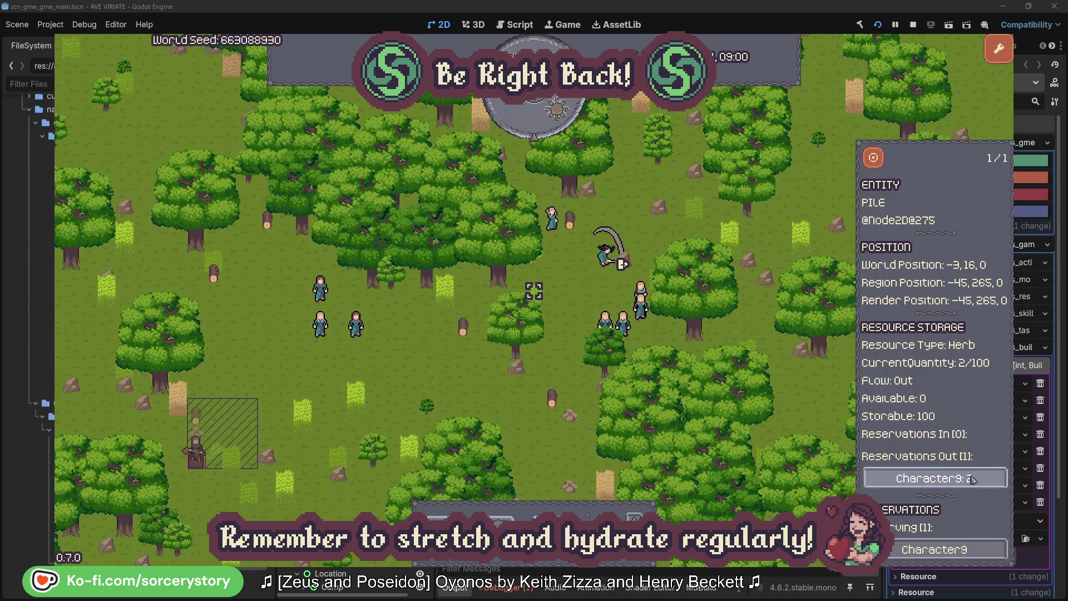
click(949, 479)
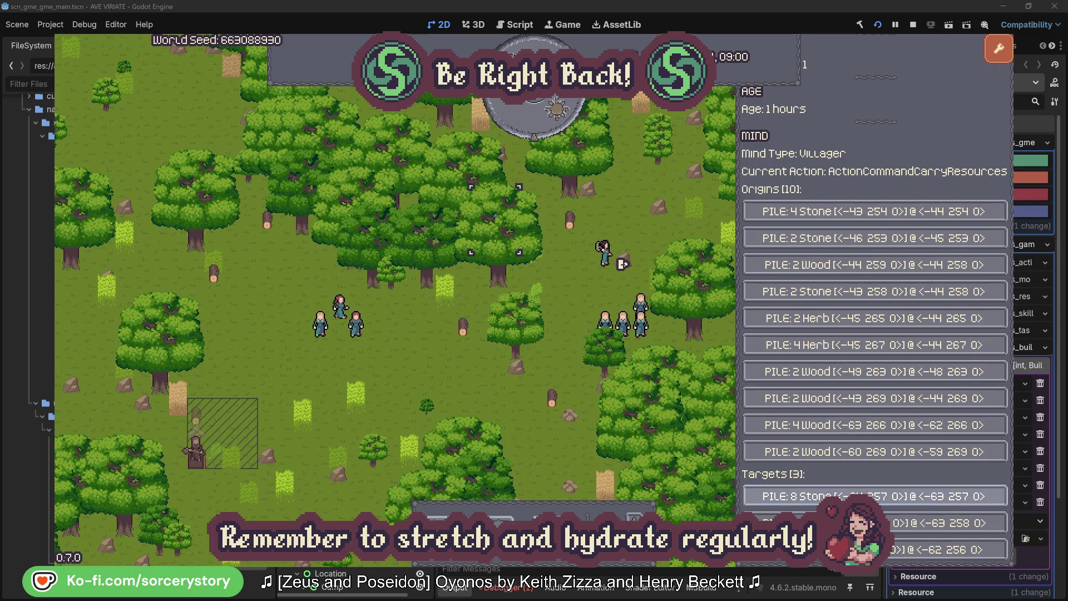
click(945, 523)
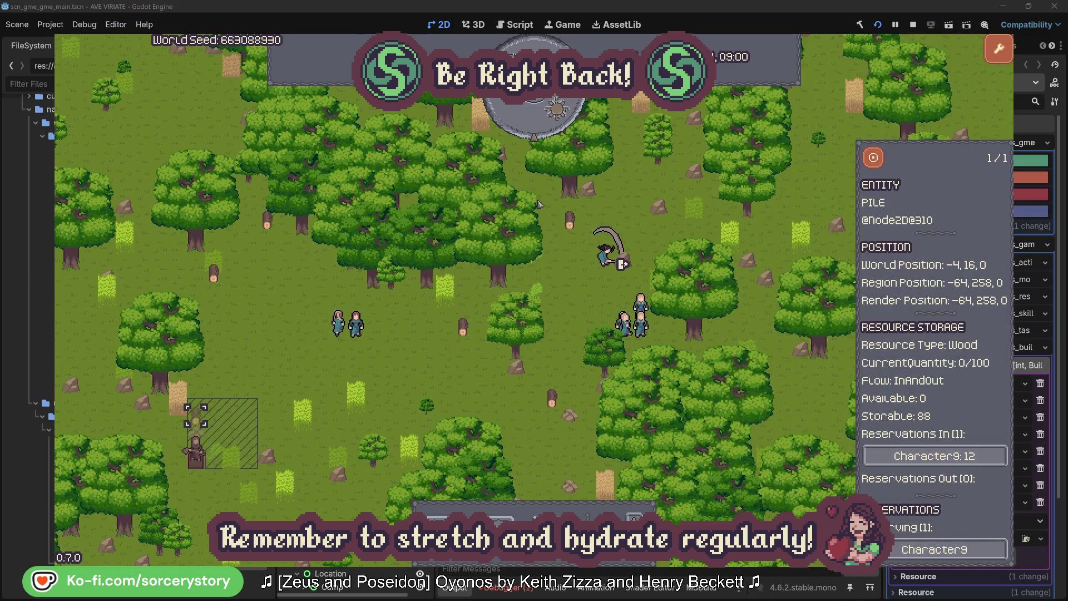
click(874, 163)
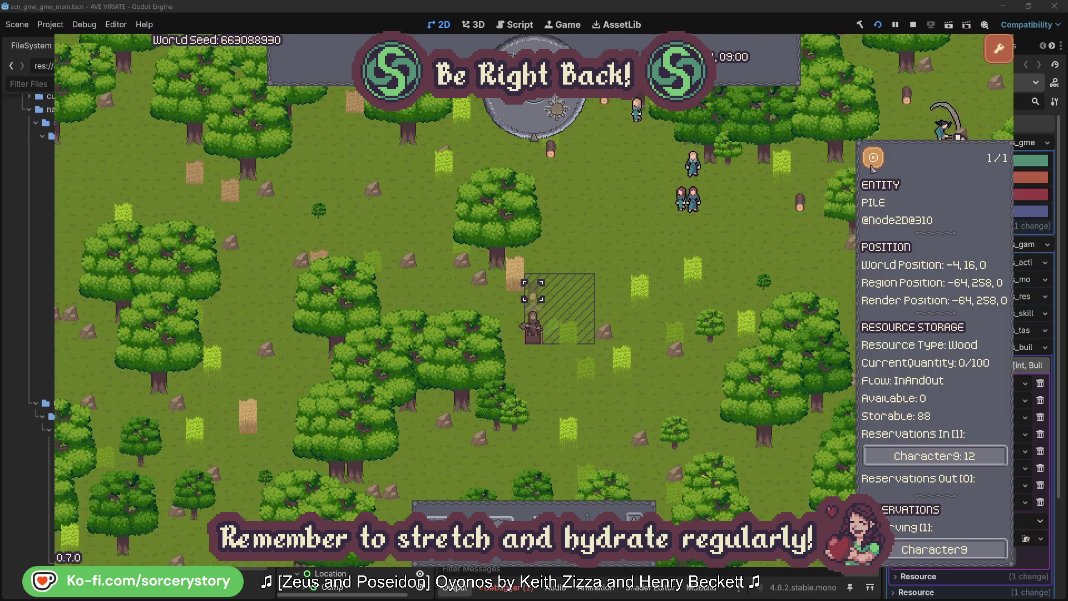
click(773, 247)
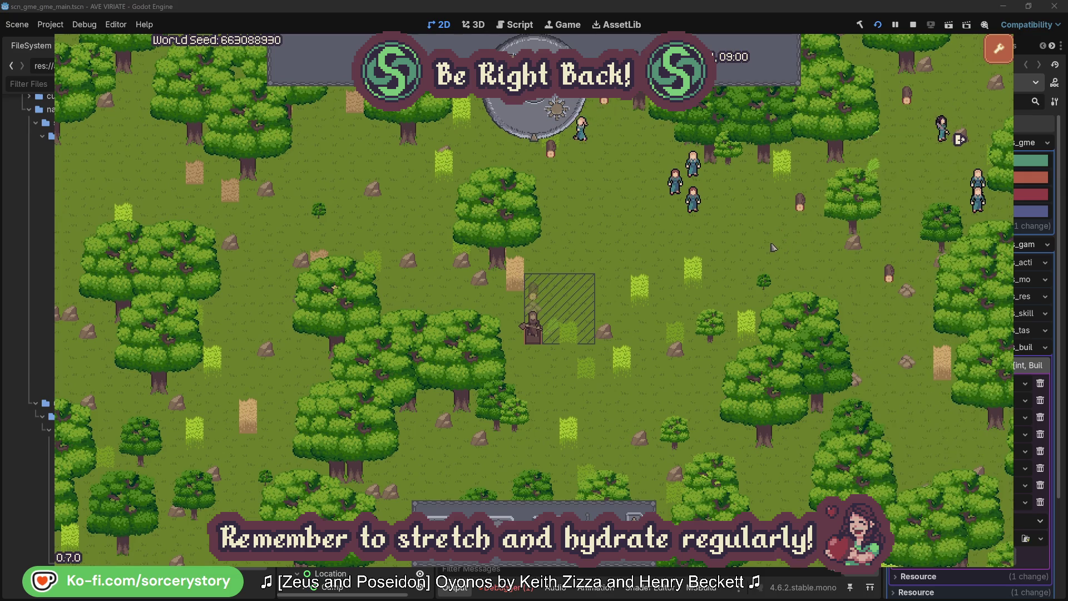
click(696, 202)
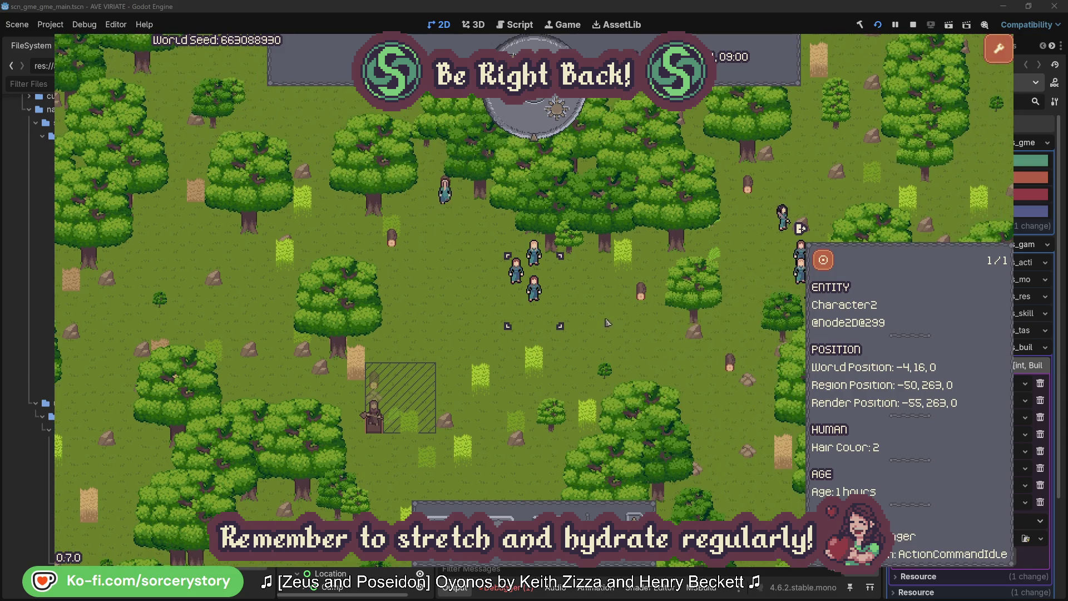
click(609, 321)
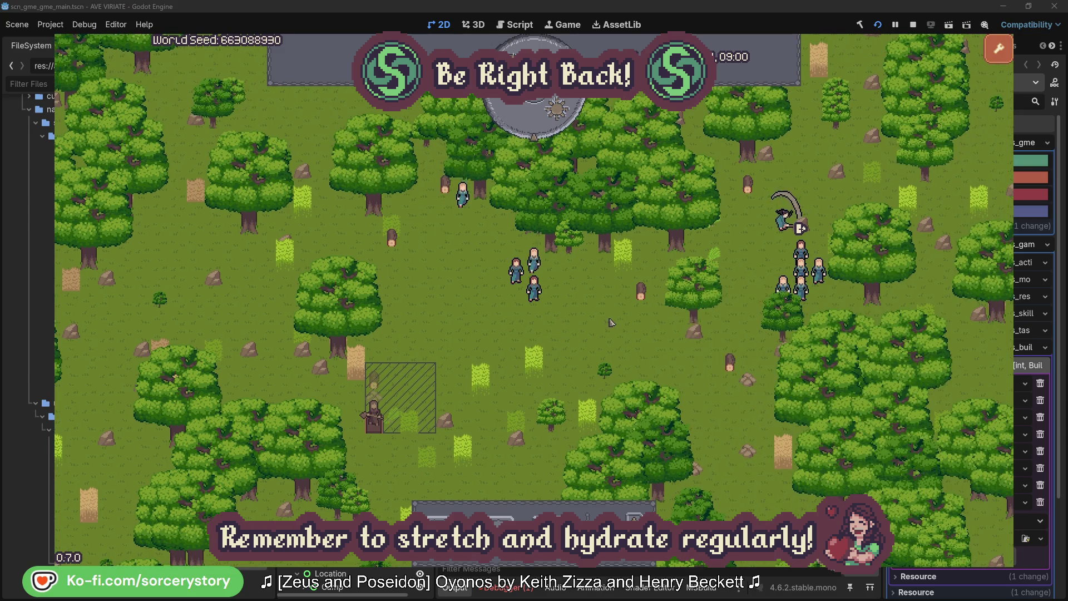
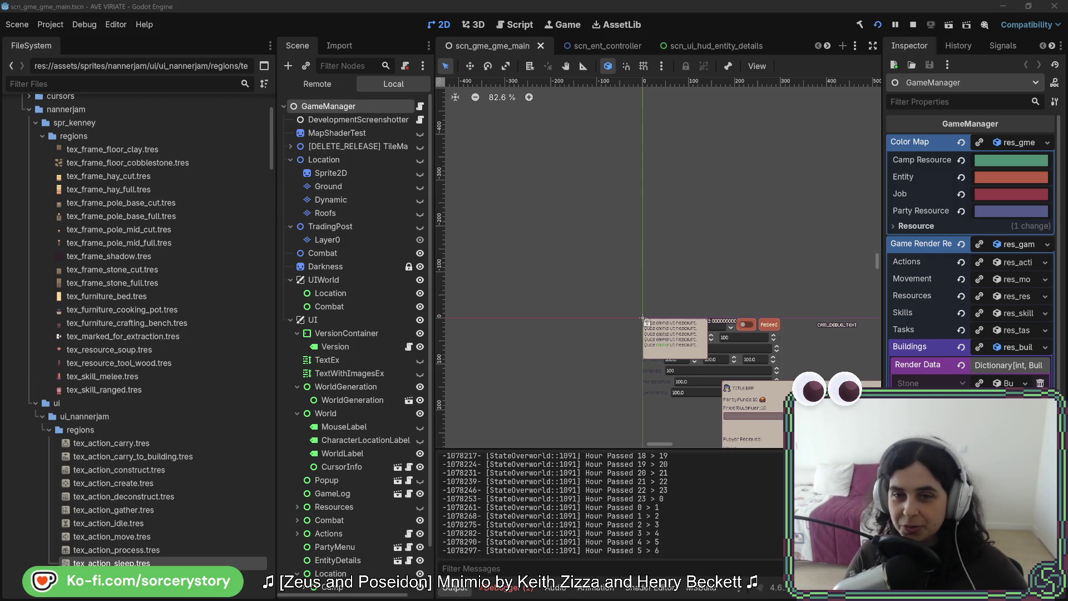
- Stop the running game in Godot and return to TaskResolverCraft.cs in Rider
click(914, 24)
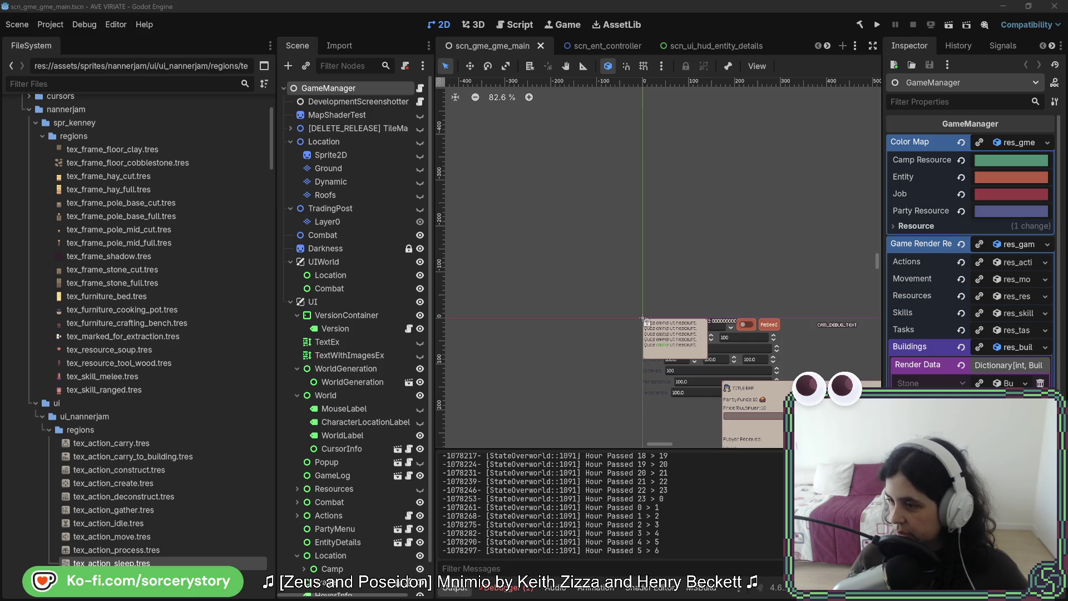
key(alt+Tab)
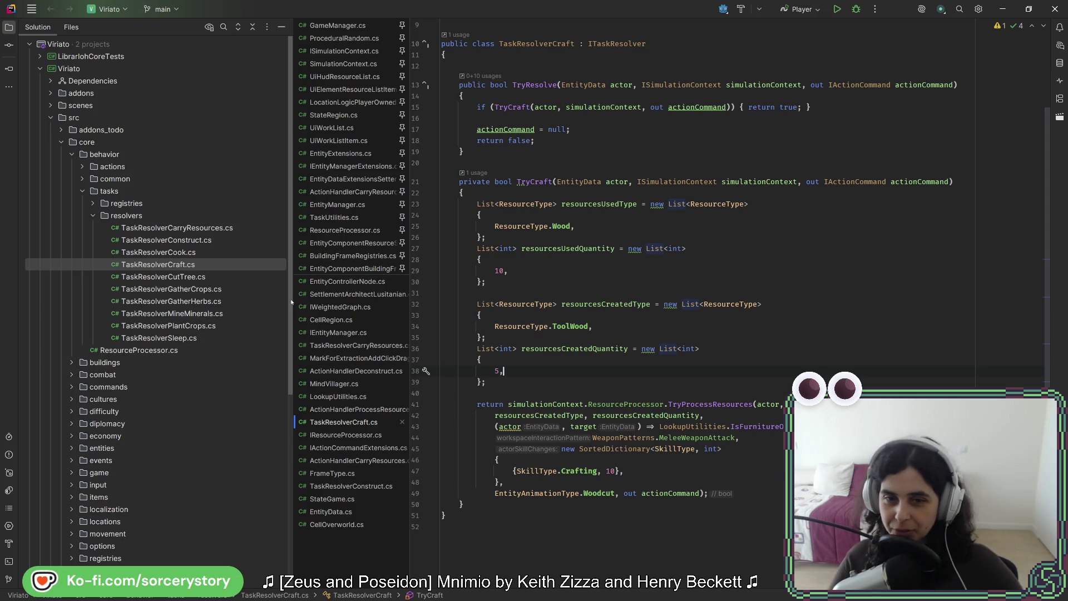
click(488, 380)
- Expand src/core/entities/components in the Solution tree and open EntityComponentPlant.cs
click(502, 318)
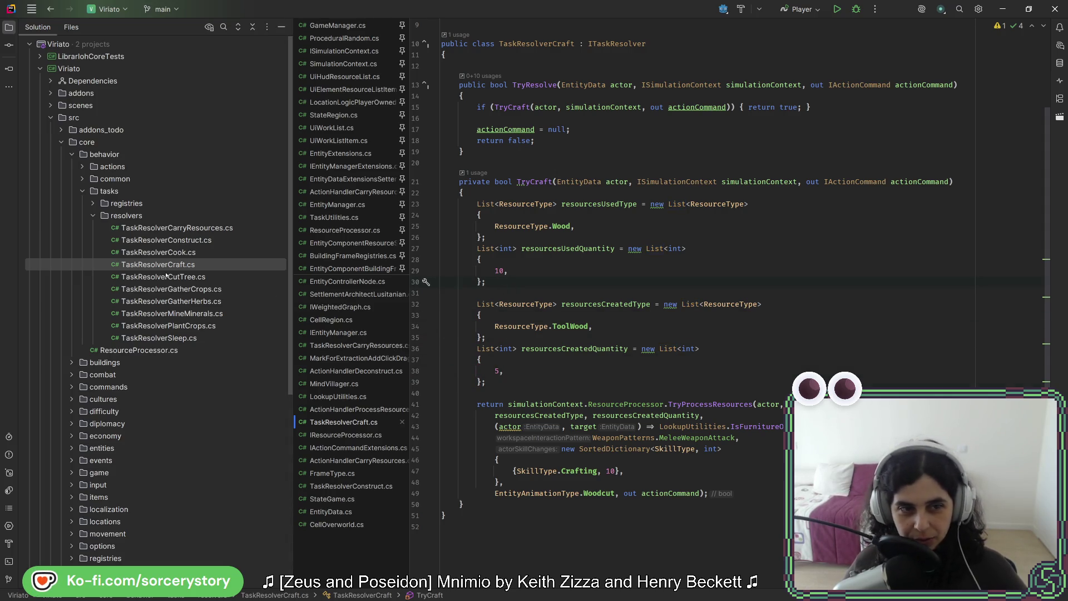
mouse_move(292, 224)
mouse_down()
mouse_move(286, 388)
mouse_move(283, 220)
mouse_up()
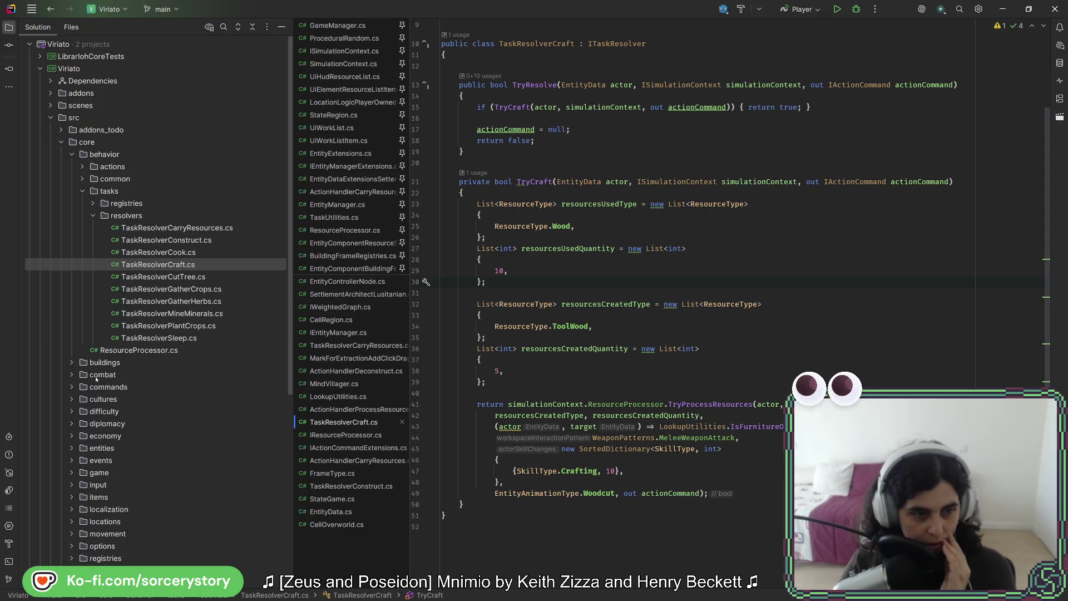
scroll(96, 379, down, 1)
click(72, 408)
scroll(71, 408, down, 1)
click(81, 409)
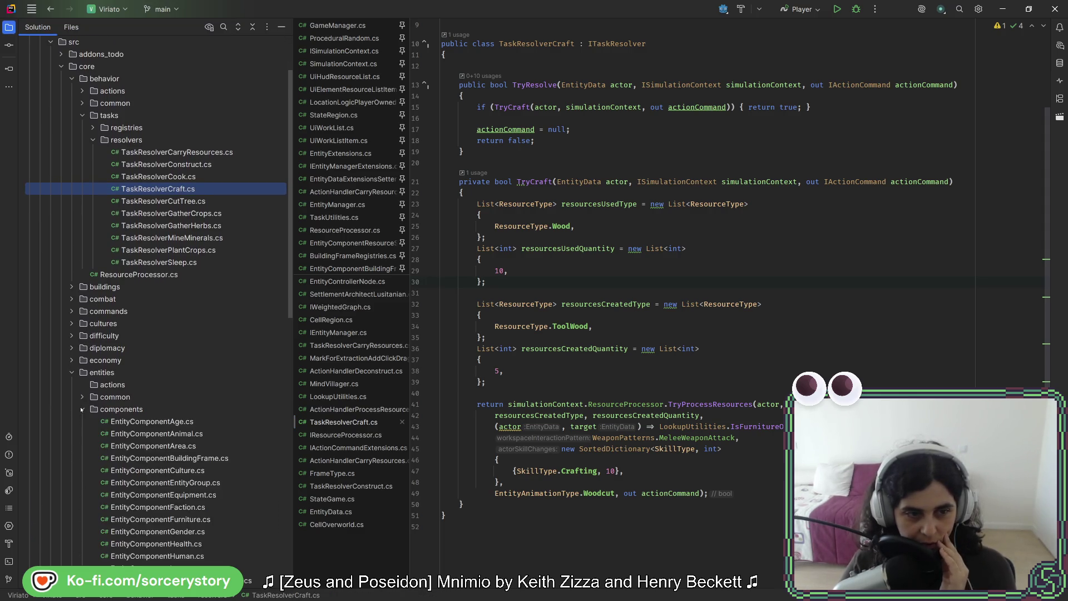
scroll(81, 410, down, 3)
double_click(153, 519)
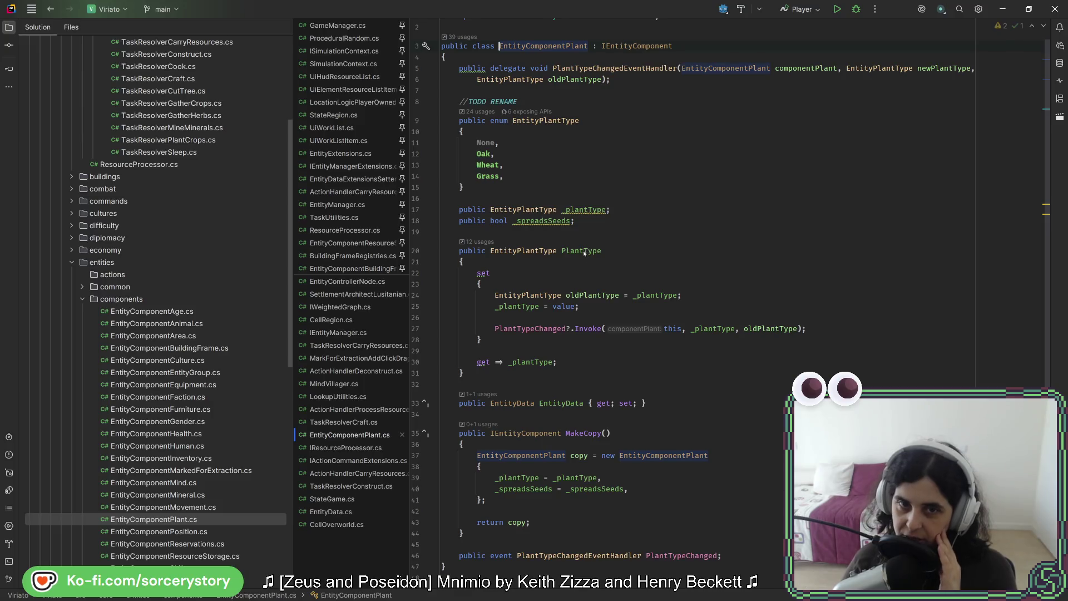
- List all usages of the _spreadsSeeds field with Find Usages
double_click(544, 222)
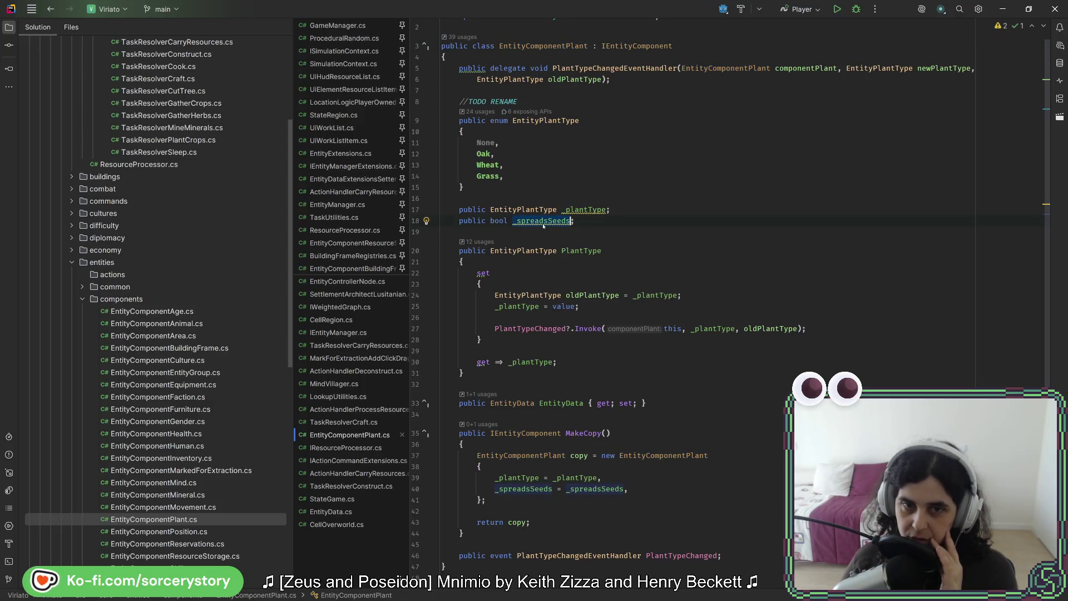
right_click(539, 221)
key(Escape)
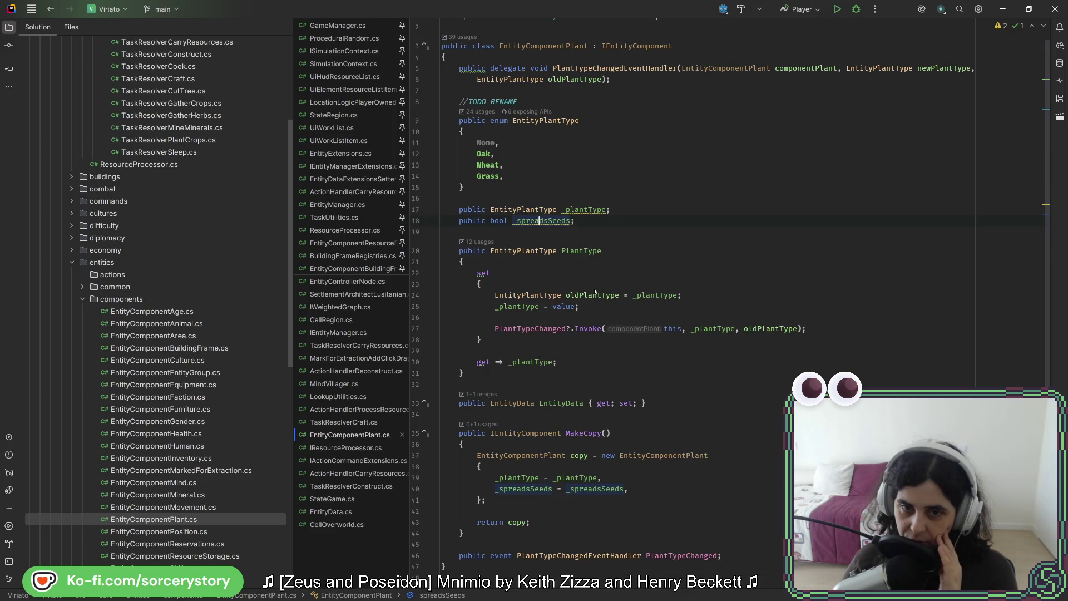
key(alt+F7)
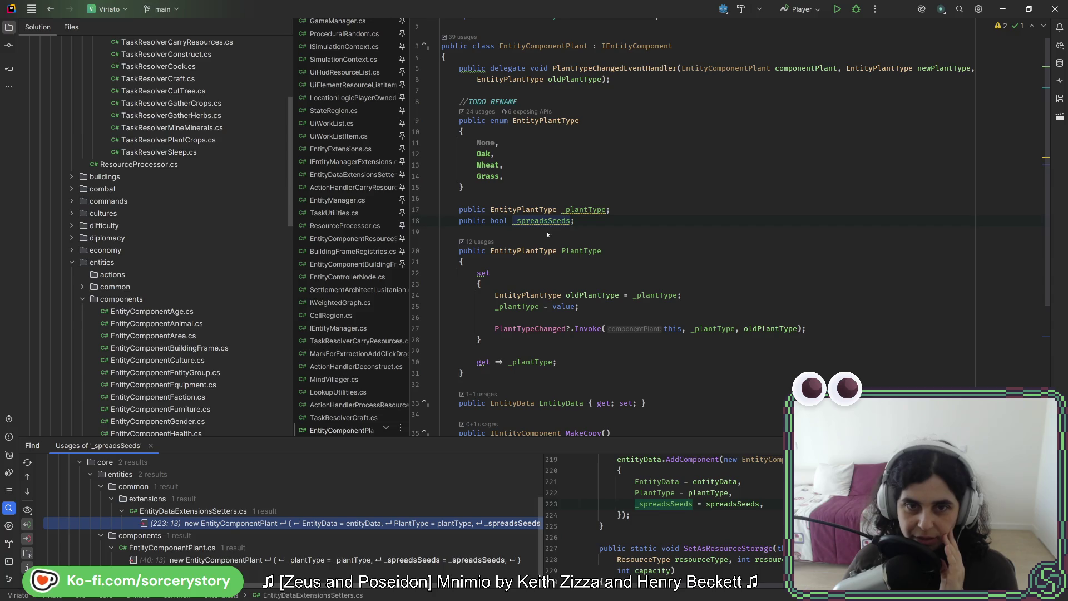
key(Escape)
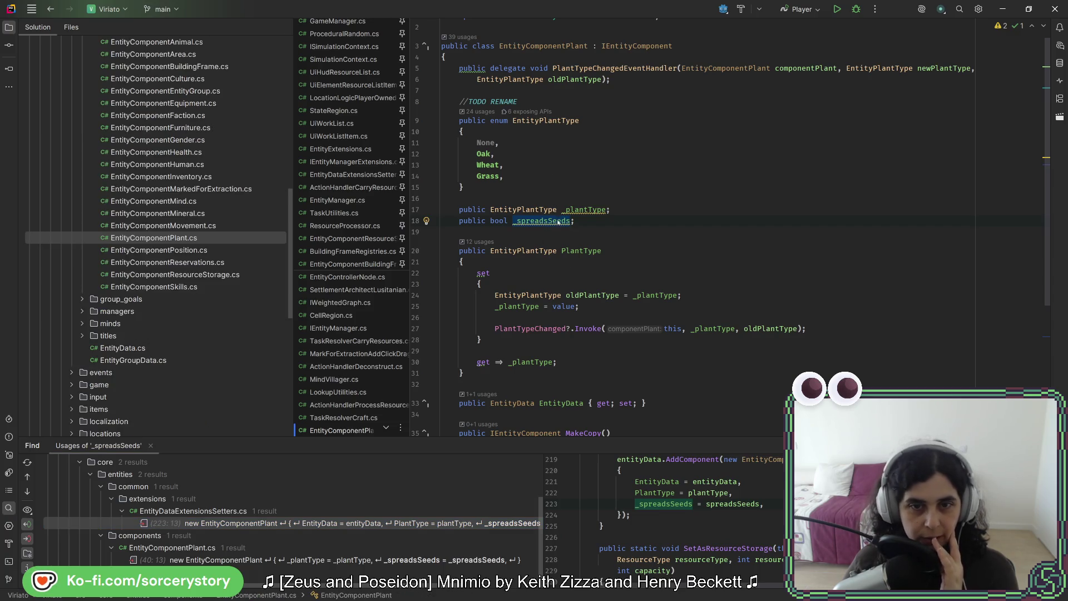
- Search everywhere for _spreadsSeeds and open its commented usage in EntityManager.cs
scroll(558, 221, down, 5)
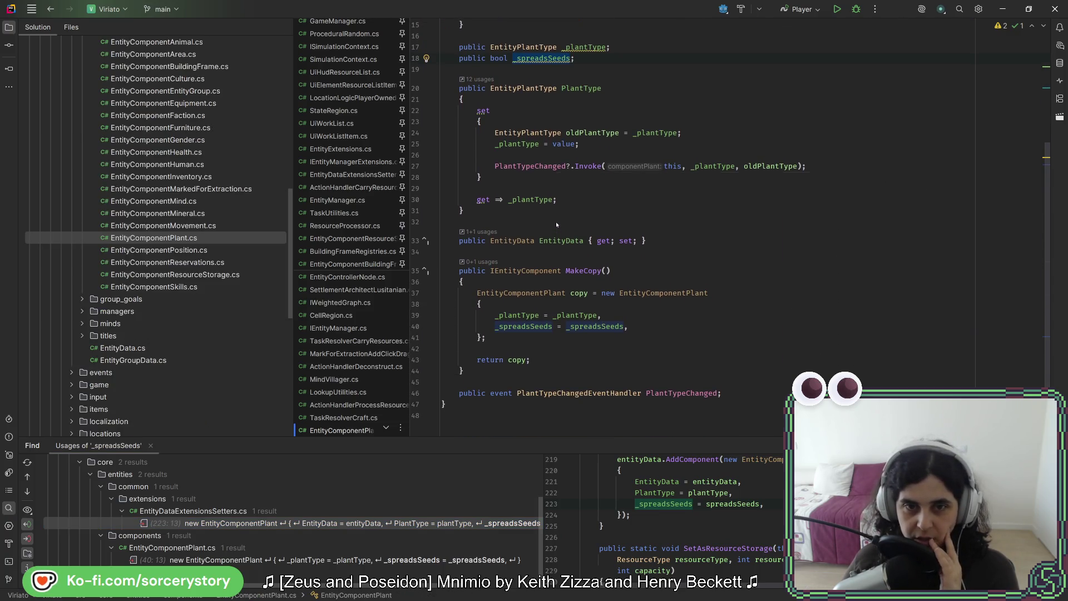
scroll(555, 221, up, 5)
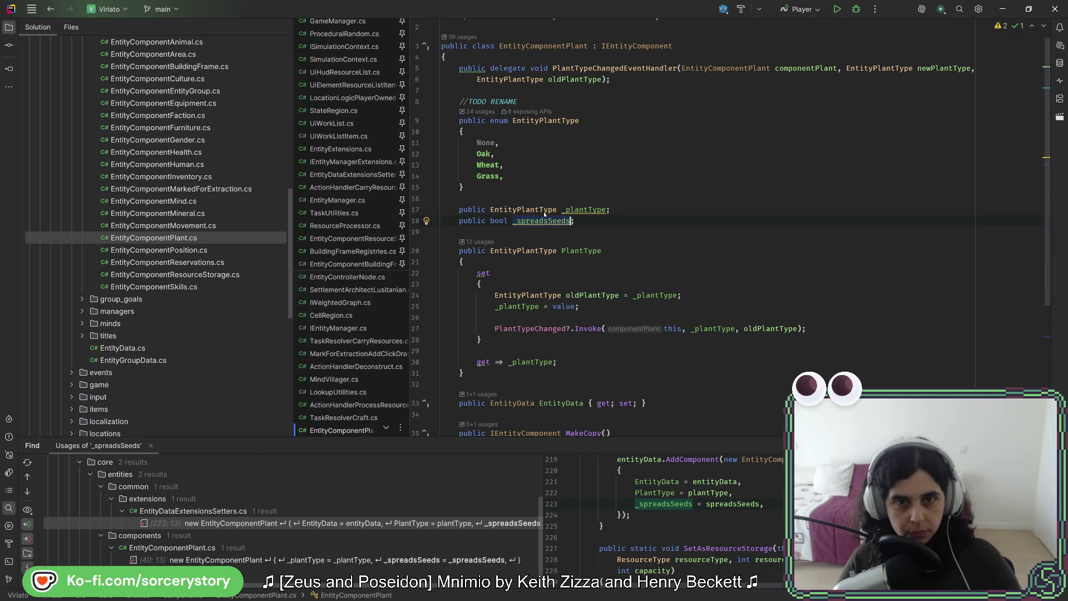
key(shift)
key(shift)
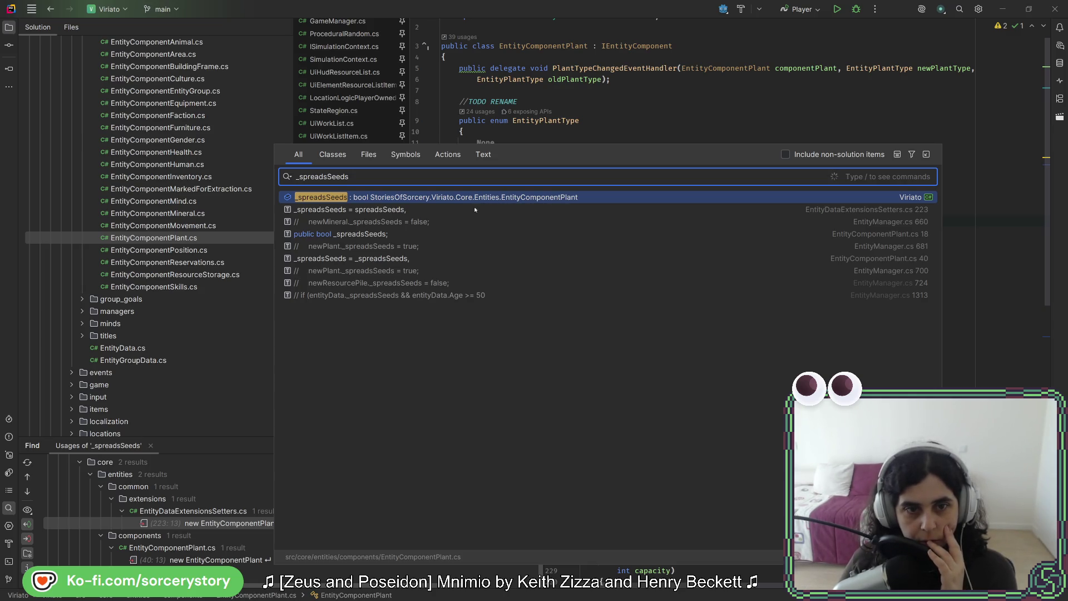
click(388, 296)
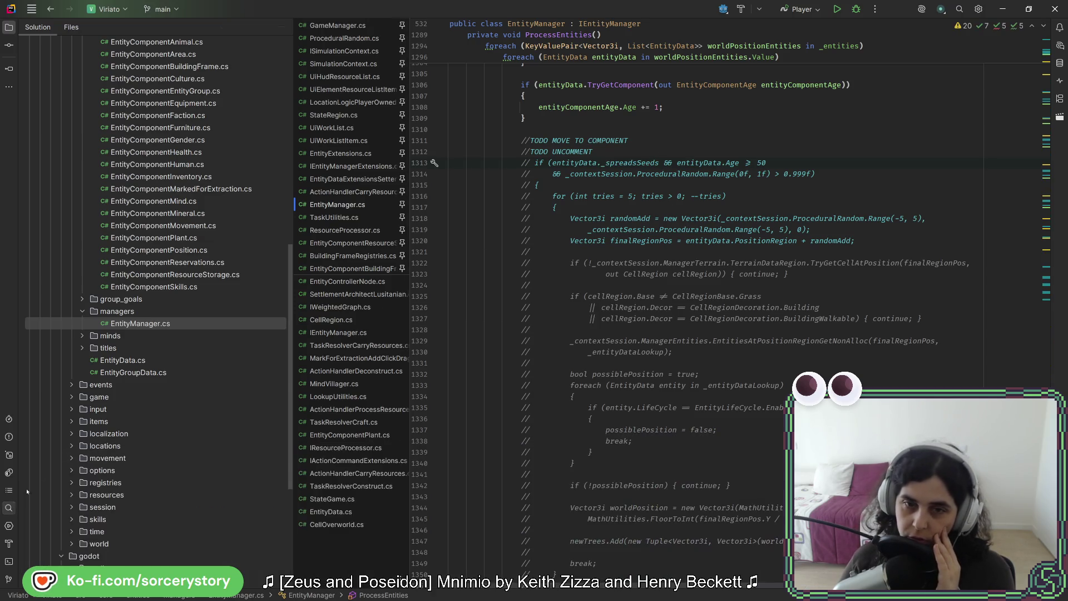
- Close the usages panel and select the _spreadsSeeds reference in ProcessEntities
click(8, 508)
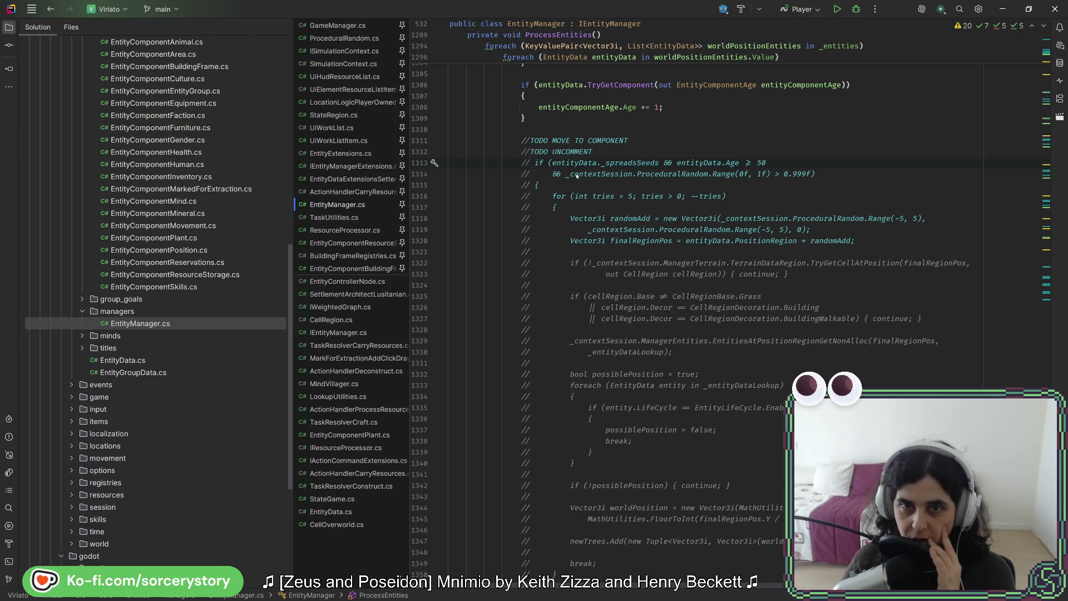
drag(568, 163, 628, 166)
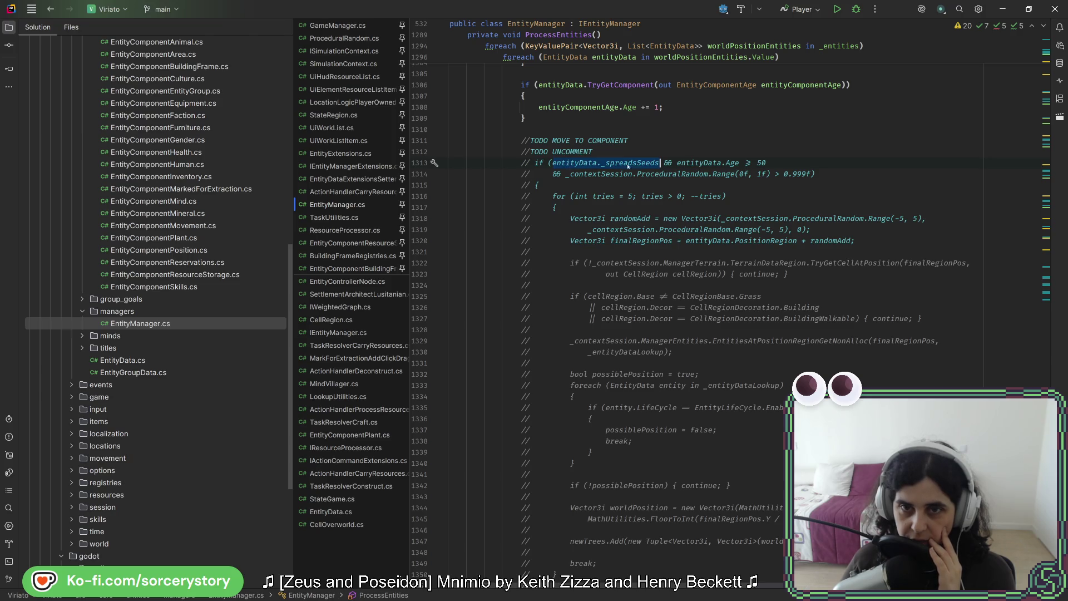
scroll(621, 185, up, 5)
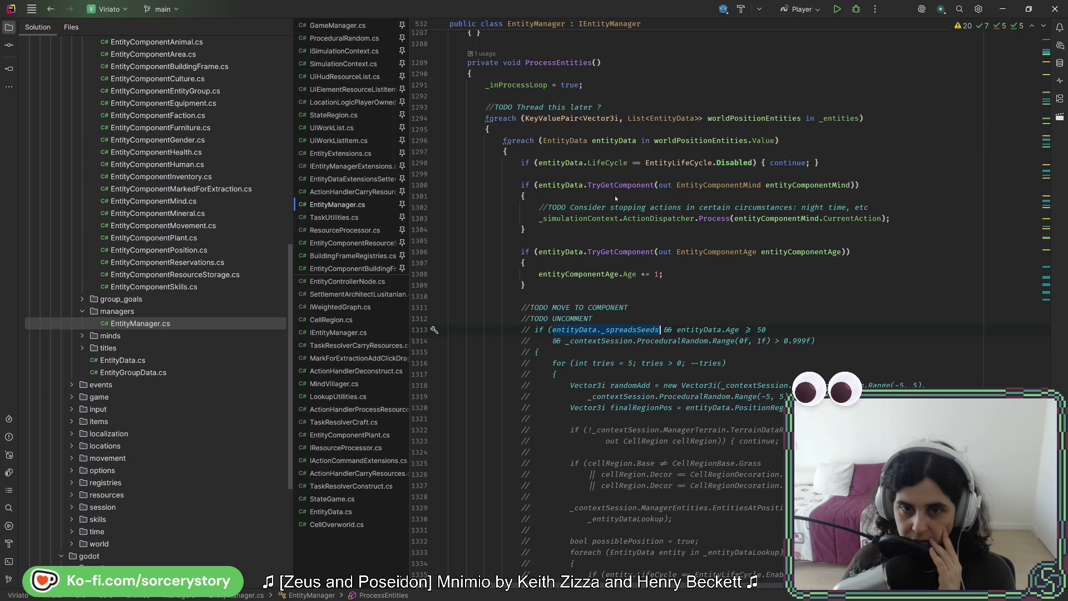
double_click(613, 330)
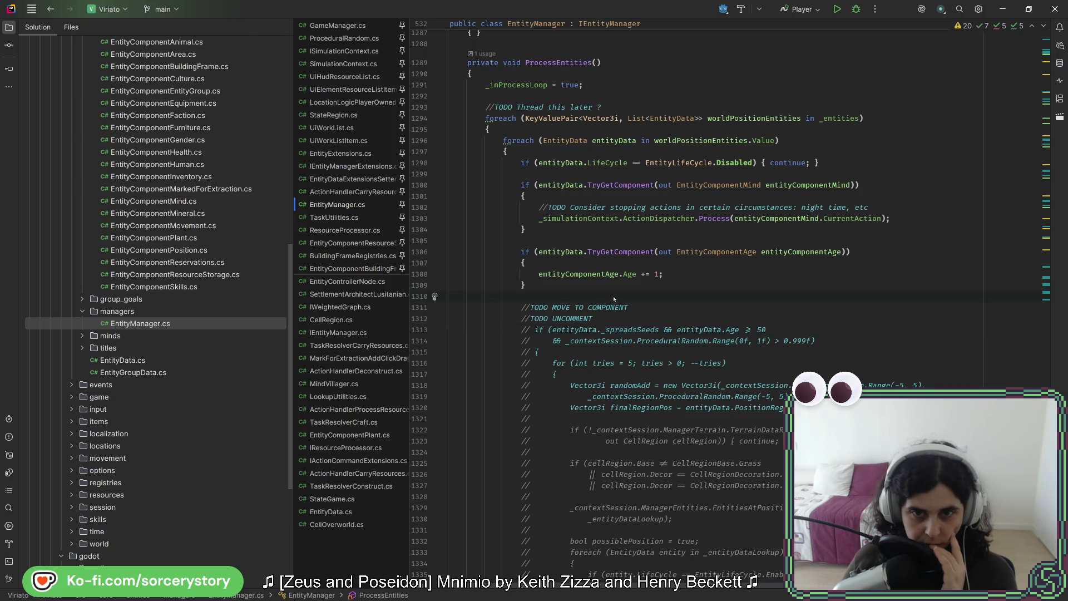
- Insert a blank line above the TODO comment block and begin an if statement
key(Return)
key(Return)
key(Up)
text(if()
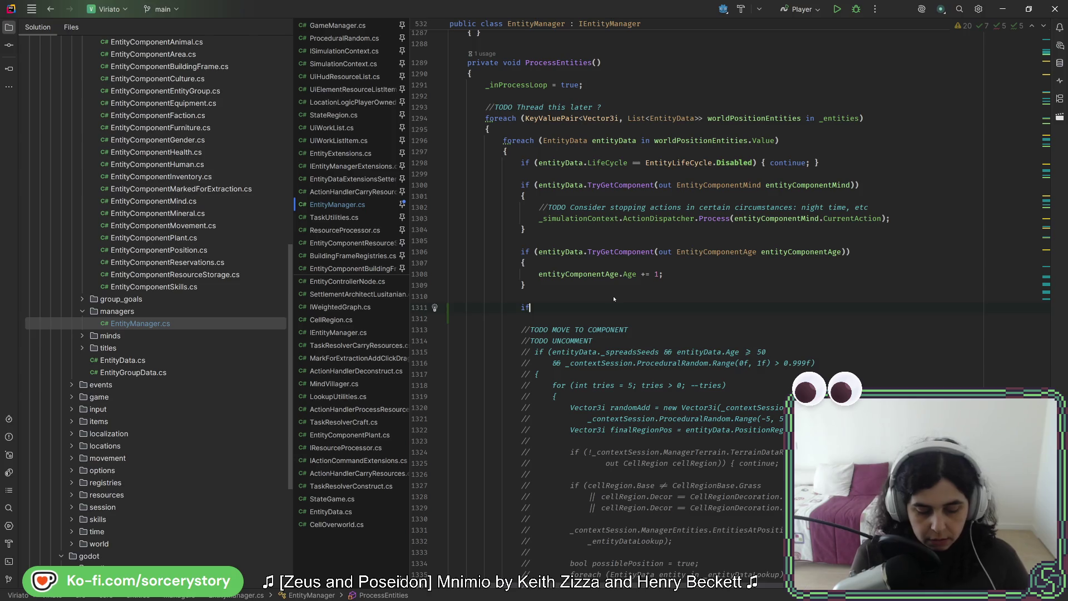
key(Escape)
key(Up)
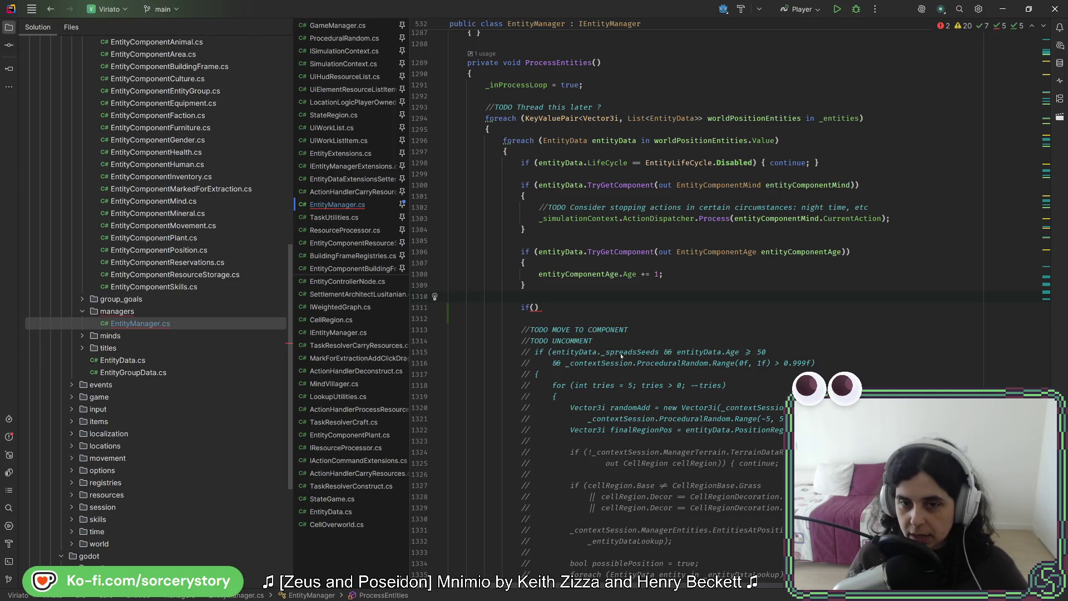
drag(556, 377, 642, 332)
click(642, 342)
scroll(641, 343, up, 5)
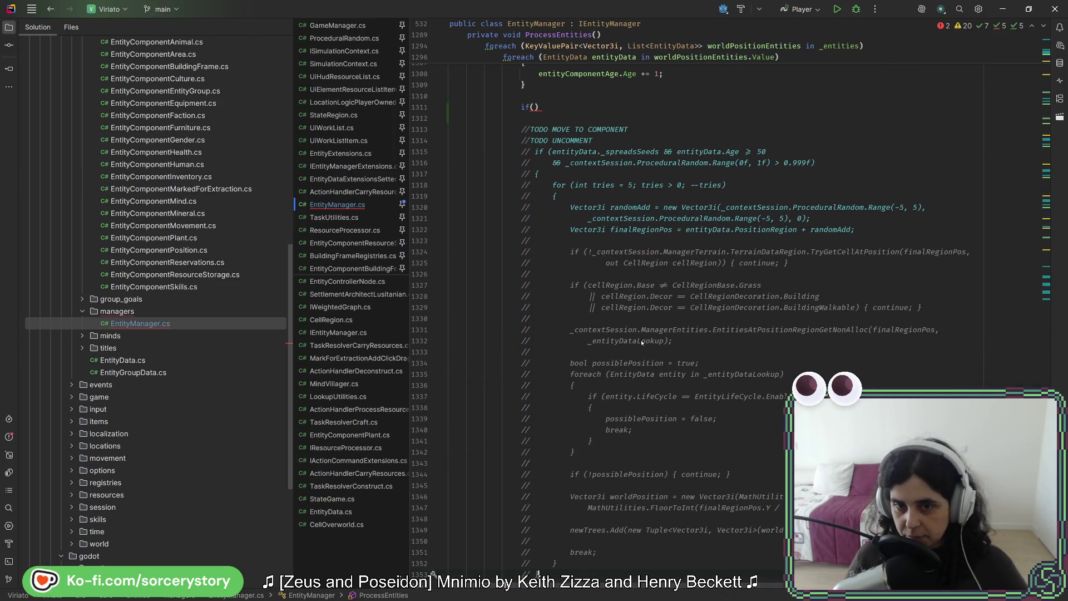
scroll(680, 454, up, 5)
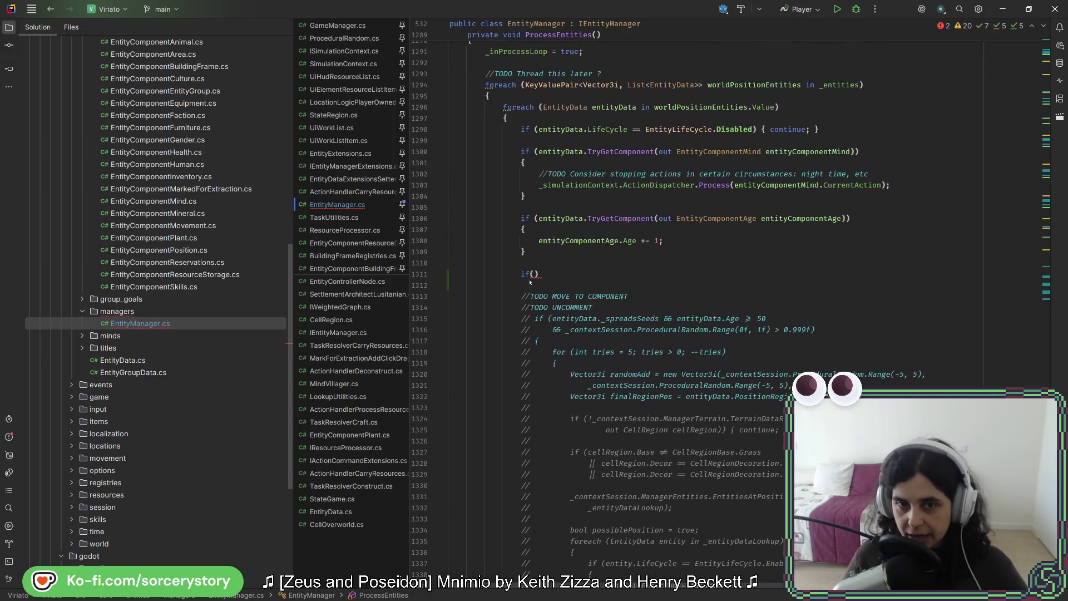
- Complete the condition as entityData.TryGetComponent(out EntityComponentPlant entityComponentPlant) with braces
text(en)
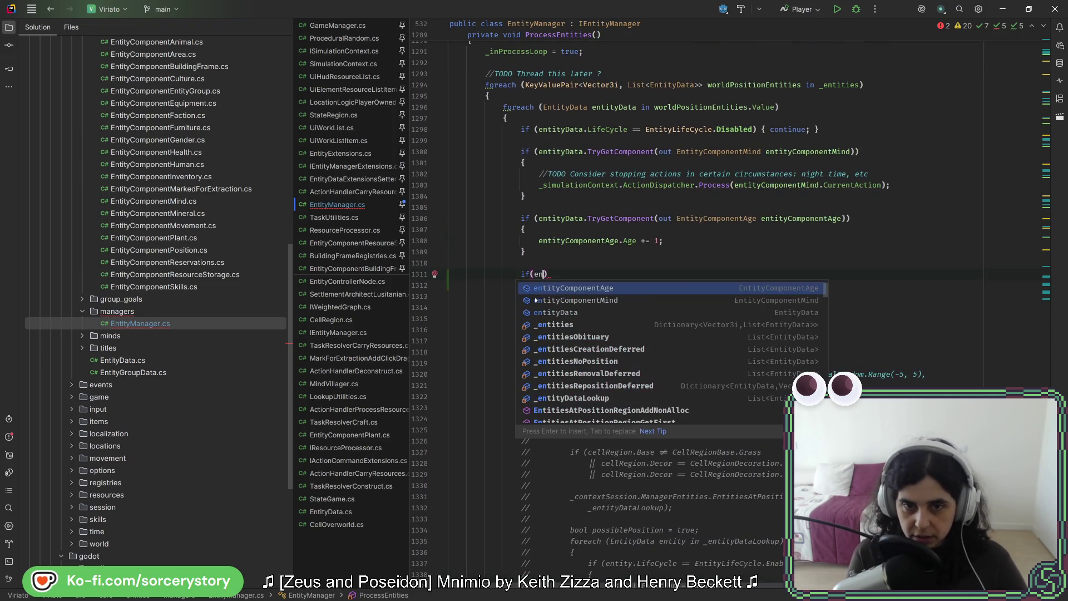
text(t)
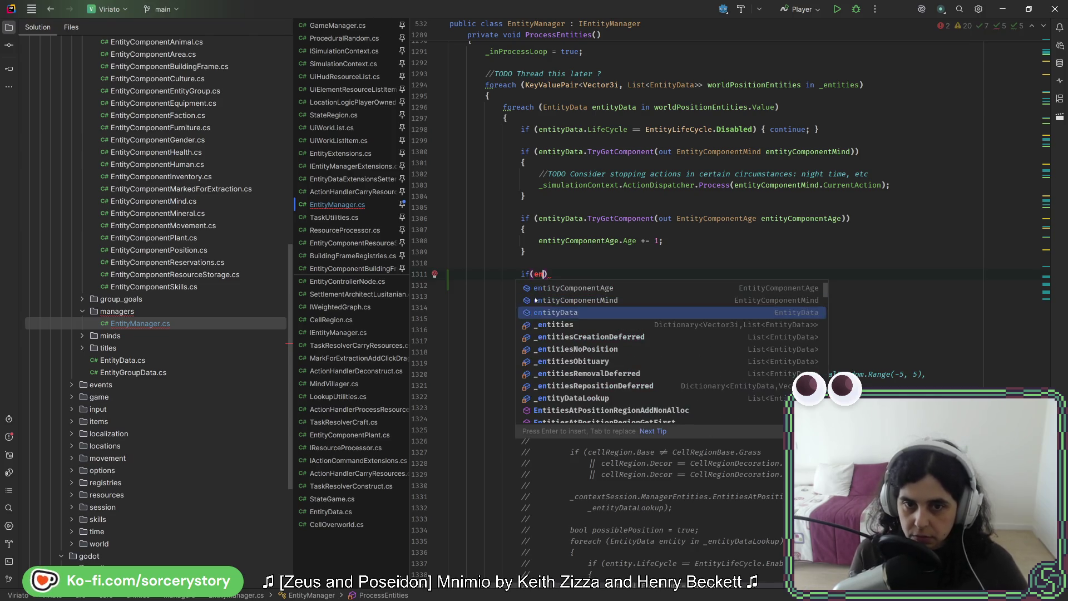
key(Return)
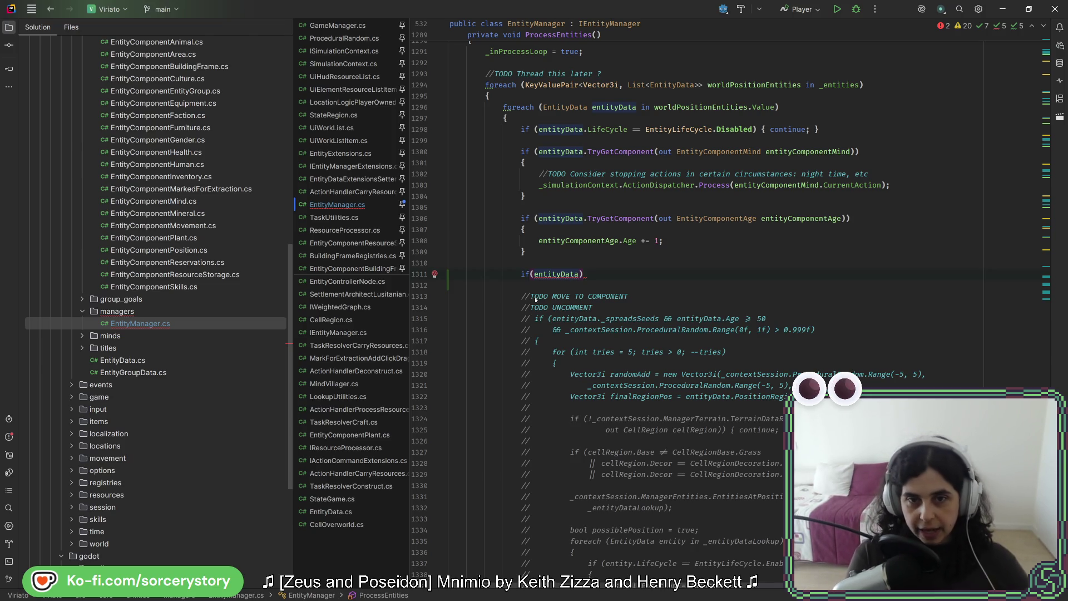
text(.)
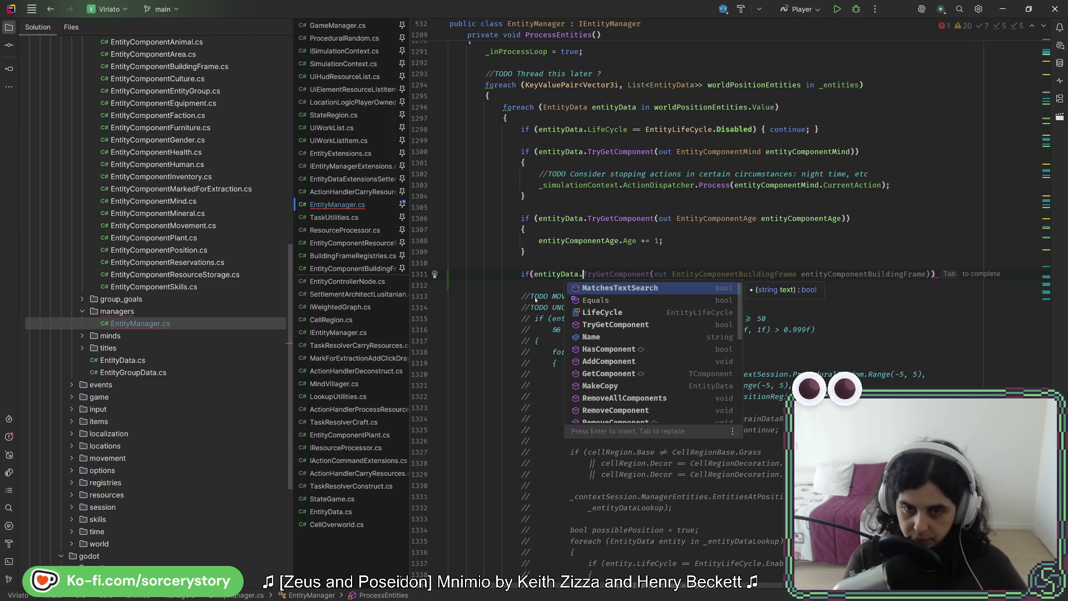
text(TryGetComponent(out Pl)
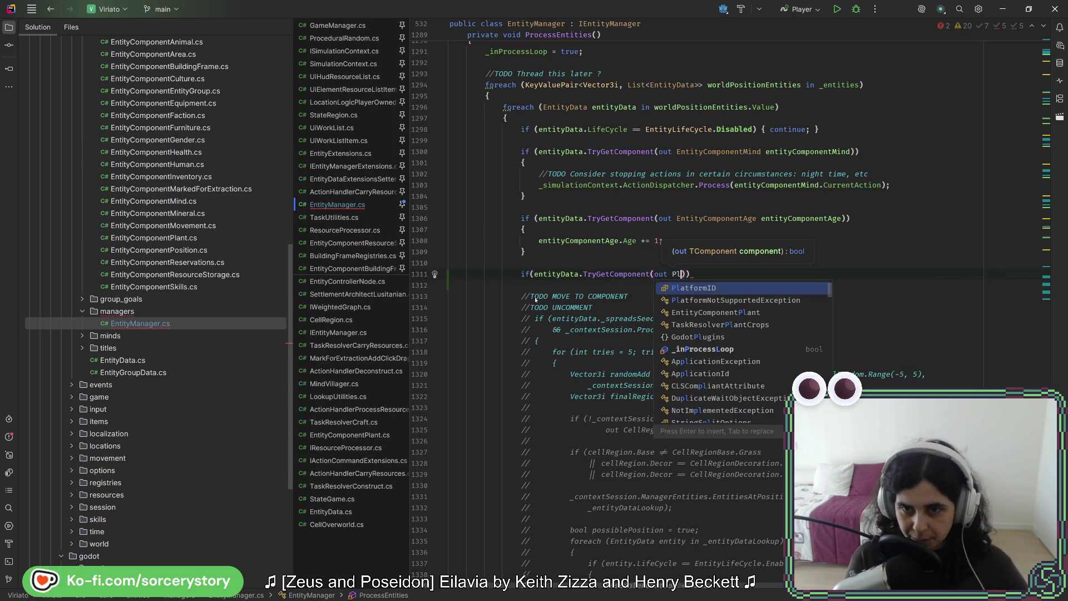
text(ant)
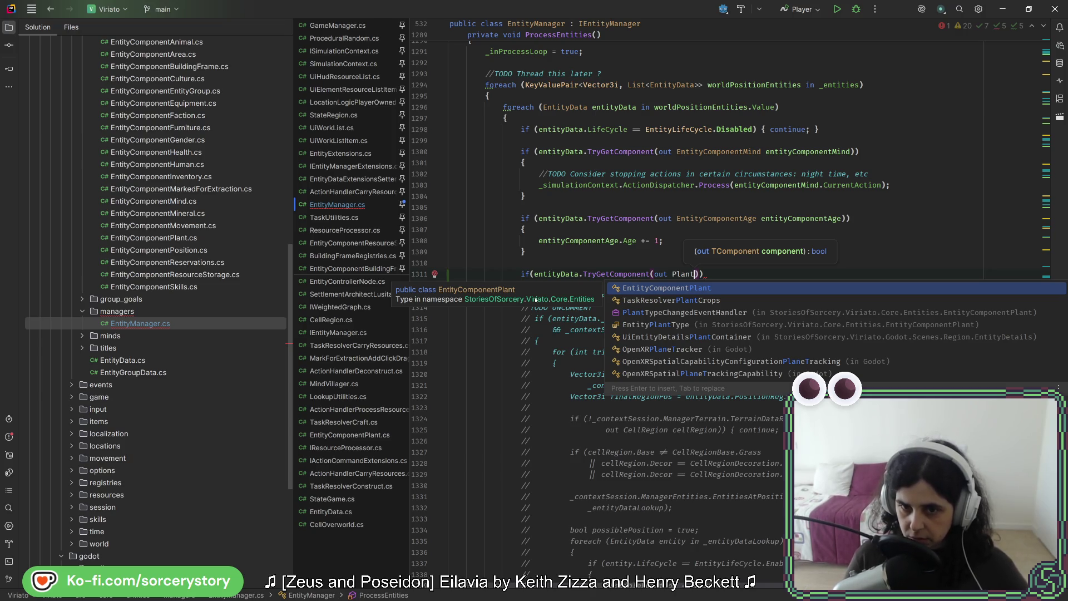
key(Return)
text(ent)
key(Return)
text())
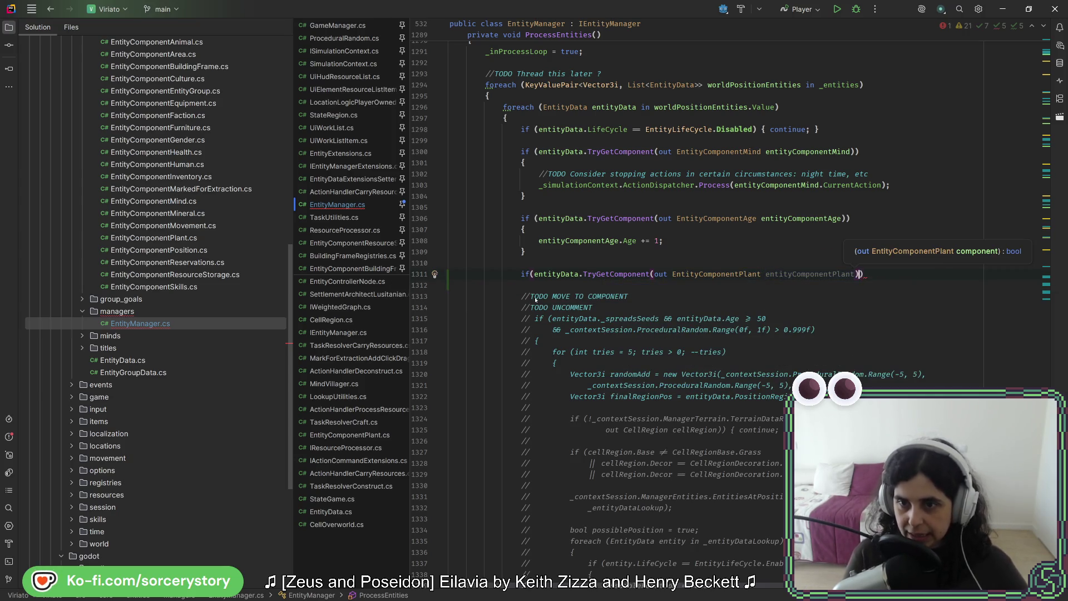
key(Return)
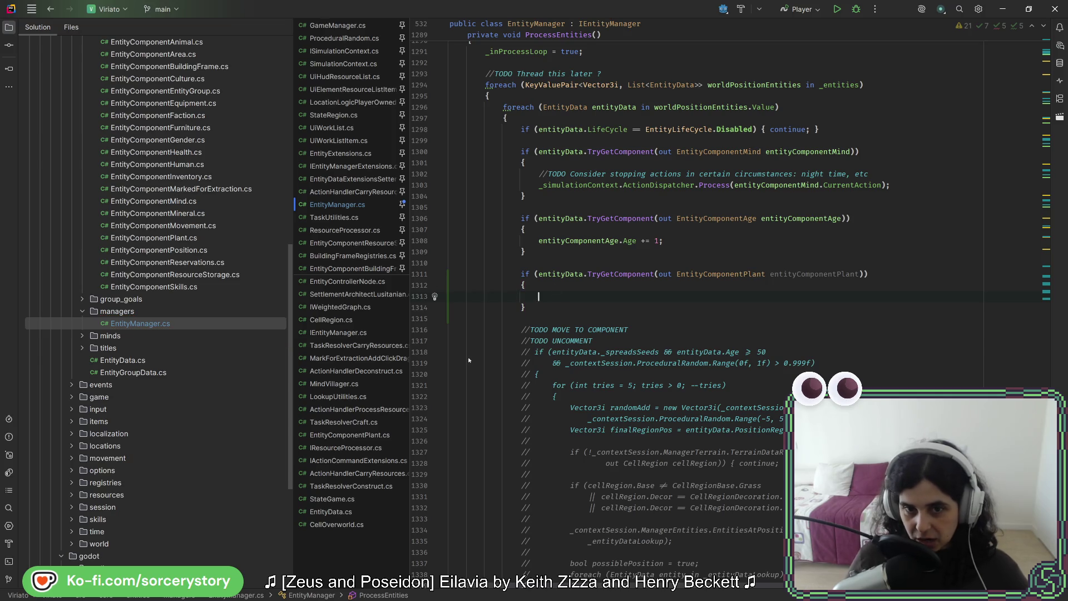
drag(521, 307, 531, 420)
scroll(536, 421, down, 3)
- Move the commented seed-spreading block inside the new EntityComponentPlant if block
scroll(536, 421, down, 3)
shift+click(557, 383)
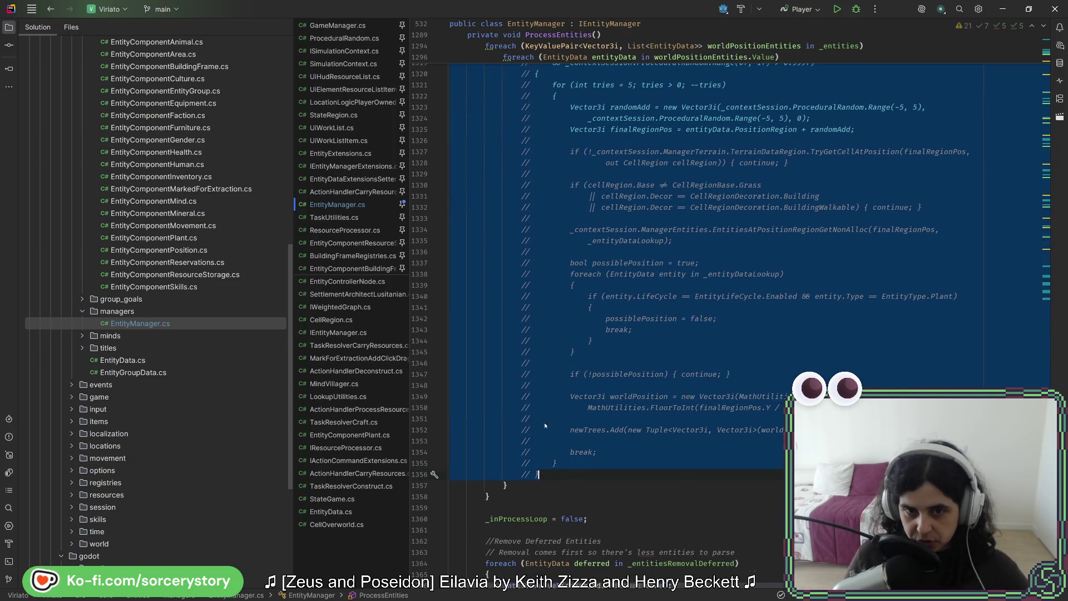
key(Delete)
click(526, 213)
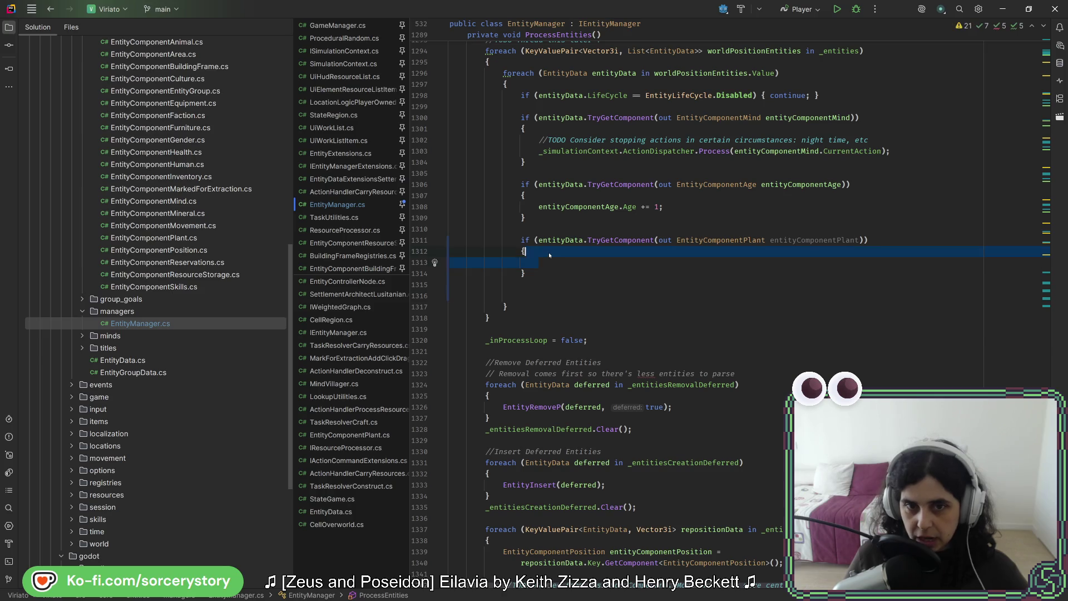
key(ctrl+v)
click(525, 126)
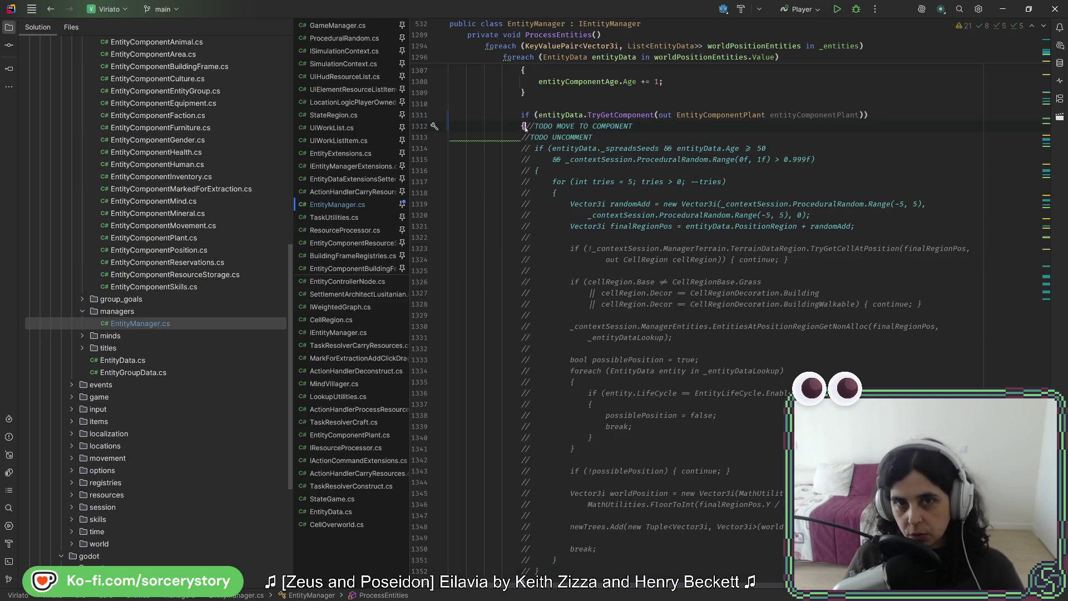
key(Return)
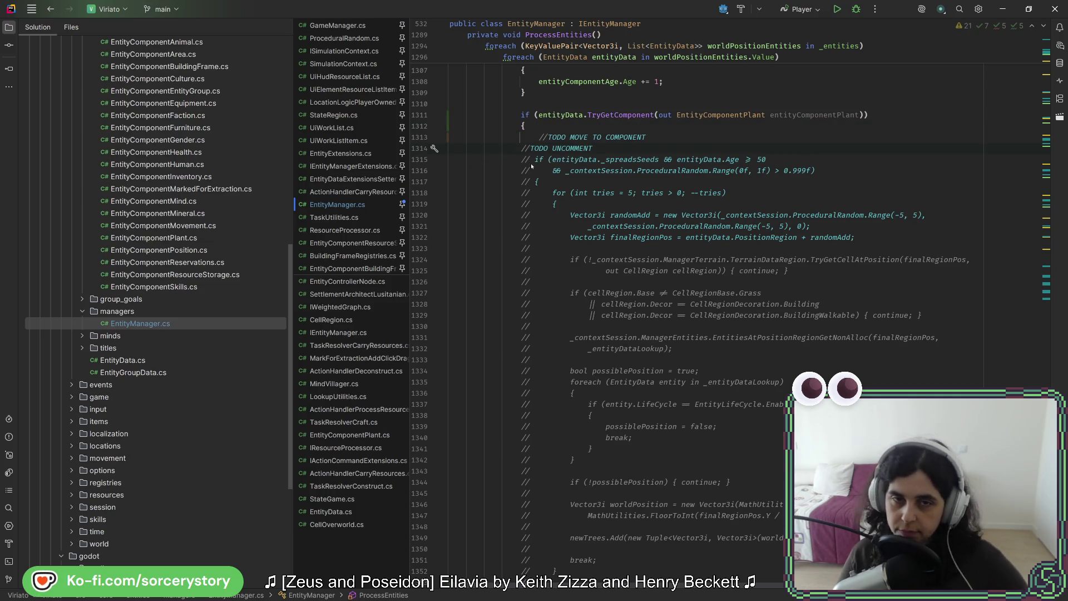
key(Tab)
- Delete the //TODO UNCOMMENT line and uncomment the seed-spreading code with Ctrl+/
click(521, 159)
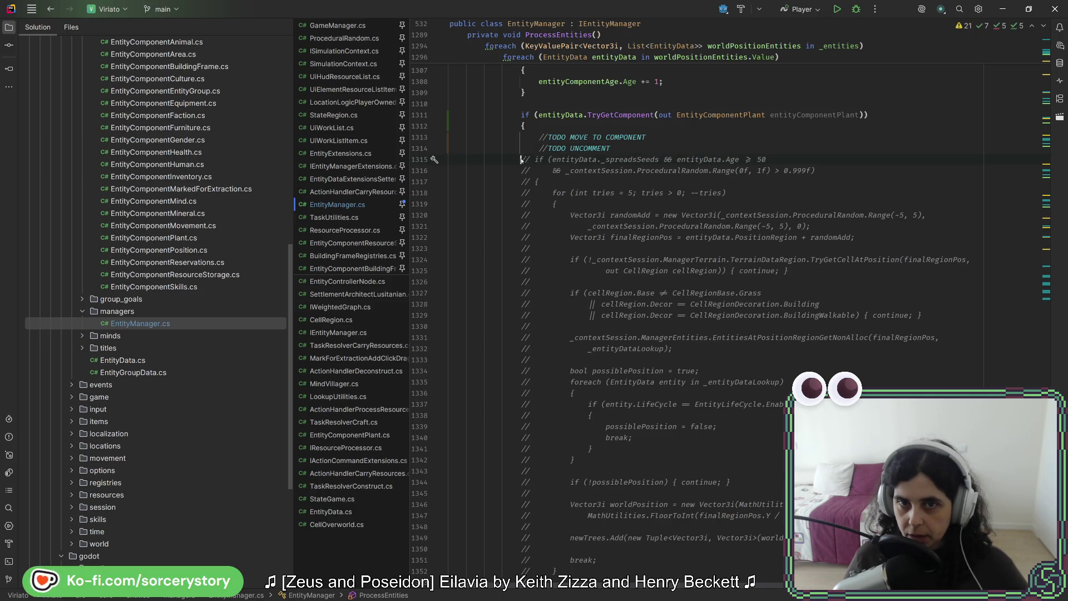
drag(660, 149, 650, 137)
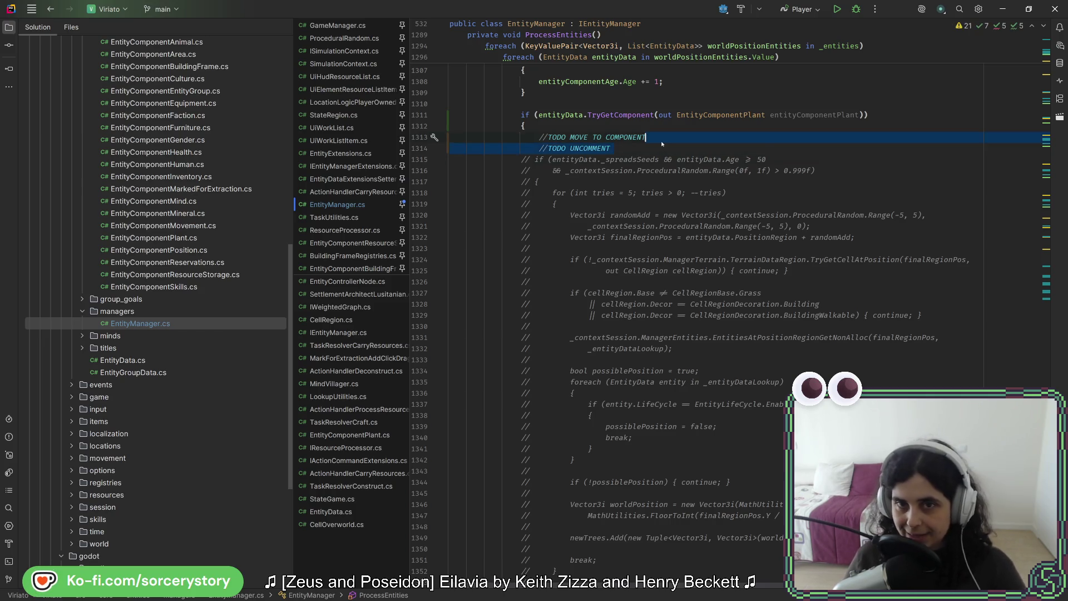
key(BackSpace)
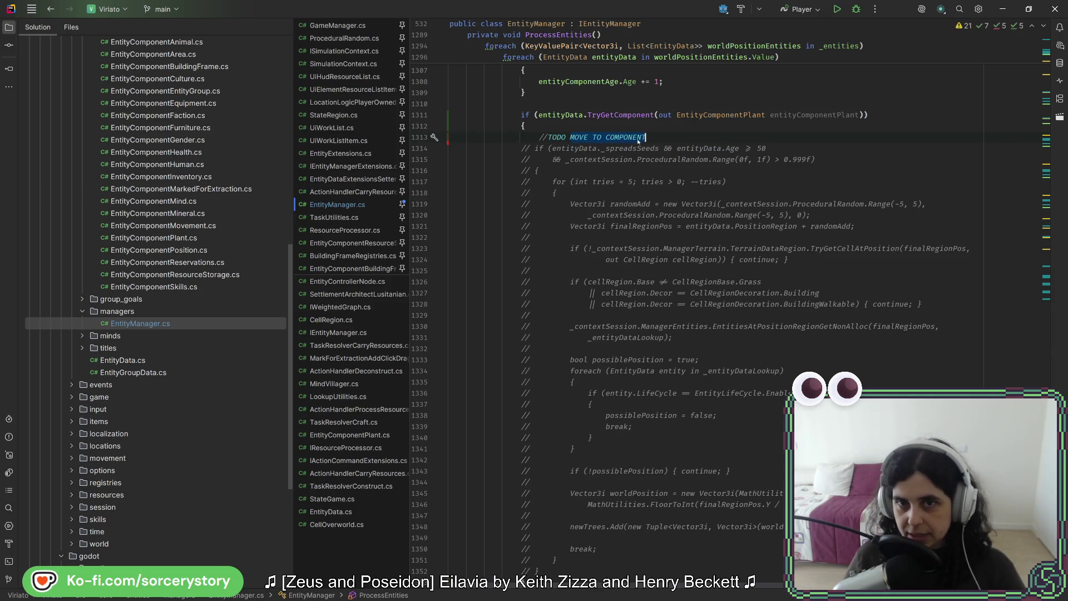
mouse_move(521, 149)
mouse_down()
mouse_move(536, 172)
mouse_move(554, 438)
mouse_up()
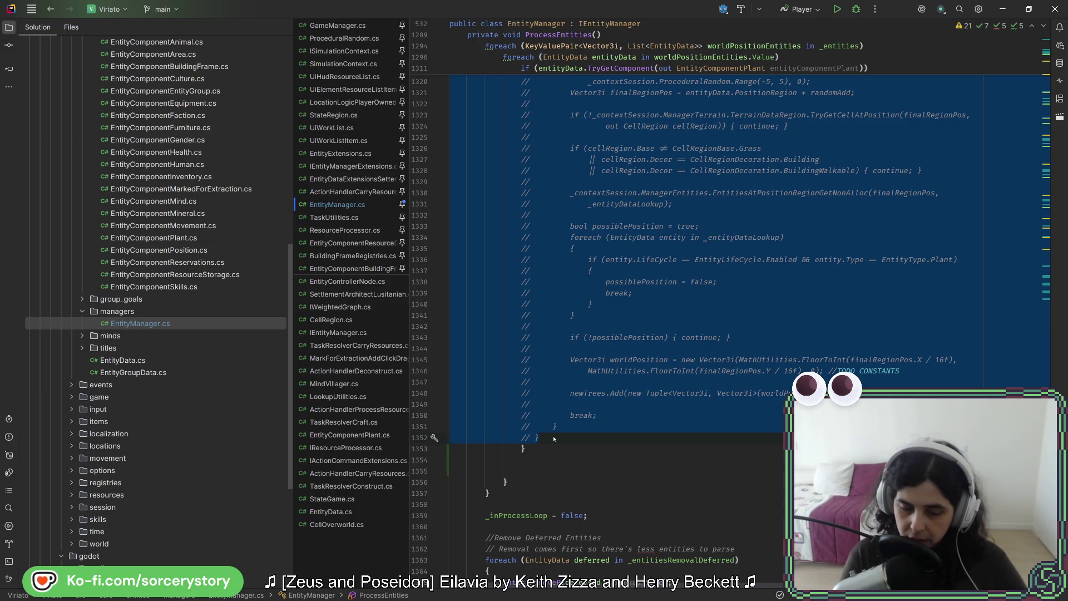
key(ctrl+slash)
- Review the restored condition and open a blank line at the top of the plant branch
scroll(553, 435, up, 5)
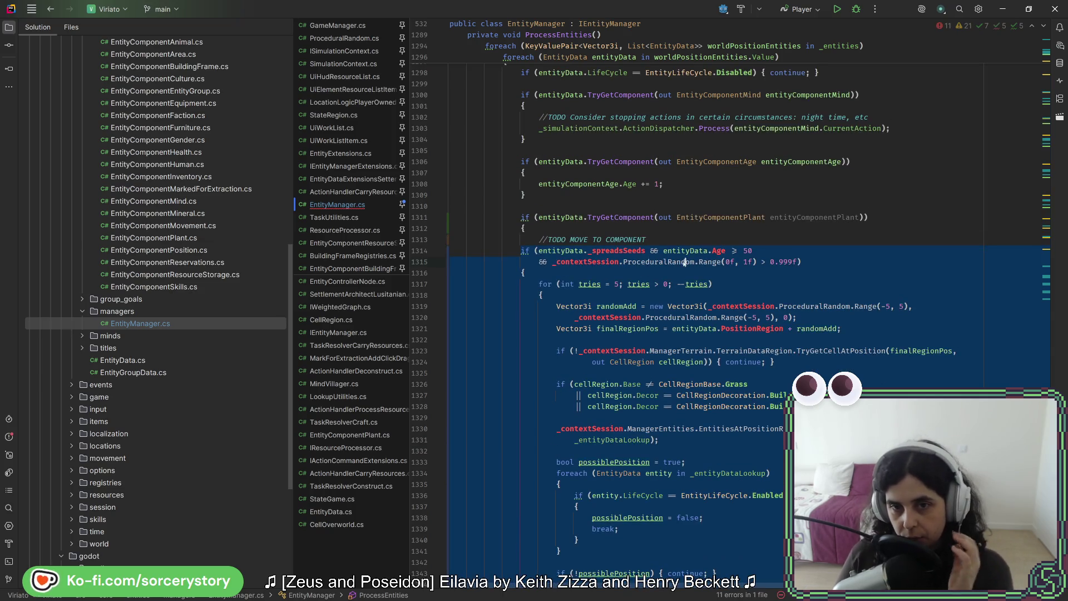
click(645, 251)
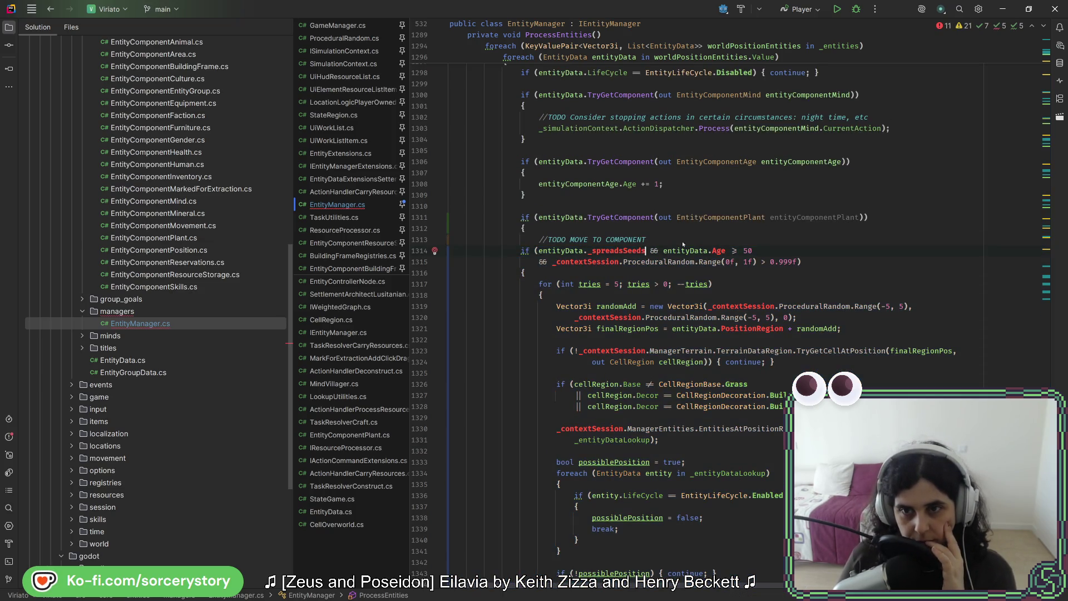
double_click(805, 217)
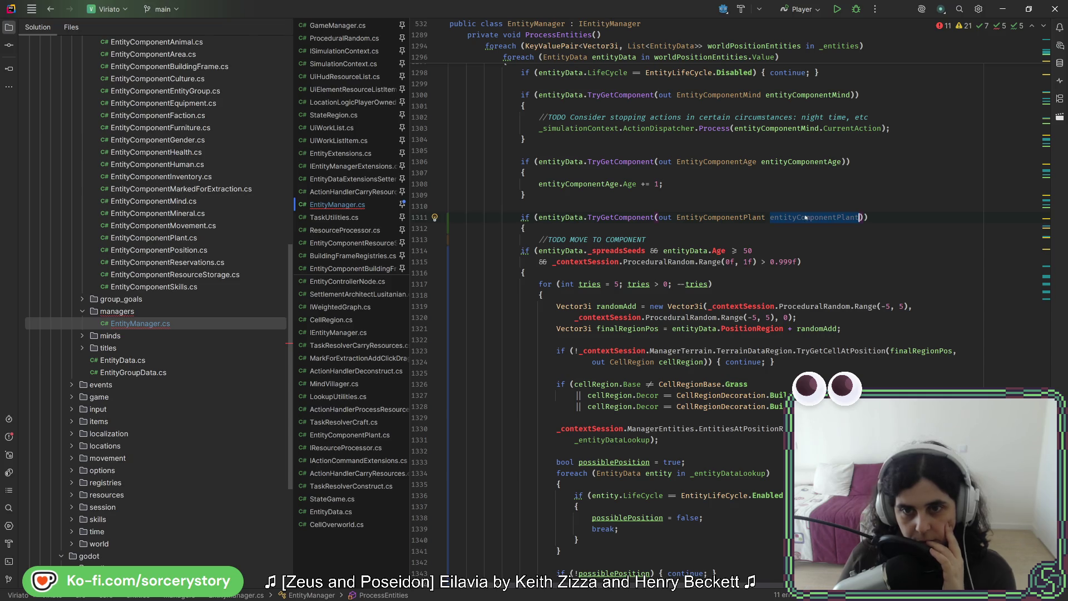
click(644, 229)
key(Return)
key(Return)
key(Up)
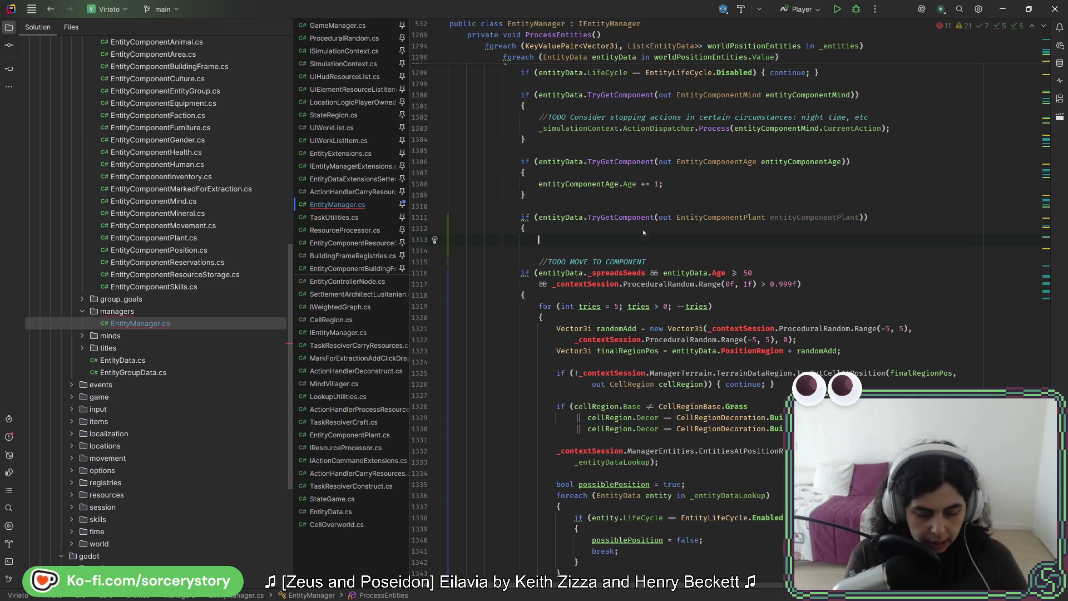
- Declare entityDataAge as entityData.GetComponent<EntityComponentAge>() in the plant branch
text(var )
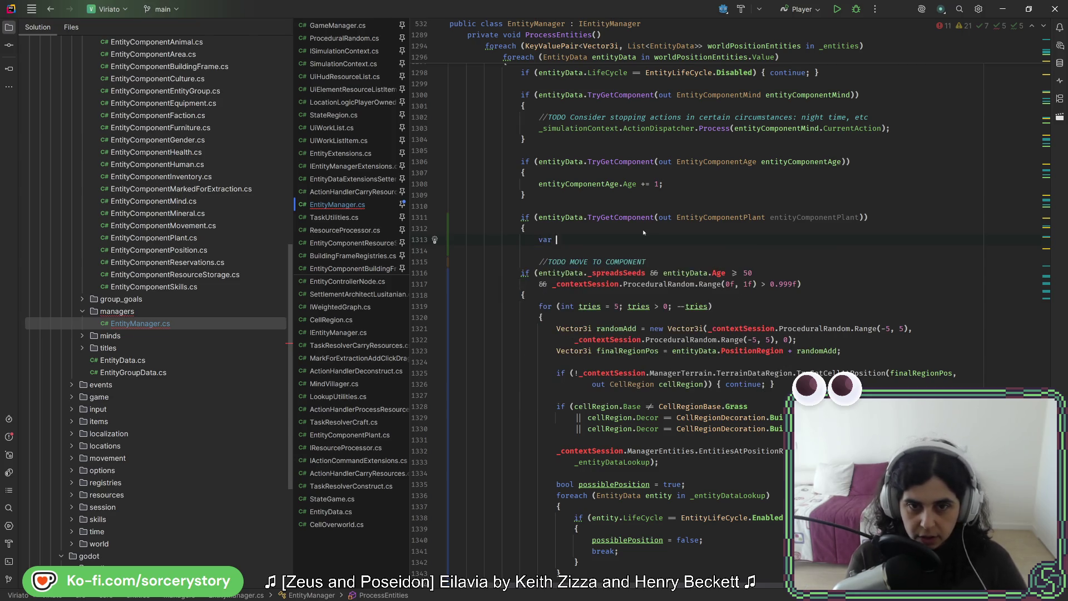
text(entData)
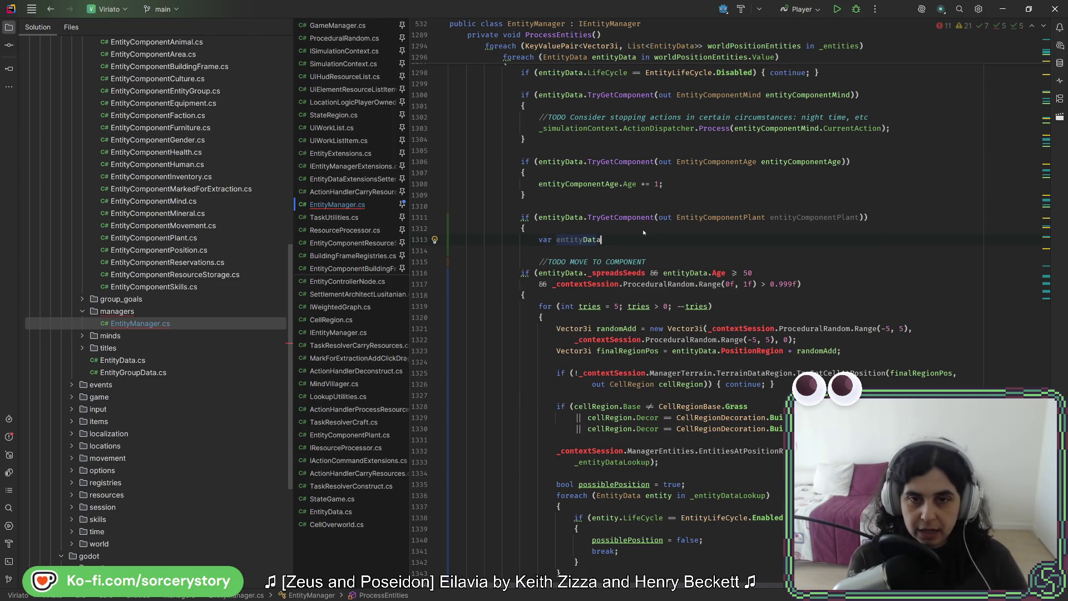
text(Age = )
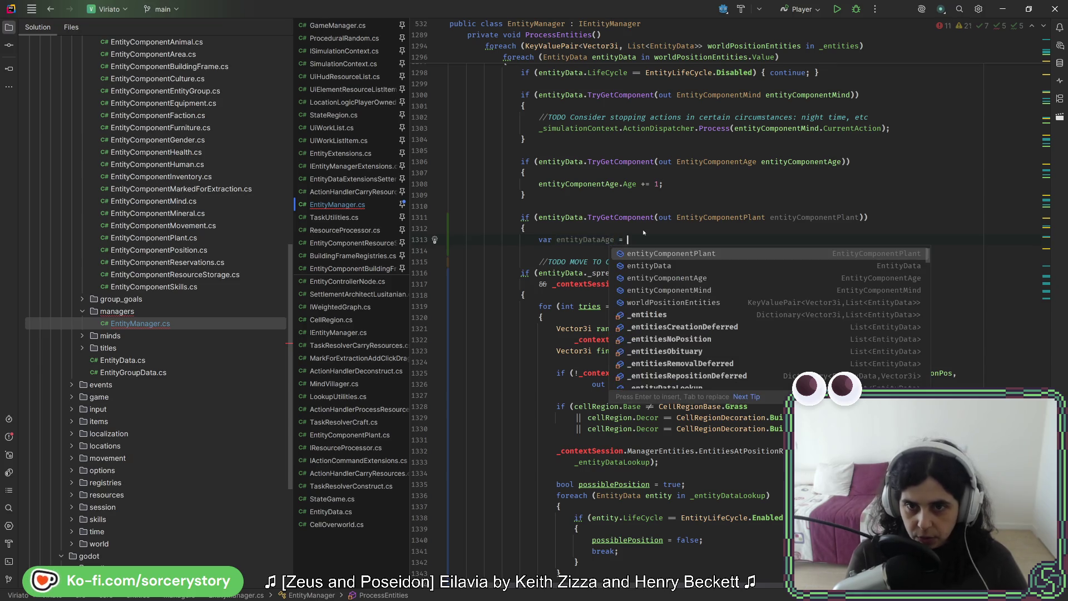
text(entityData.)
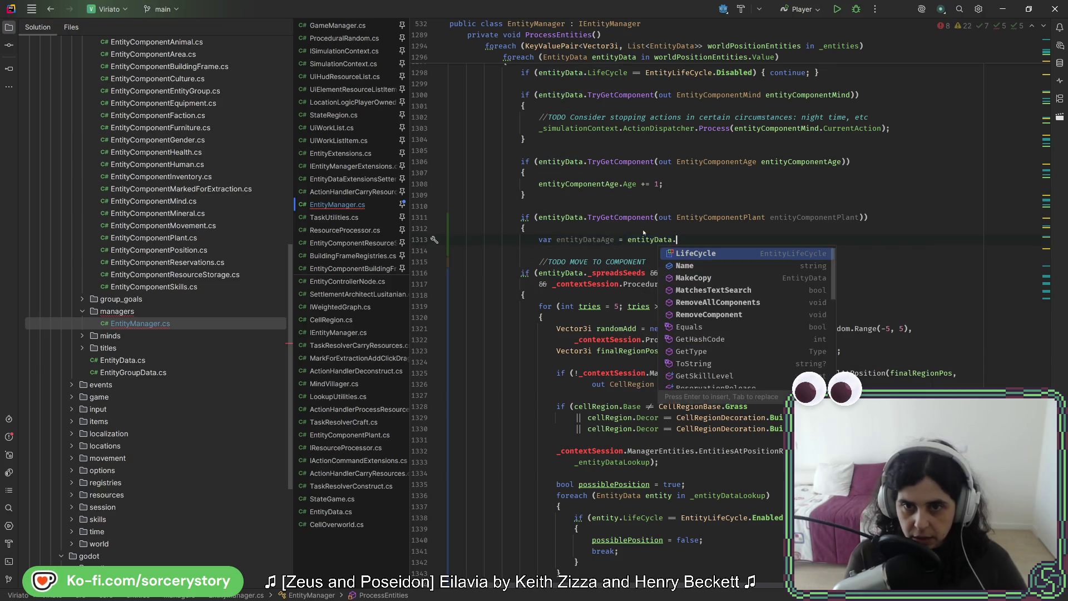
text(getC)
key(Return)
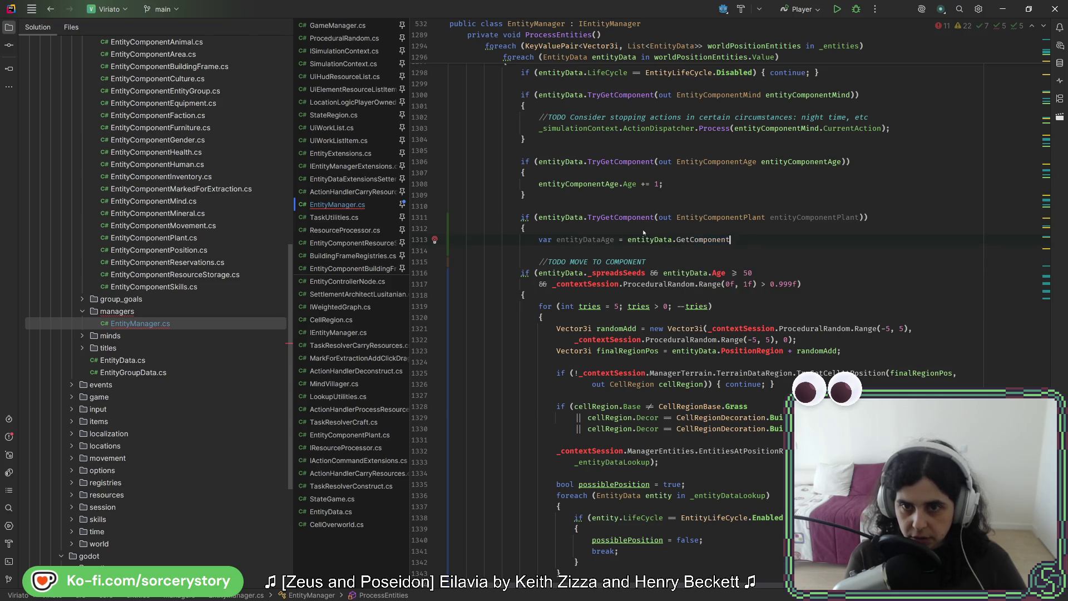
text(Age>()
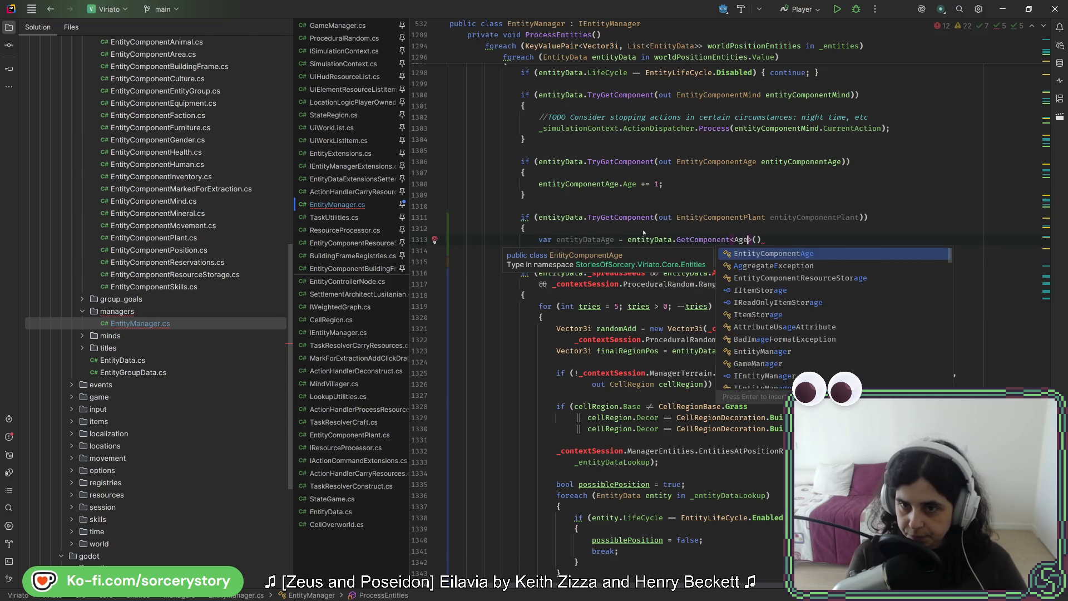
key(Return)
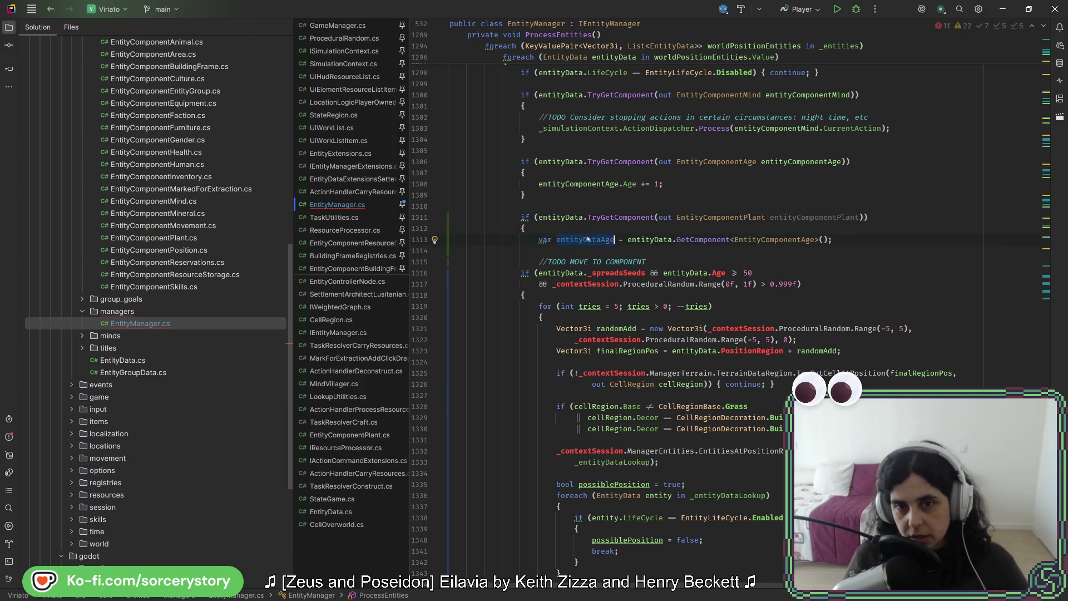
- Rewrite the seed condition to use entityComponentPlant._spreadsSeeds and the entityDataAge.Age check
click(707, 272)
text(Age)
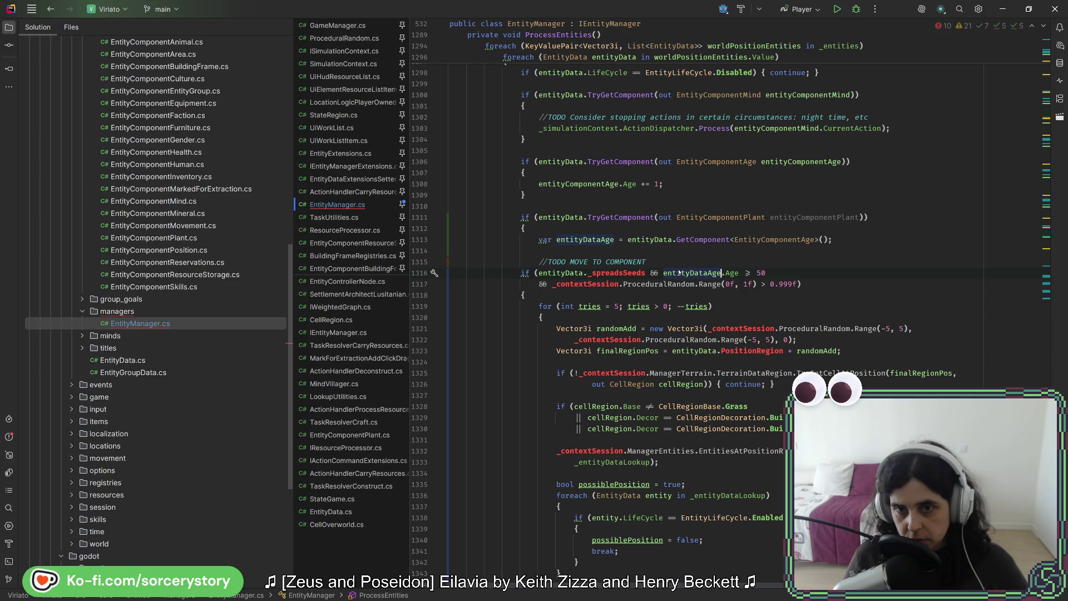
double_click(603, 273)
double_click(567, 273)
text(entityComponentPlant)
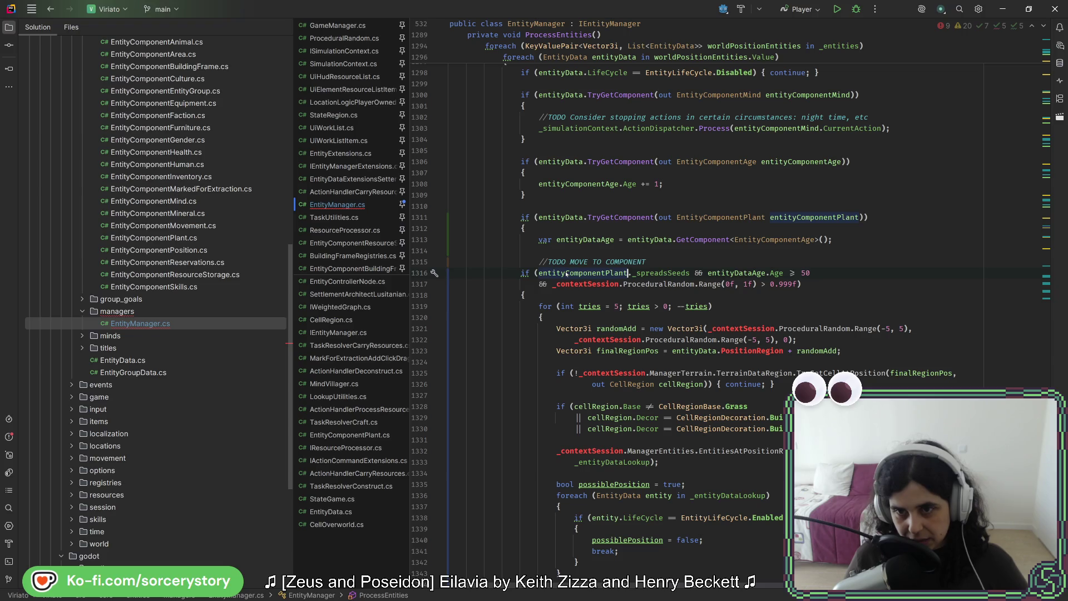
double_click(561, 284)
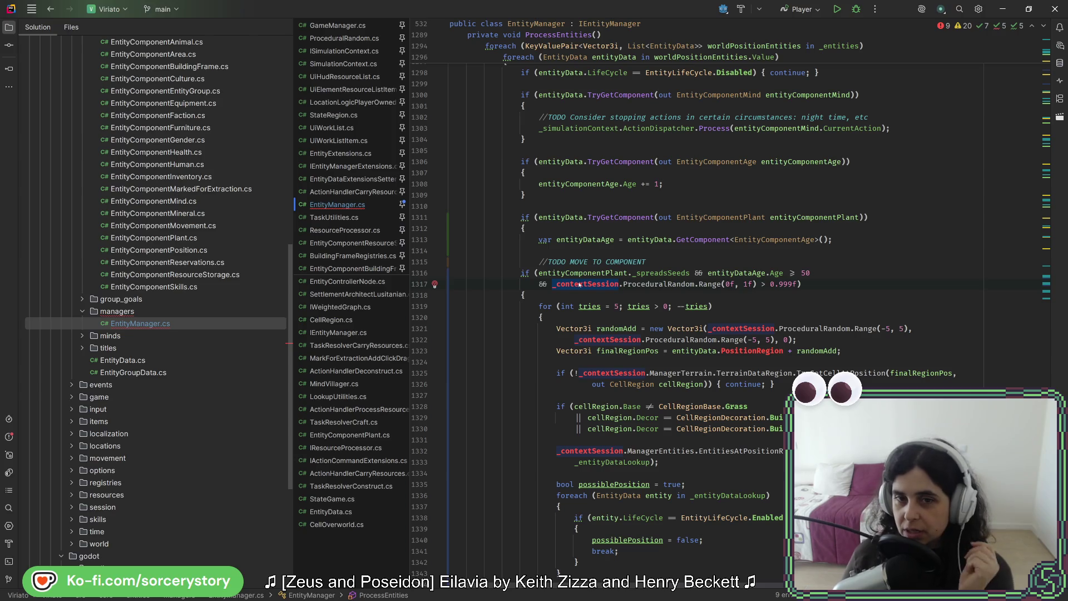
- Replace _contextSession with _simulationContext on line 1317
scroll(572, 350, up, 7)
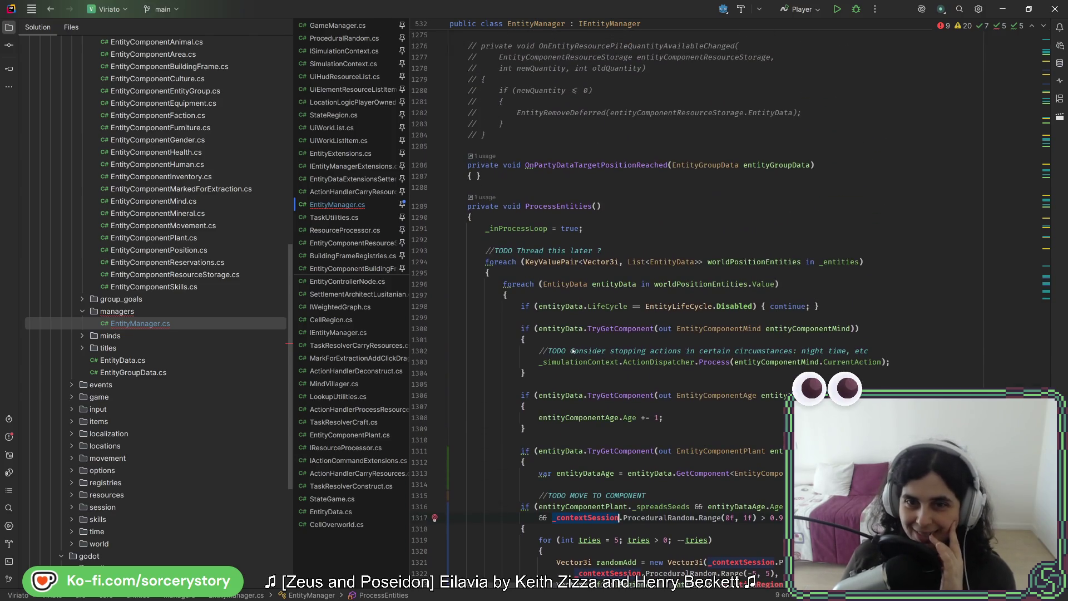
scroll(572, 350, down, 6)
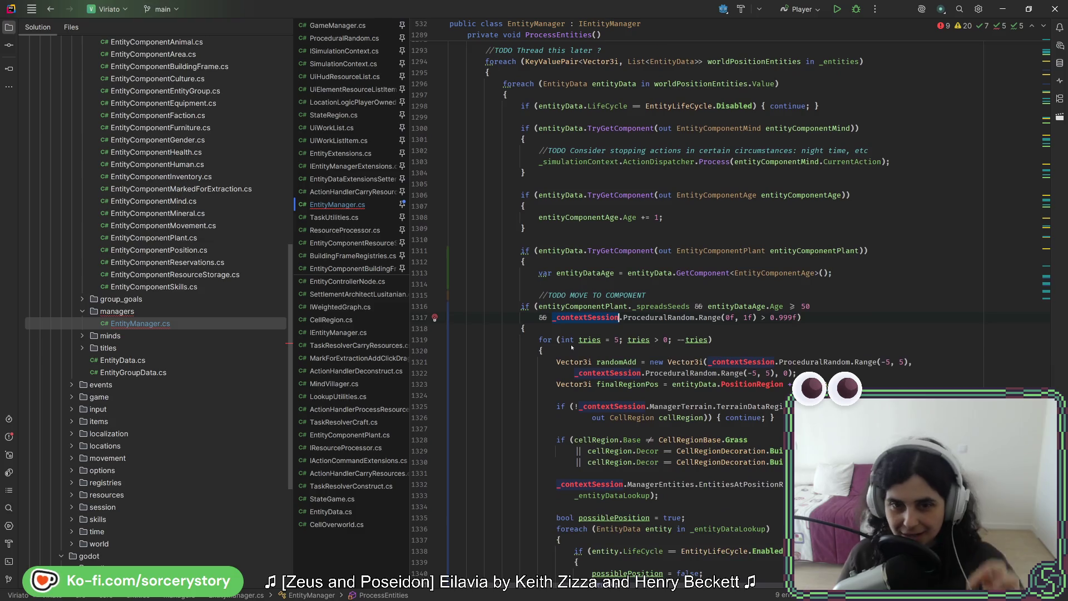
text(_con)
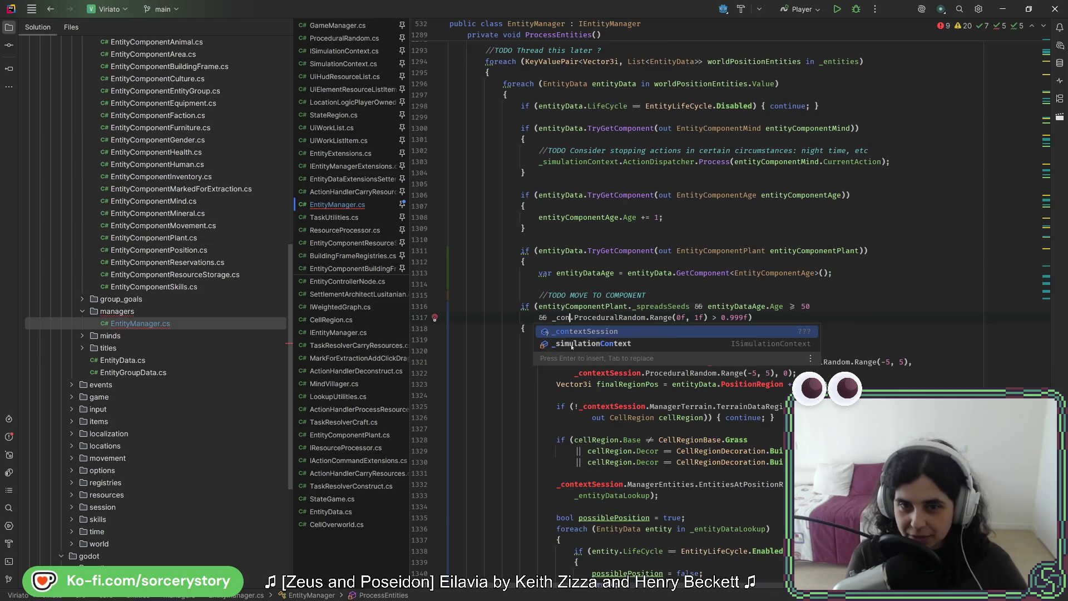
click(572, 345)
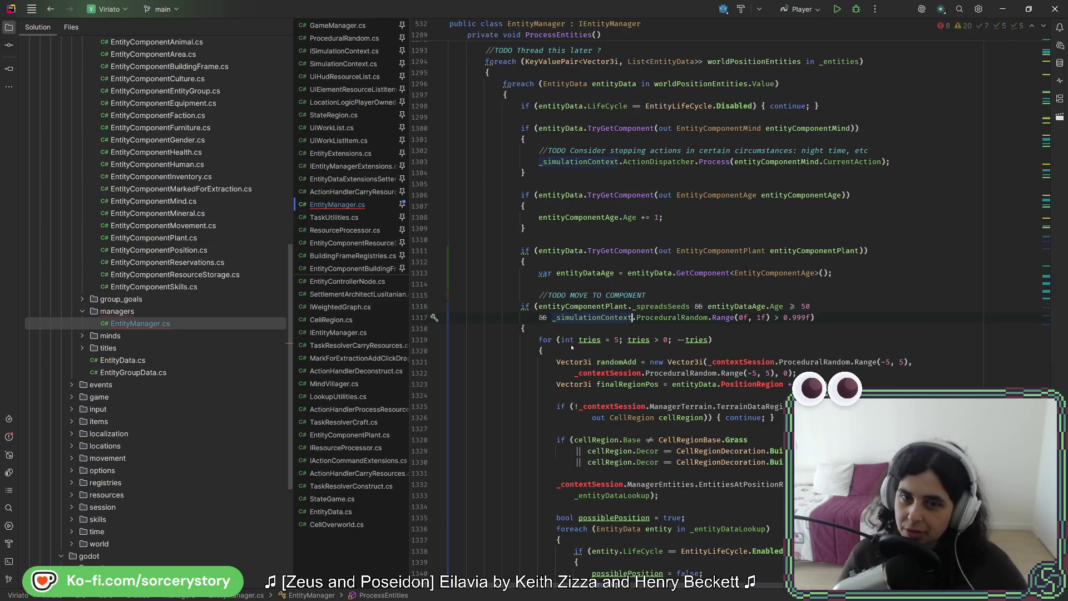
- Review the entityComponentPlant._spreadsSeeds and entityDataAge.Age >= 50 condition
click(825, 321)
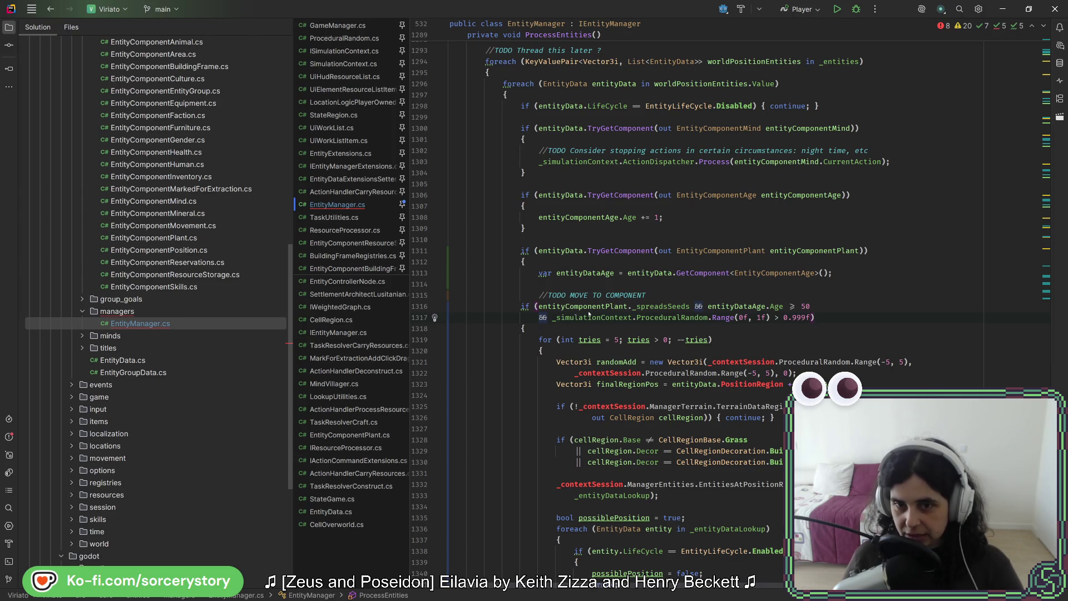
drag(538, 308, 794, 307)
click(806, 306)
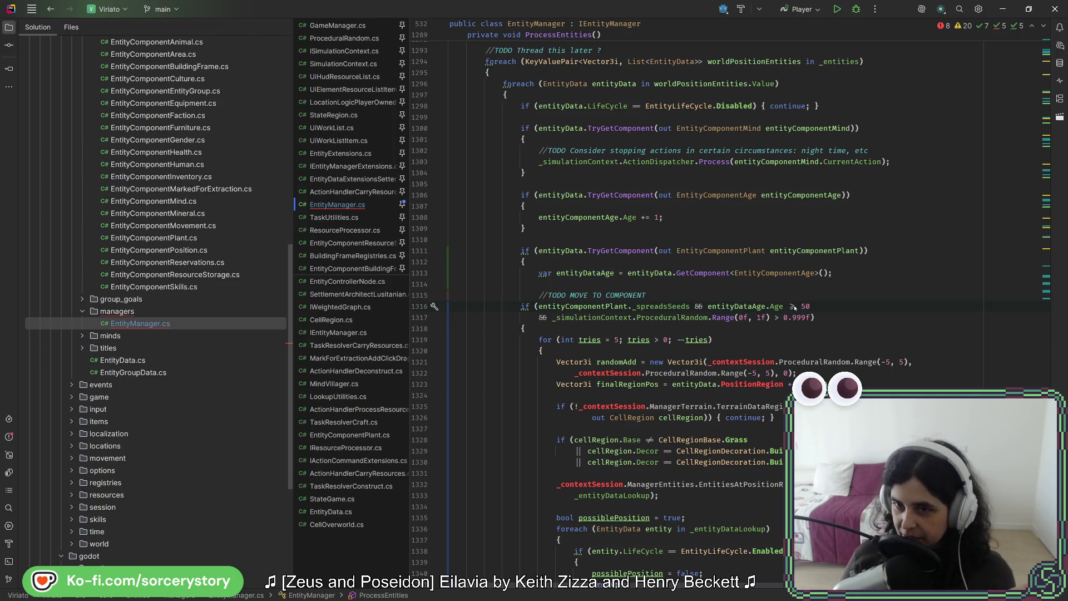
click(672, 297)
drag(707, 306, 808, 307)
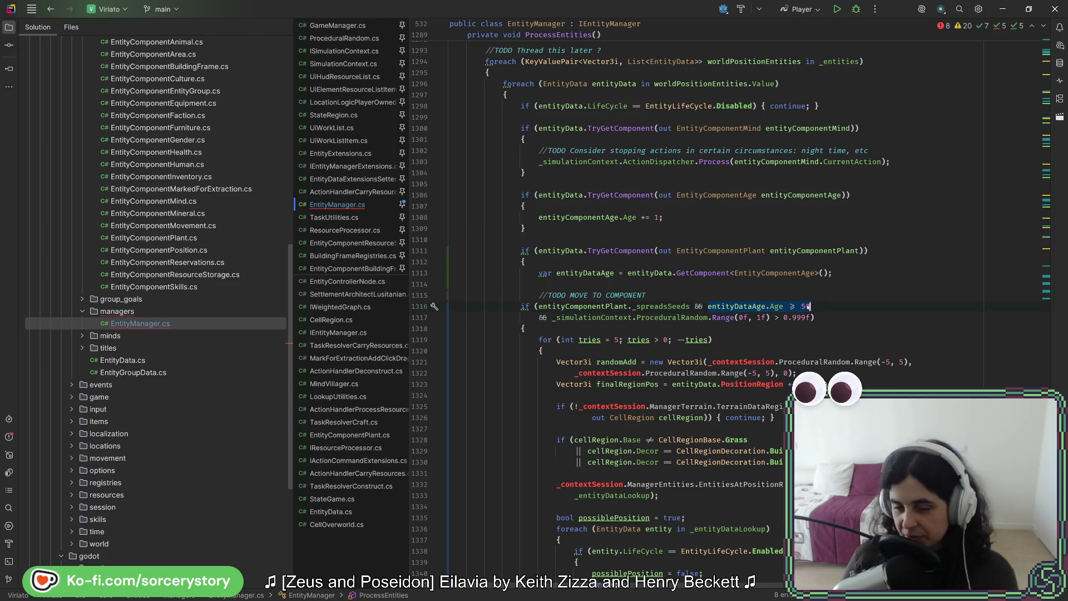
click(752, 339)
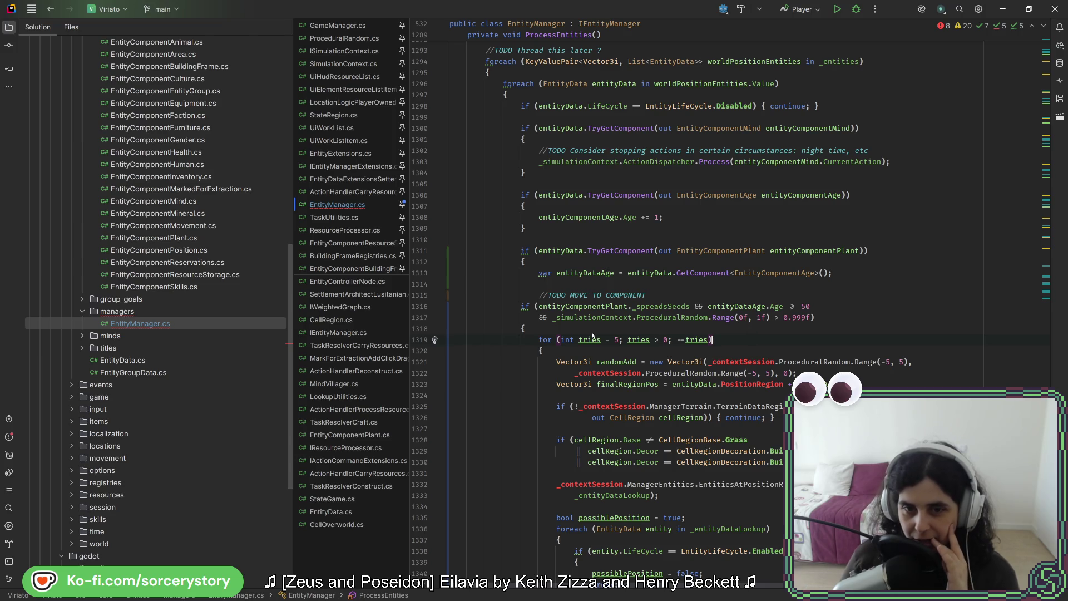
click(760, 342)
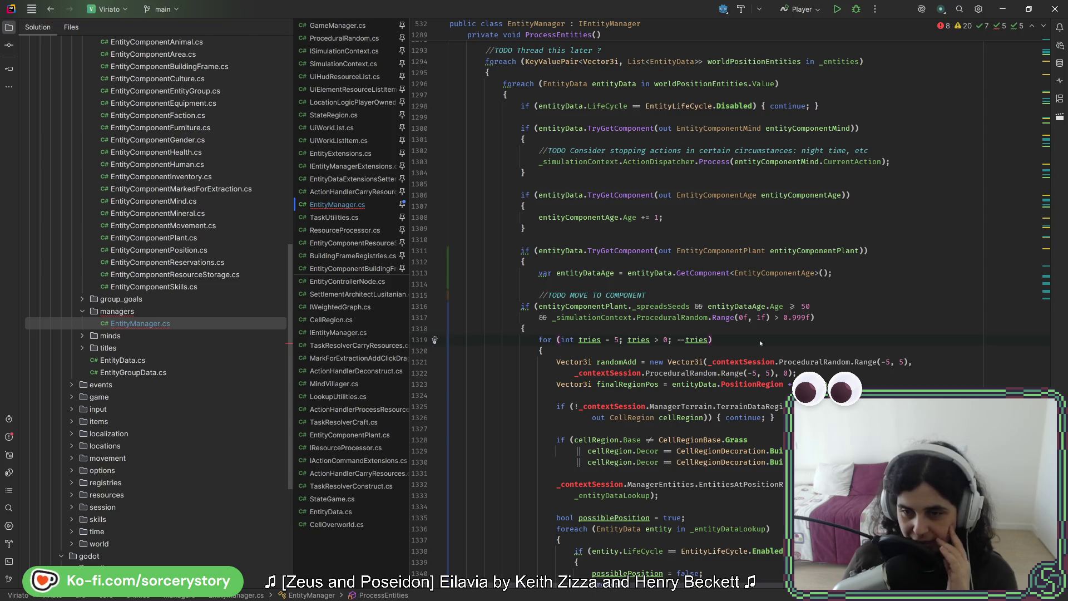
- Make both randomAdd offsets use _simulationContext instead of _contextSession on lines 1321-1322
double_click(752, 362)
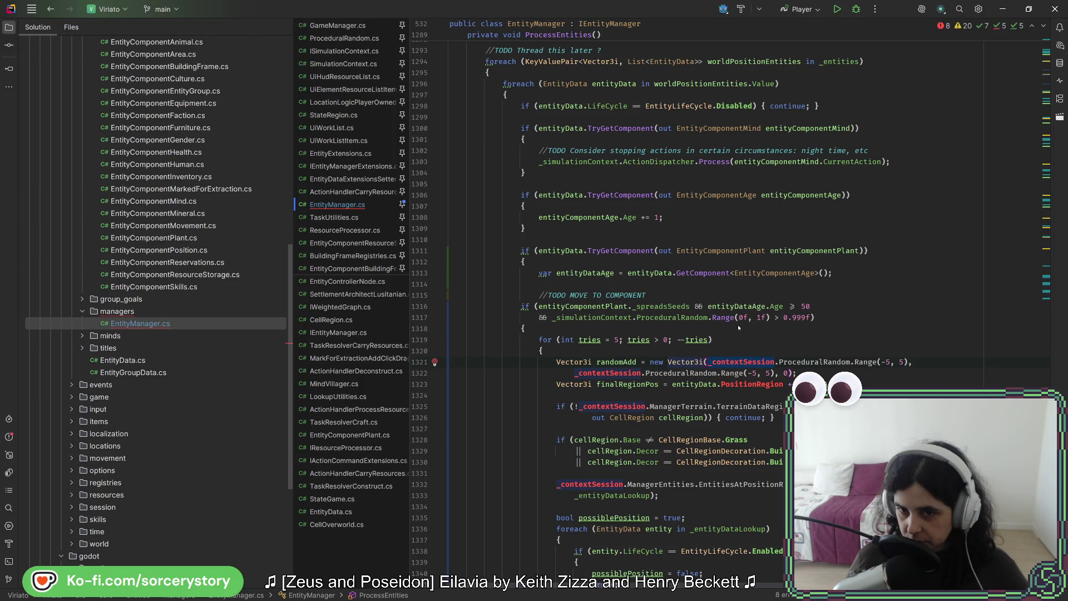
text(_simulationContext)
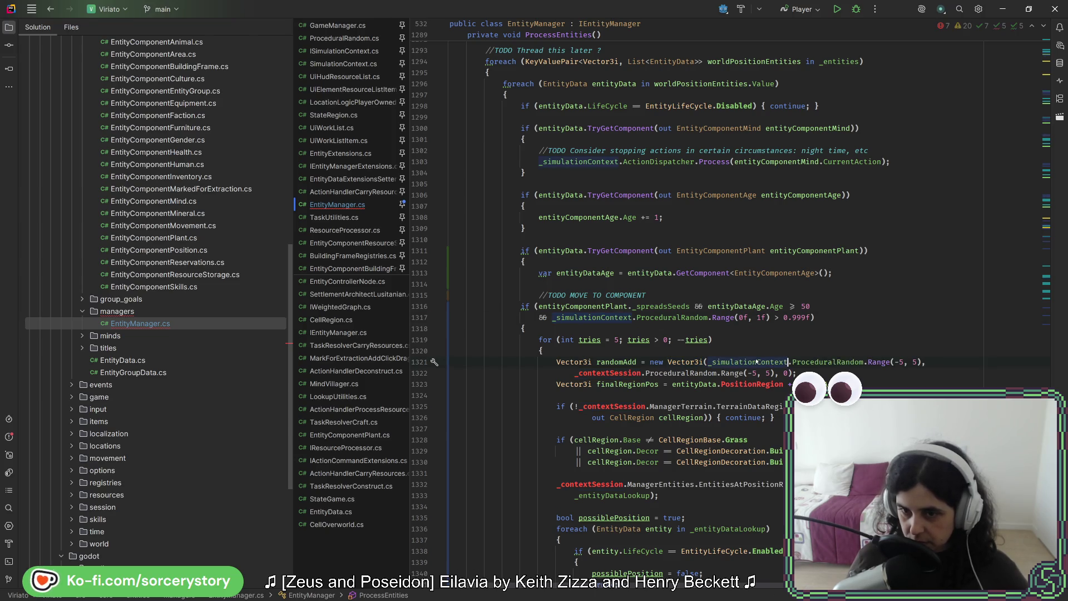
double_click(604, 373)
text(_simulationContext)
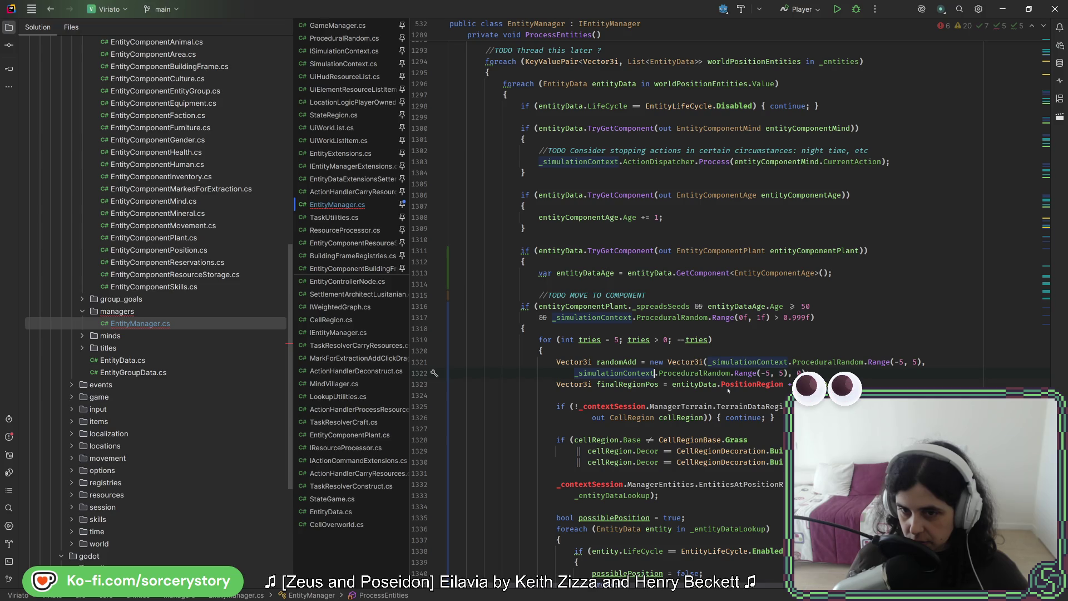
click(837, 272)
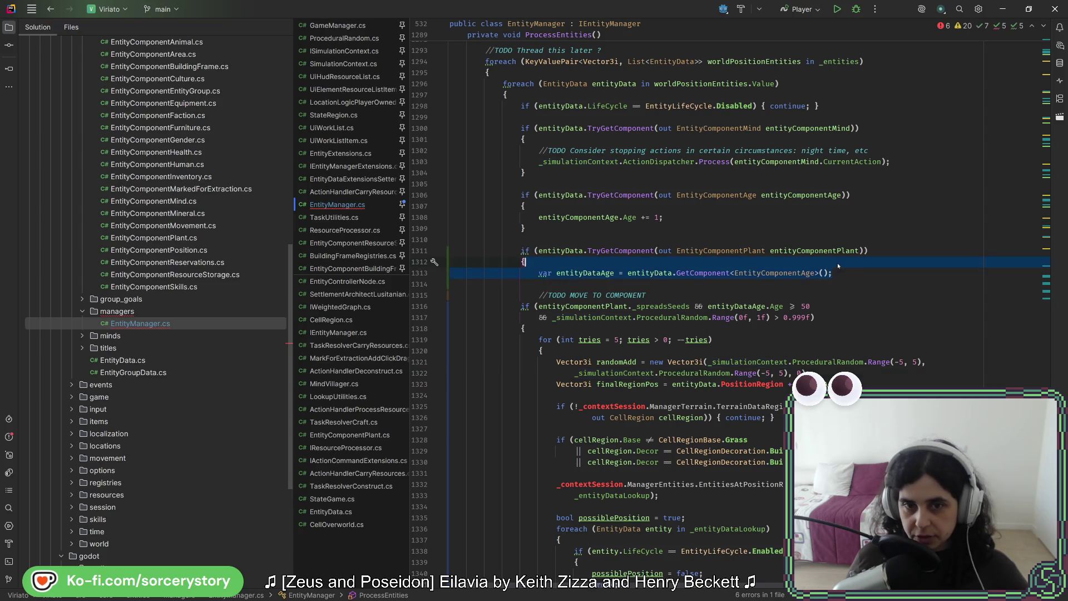
- Duplicate the age declaration and rename the copy to entityComponentPosition
key(ctrl+d)
click(606, 273)
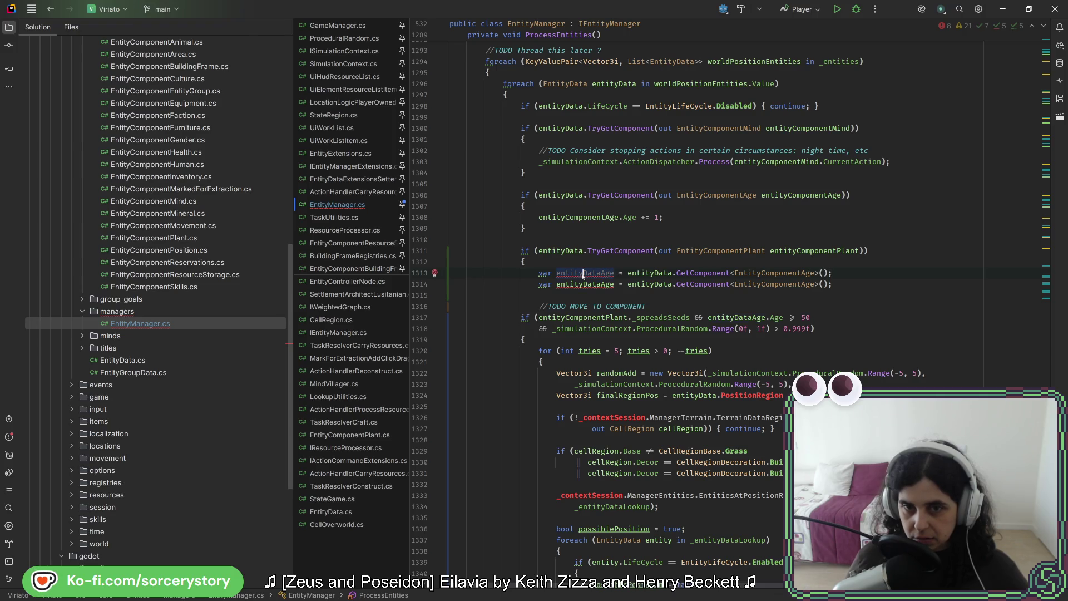
key(BackSpace)
key(BackSpace)
key(BackSpace)
text(Component)
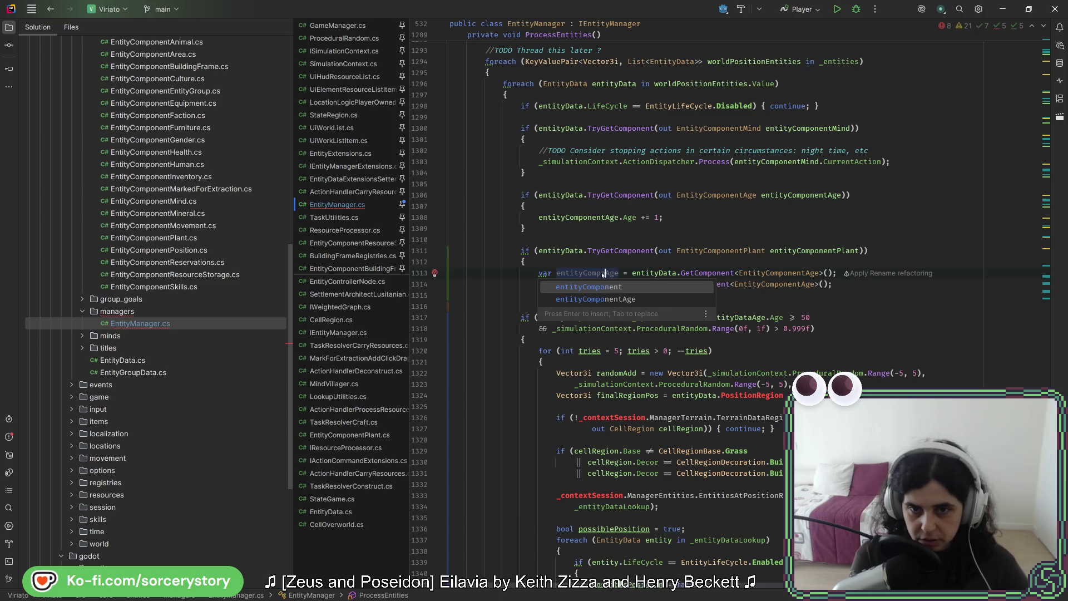
key(Escape)
click(637, 273)
key(BackSpace)
key(BackSpace)
key(BackSpace)
text(Pos)
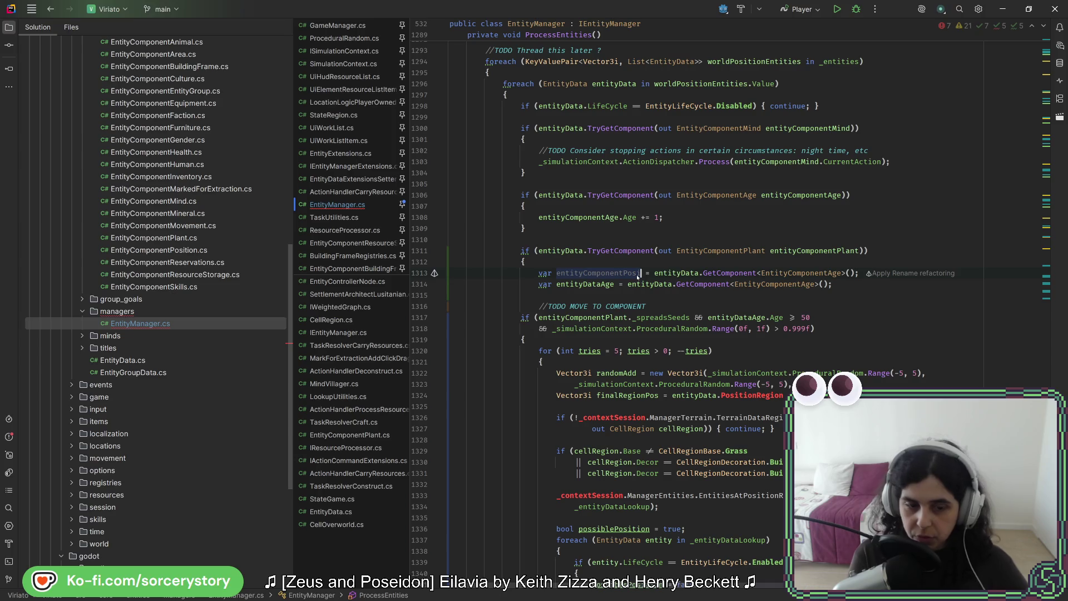
text(ition)
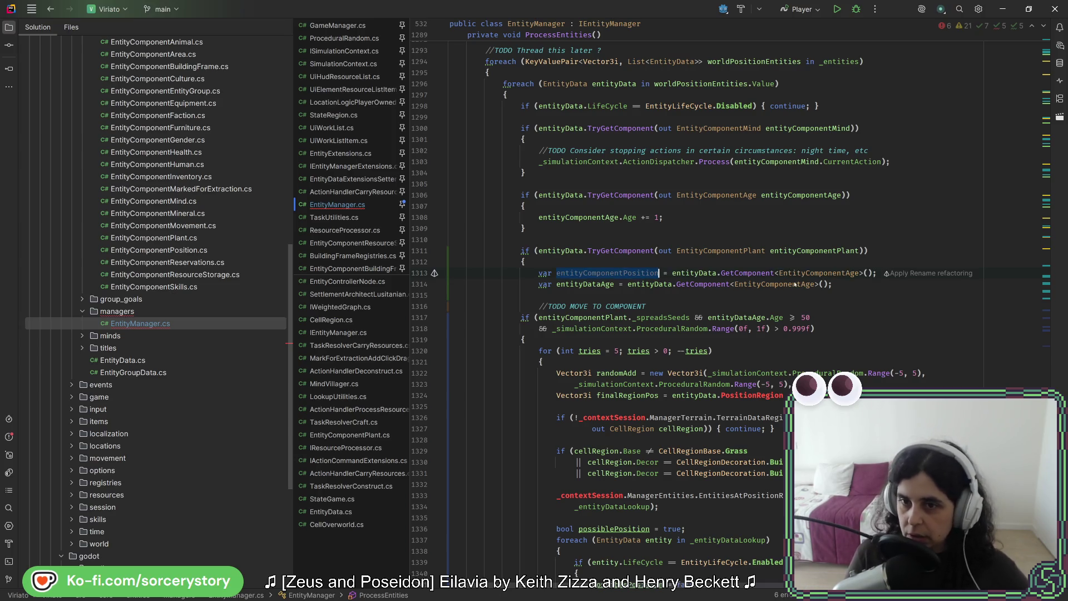
- Base finalRegionPos on entityComponentPosition instead of entityData
double_click(692, 396)
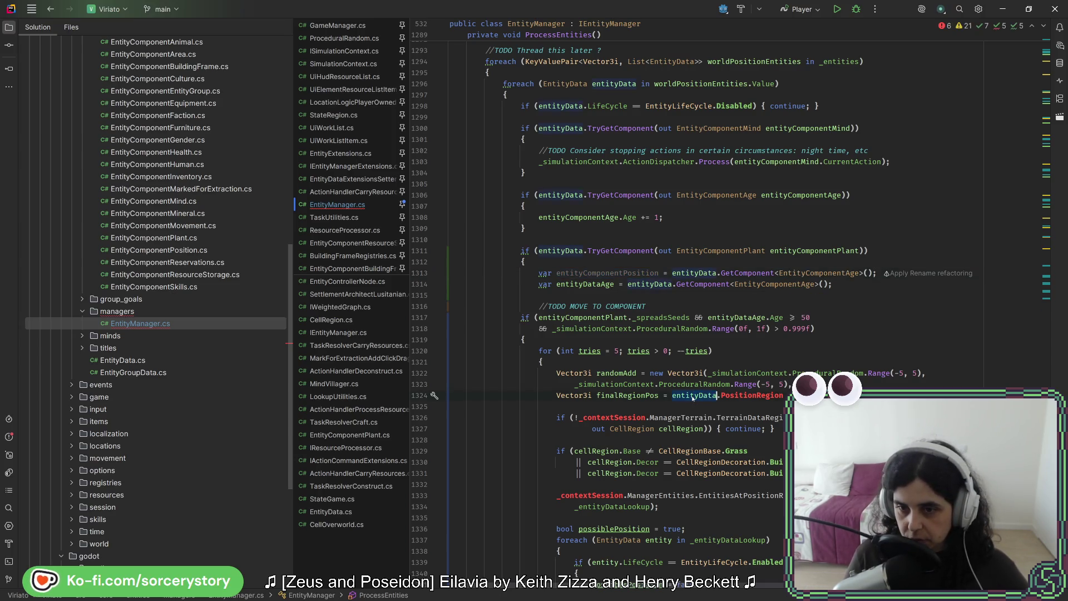
text(entityComponentPosition)
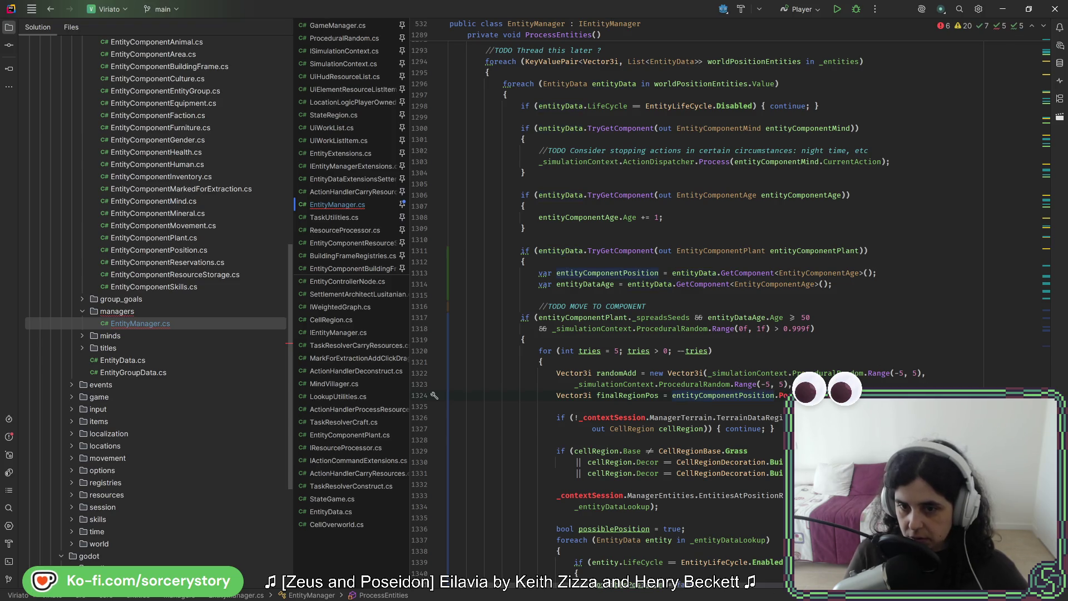
key(ctrl+space)
key(Left)
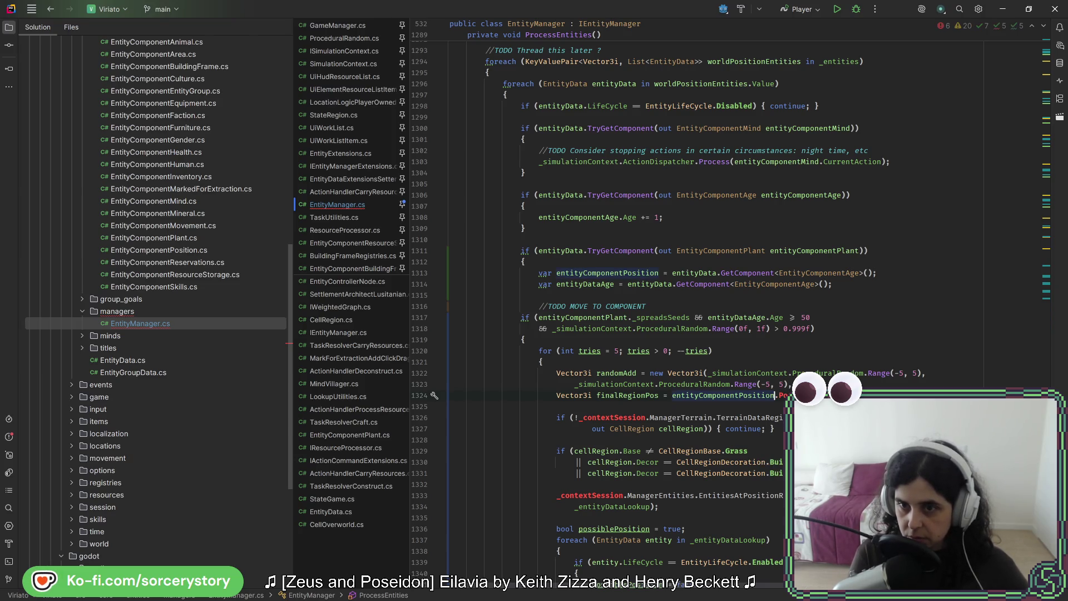
text(.re)
- Change the copied declaration to GetComponent<EntityComponentPosition>()
double_click(807, 273)
text(E)
key(Down)
key(Down)
key(Down)
key(Down)
key(Down)
key(Down)
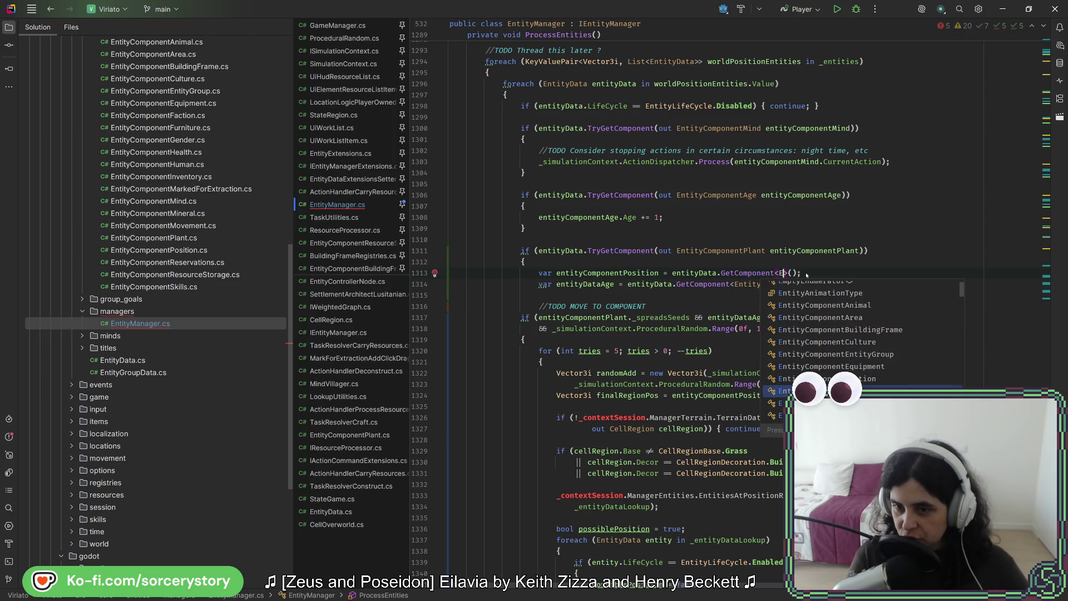
key(Return)
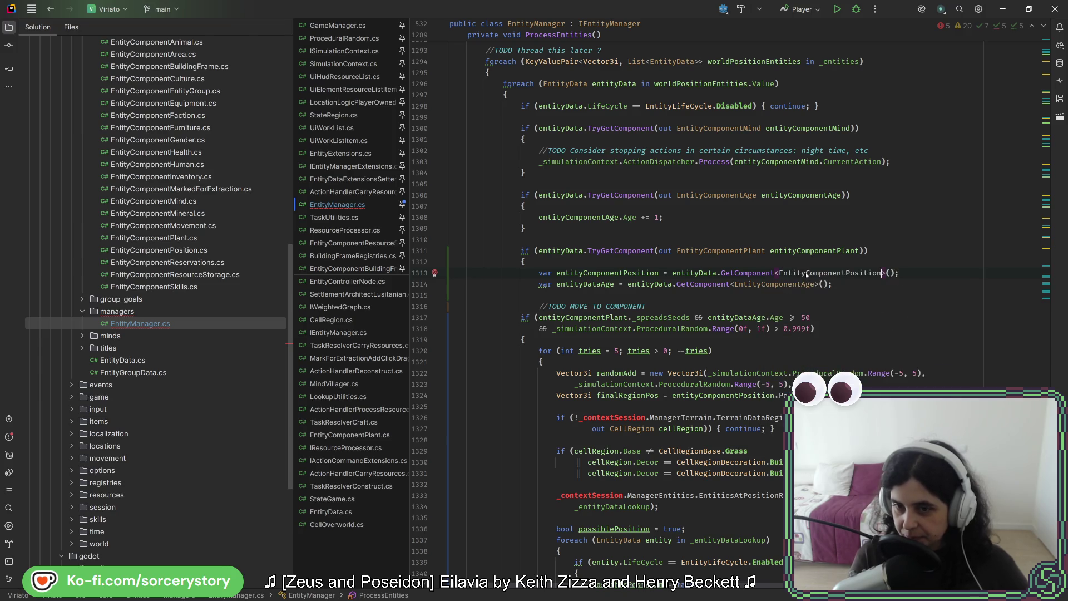
- Rename entityDataAge to entityComponentAge across all its usages with Shift+F6
click(585, 283)
key(shift+F6)
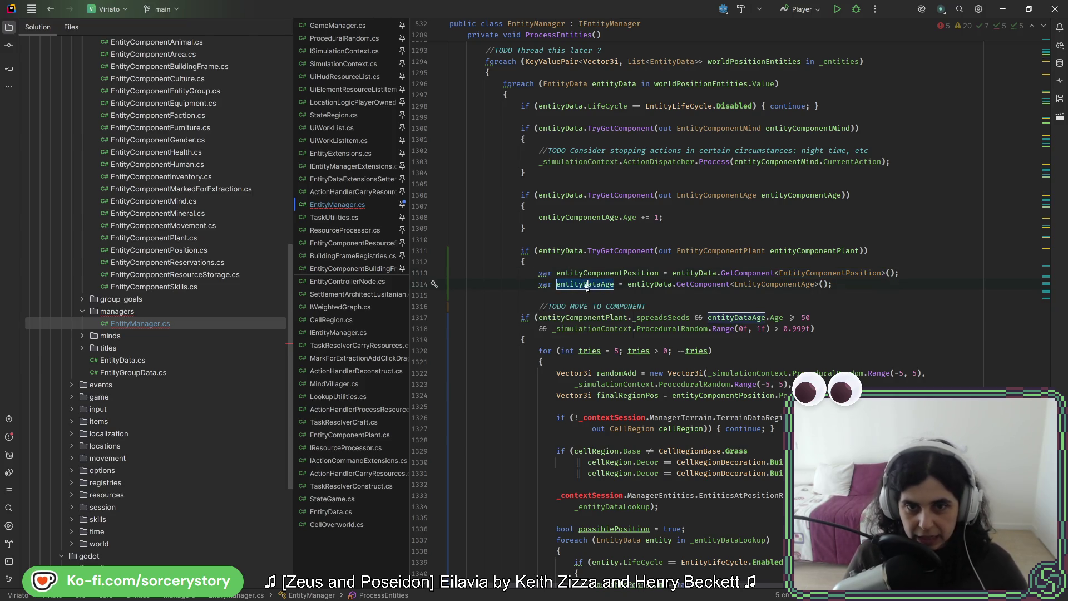
key(Delete)
key(Delete)
key(Delete)
text(Component)
click(586, 286)
key(BackSpace)
key(Return)
click(601, 285)
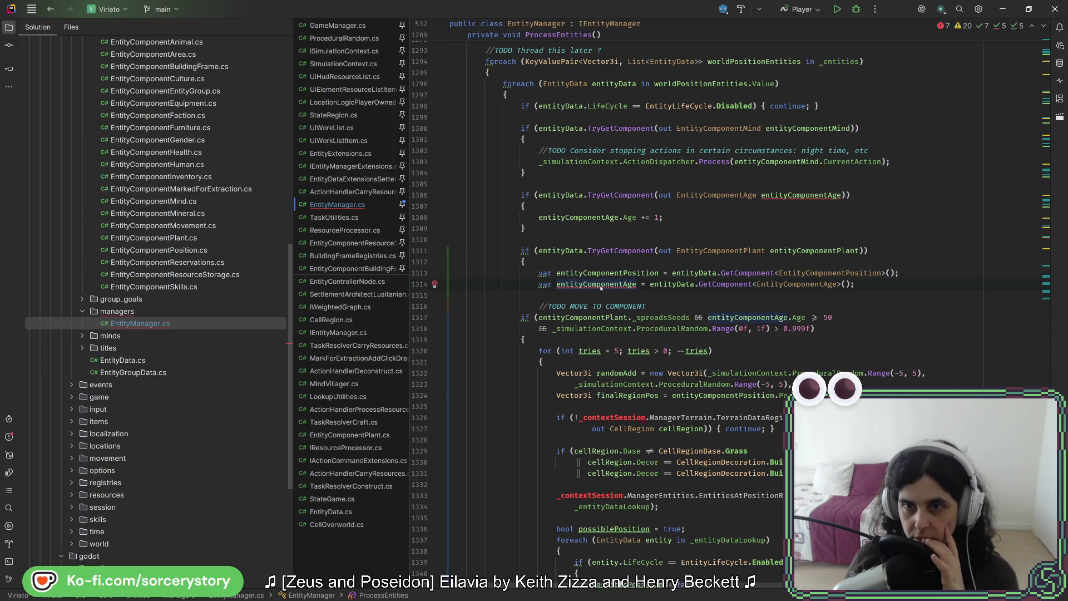
right_click(815, 195)
- Rename the inner age variable on line 1314 to entityComponentAgePlant and use it in the age check
click(745, 217)
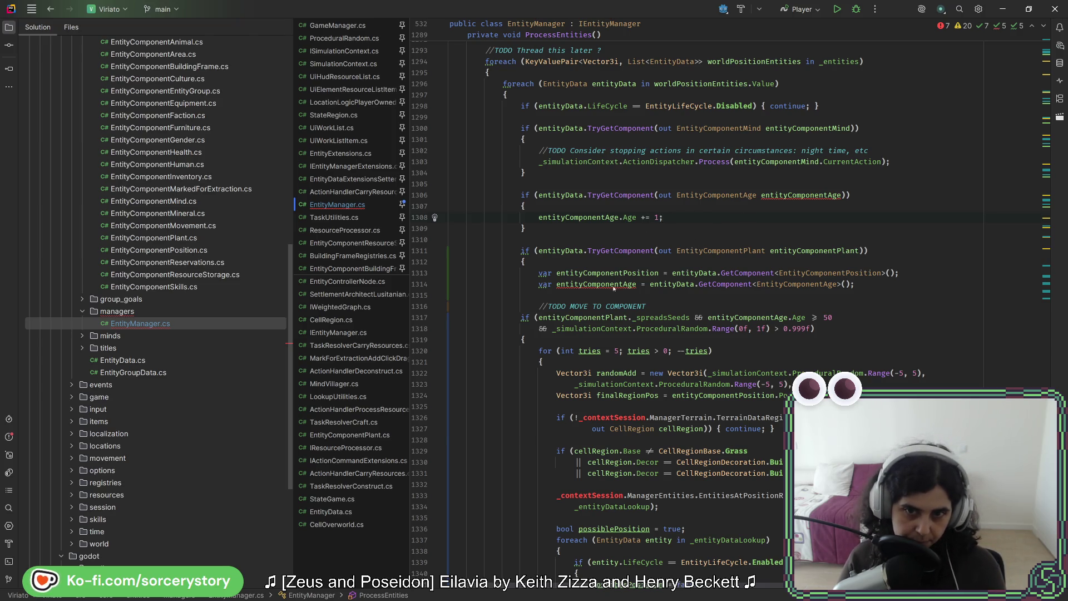
mouse_move(622, 285)
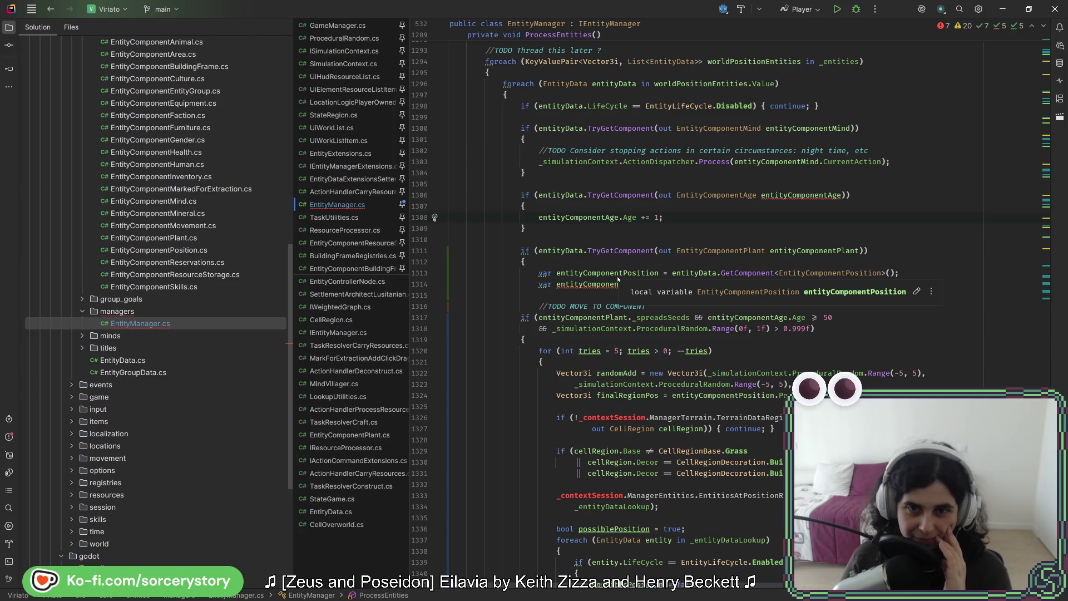
click(598, 285)
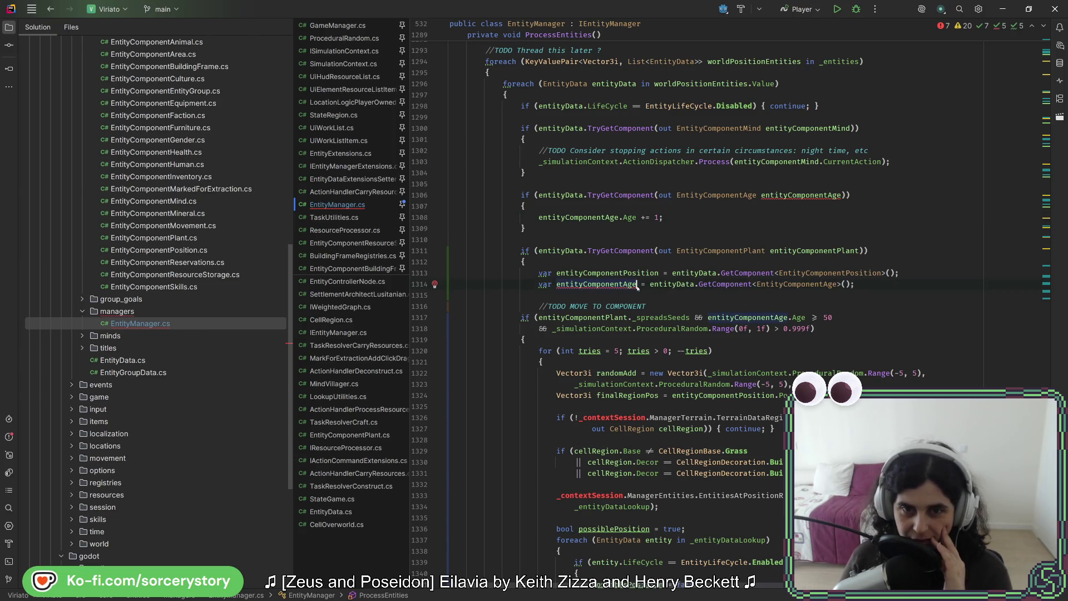
mouse_move(637, 287)
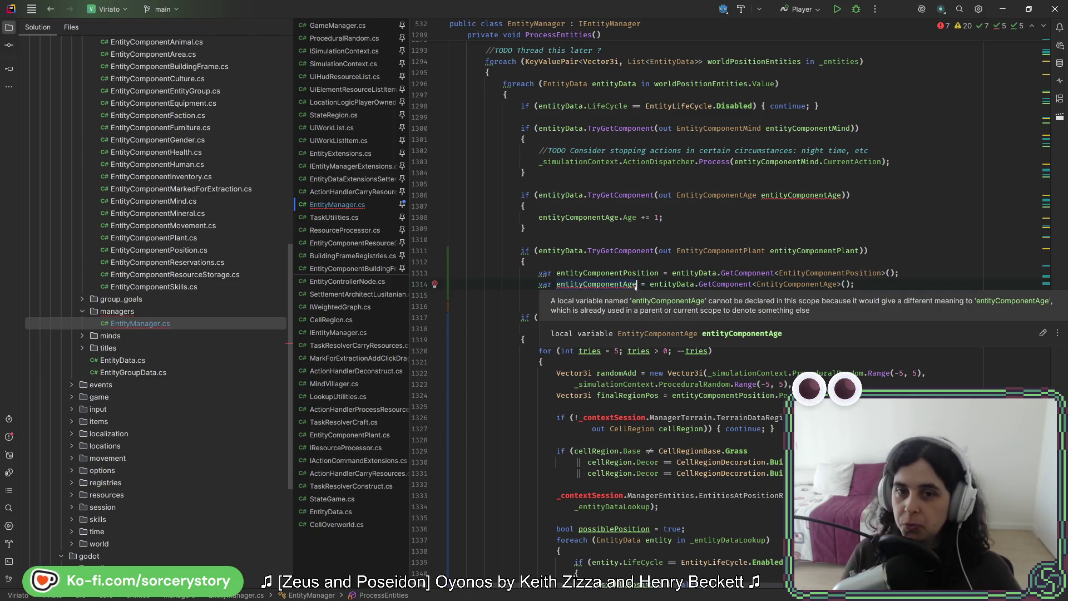
click(641, 272)
click(873, 286)
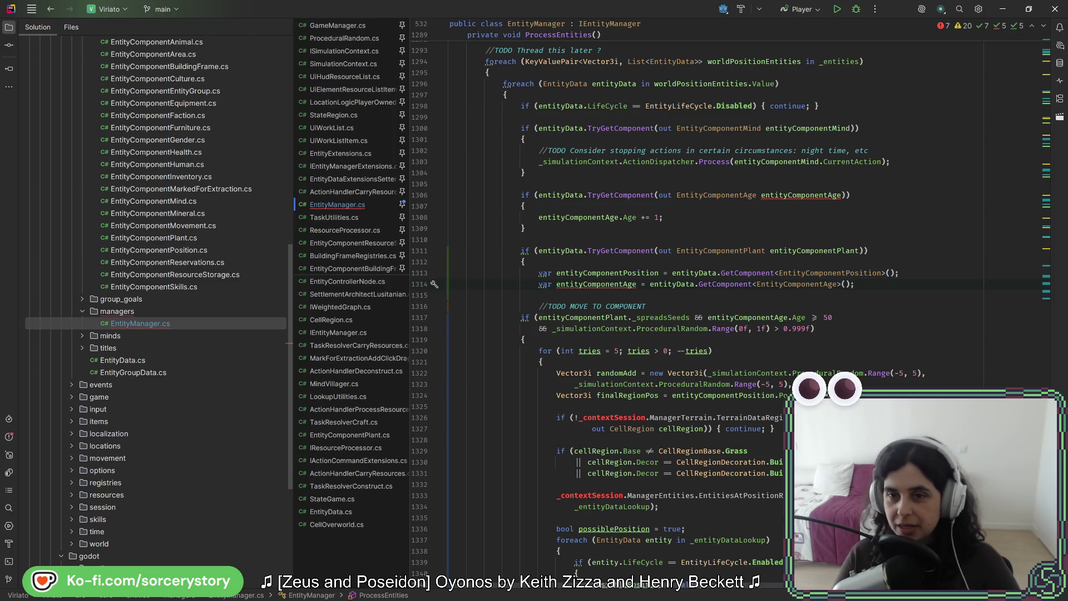
click(638, 283)
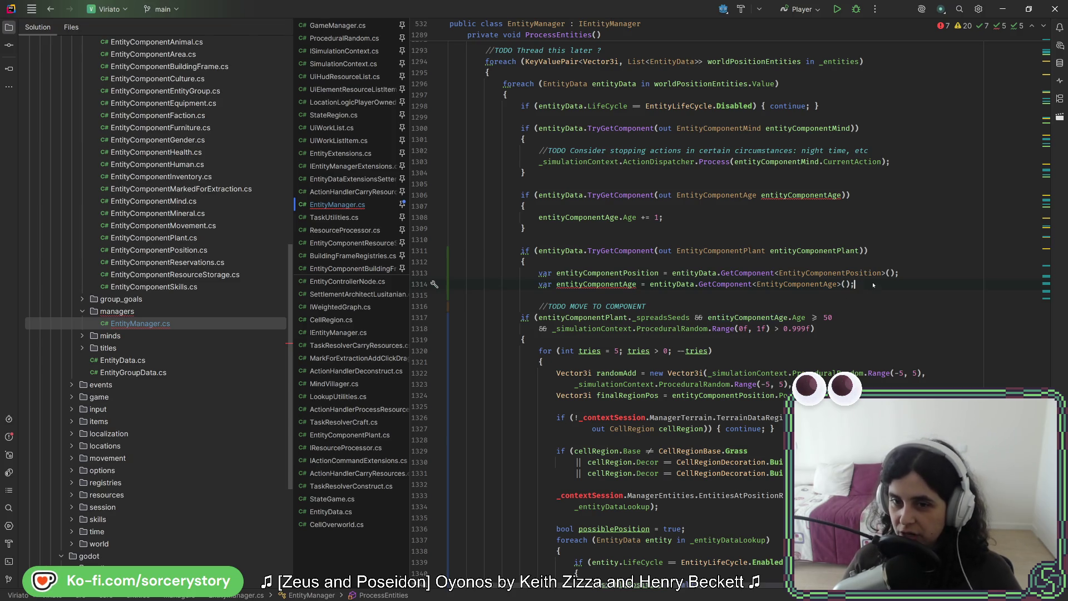
click(637, 283)
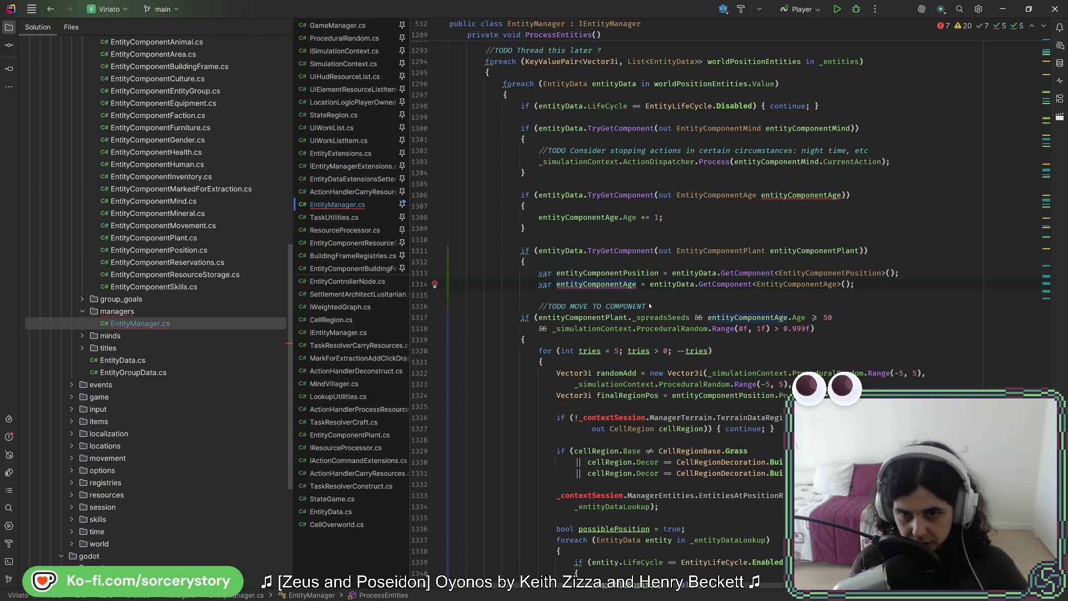
text(Plant)
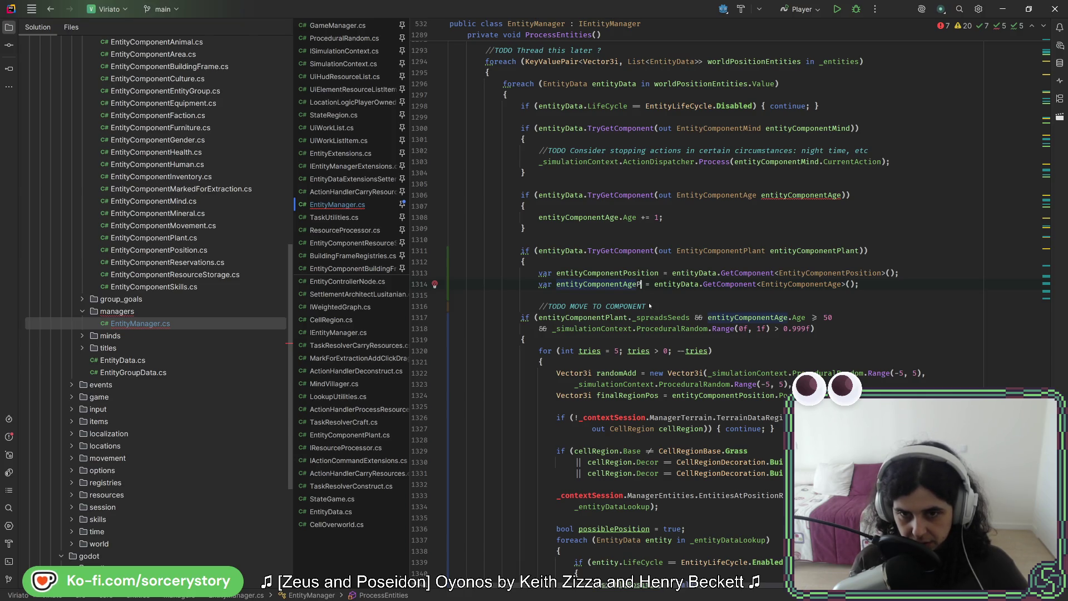
click(632, 273)
double_click(630, 285)
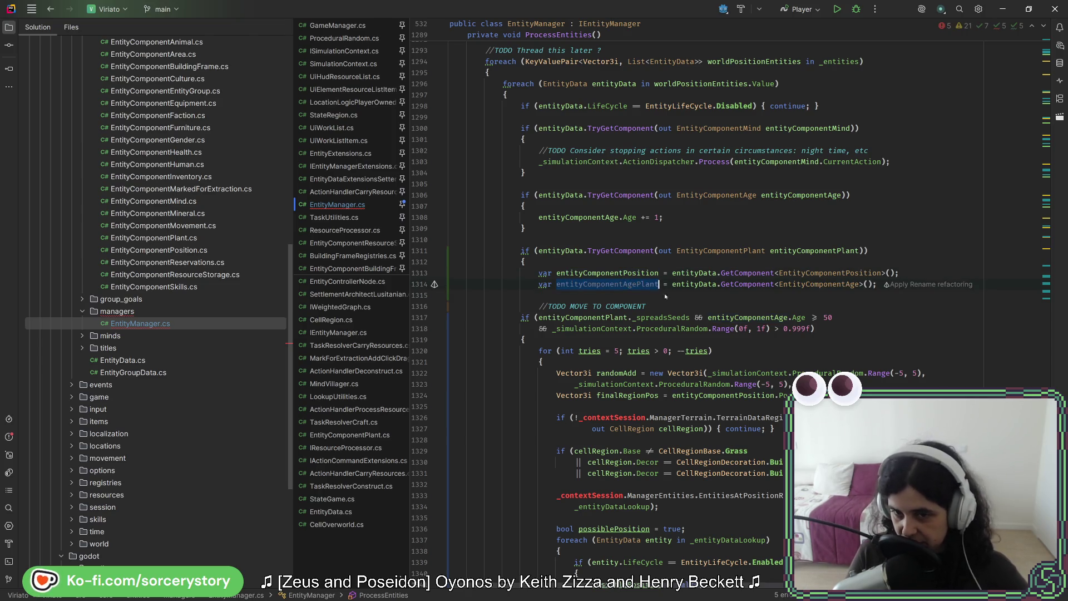
text(entityComponentAgePlant)
click(873, 320)
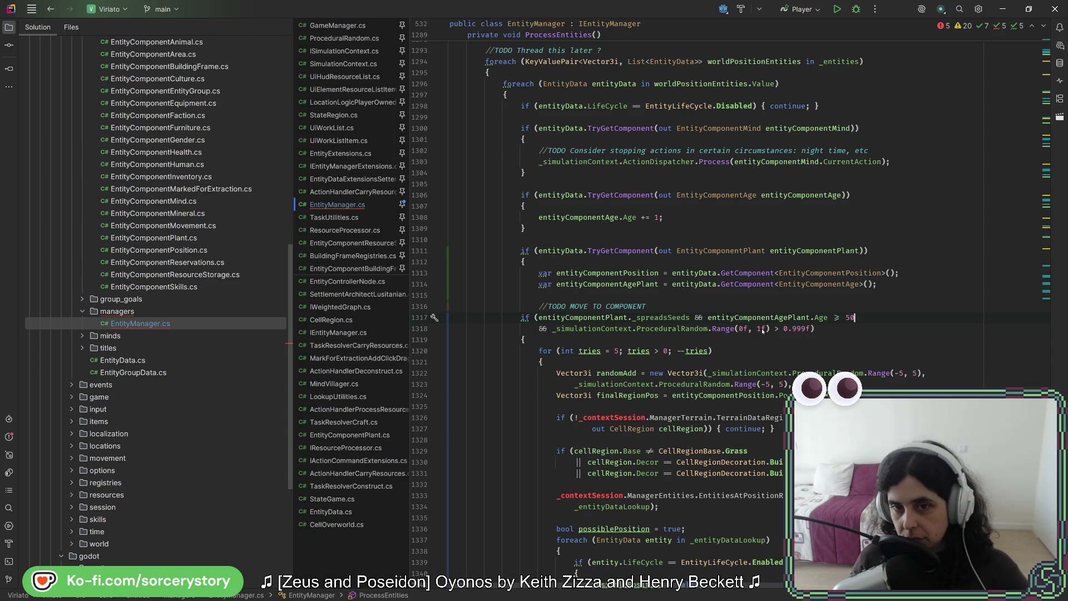
- Delete the duplicate entityComponentAge declaration line and restore the check to entityComponentAge.Age
double_click(804, 200)
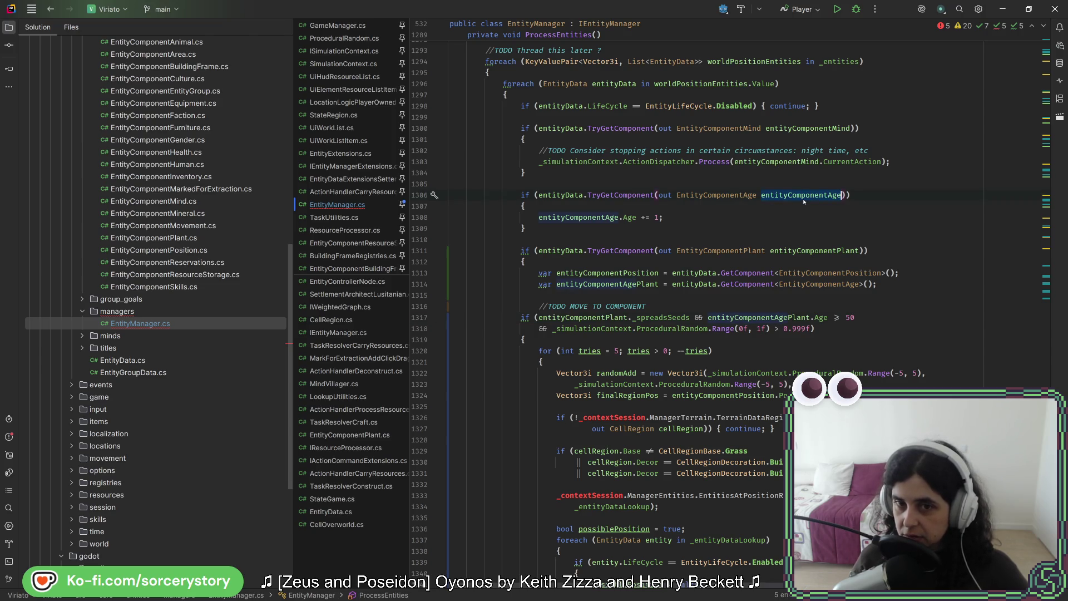
drag(890, 285, 918, 280)
key(Delete)
double_click(779, 196)
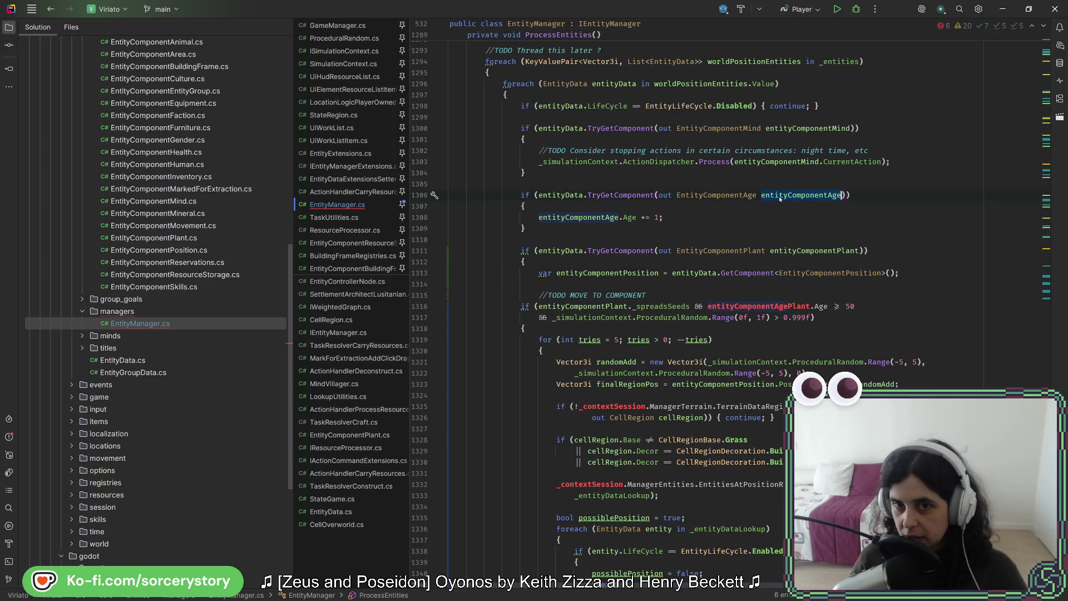
key(shift+Down)
key(shift+Down)
key(shift+Down)
key(Escape)
click(812, 306)
key(BackSpace)
key(BackSpace)
key(BackSpace)
key(BackSpace)
click(858, 306)
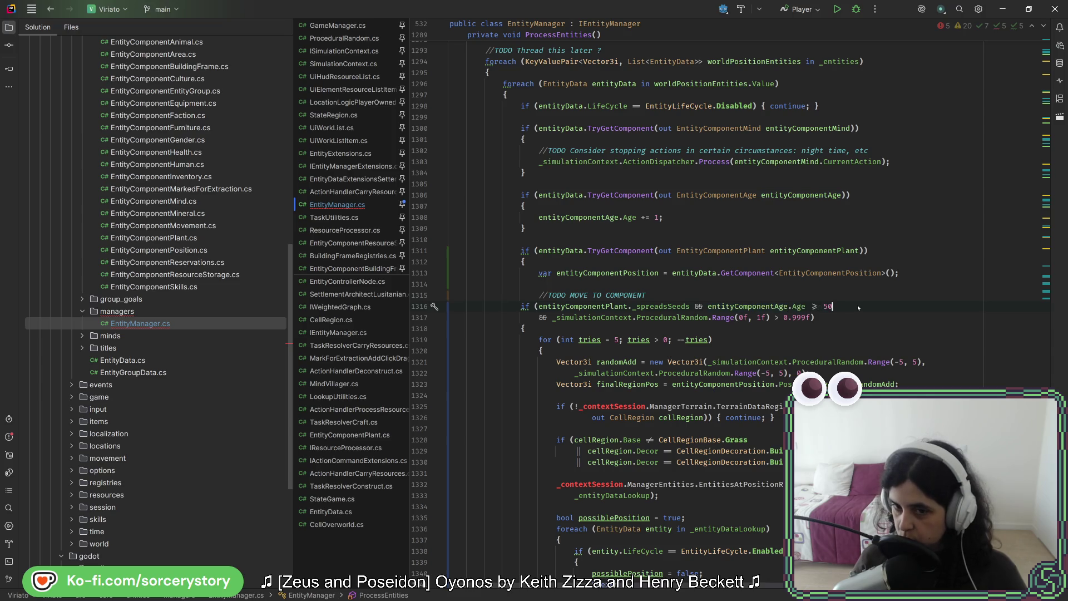
- Replace _contextSession with _simulationContext in the terrain lookup on line 1325
double_click(627, 318)
key(ctrl+c)
double_click(612, 406)
key(ctrl+v)
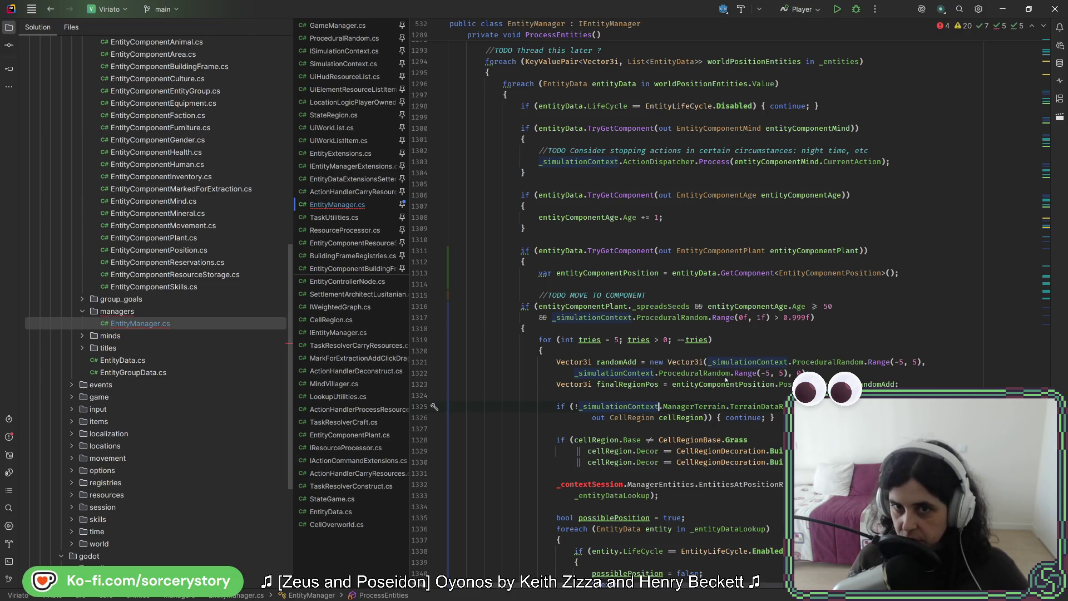
scroll(724, 360, down, 2)
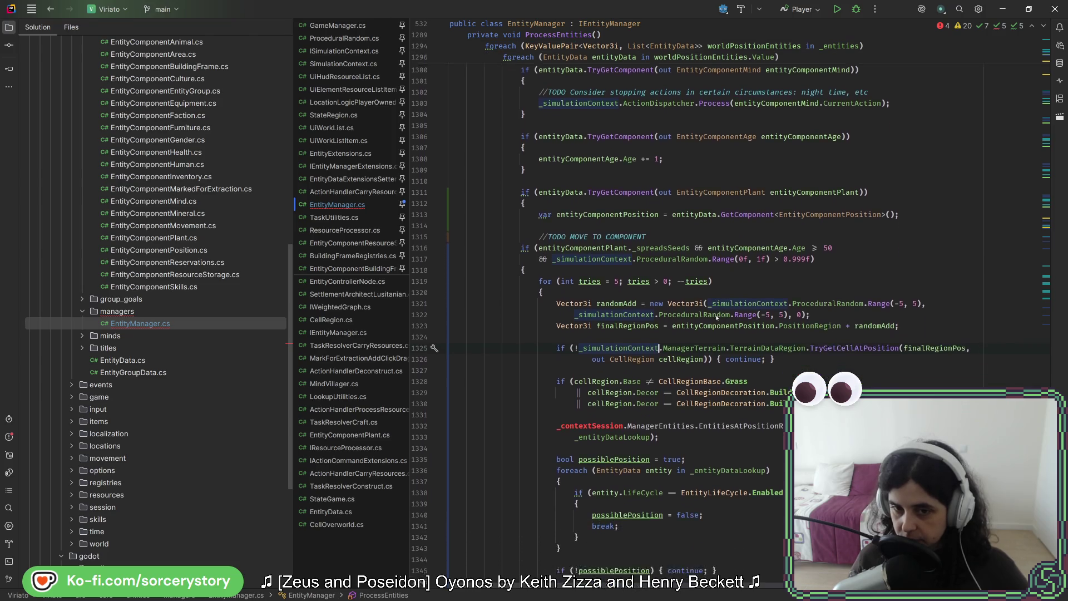
- Make the entities lookup on line 1332 use _simulationContext and EntityManager
double_click(610, 418)
key(ctrl+v)
double_click(681, 417)
text(Entity)
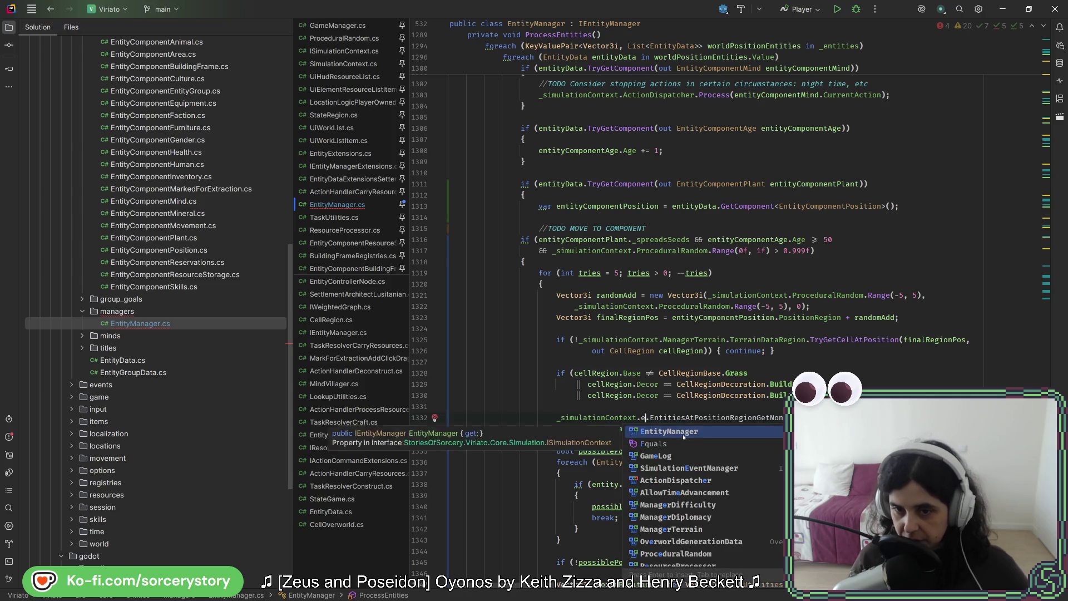
key(Return)
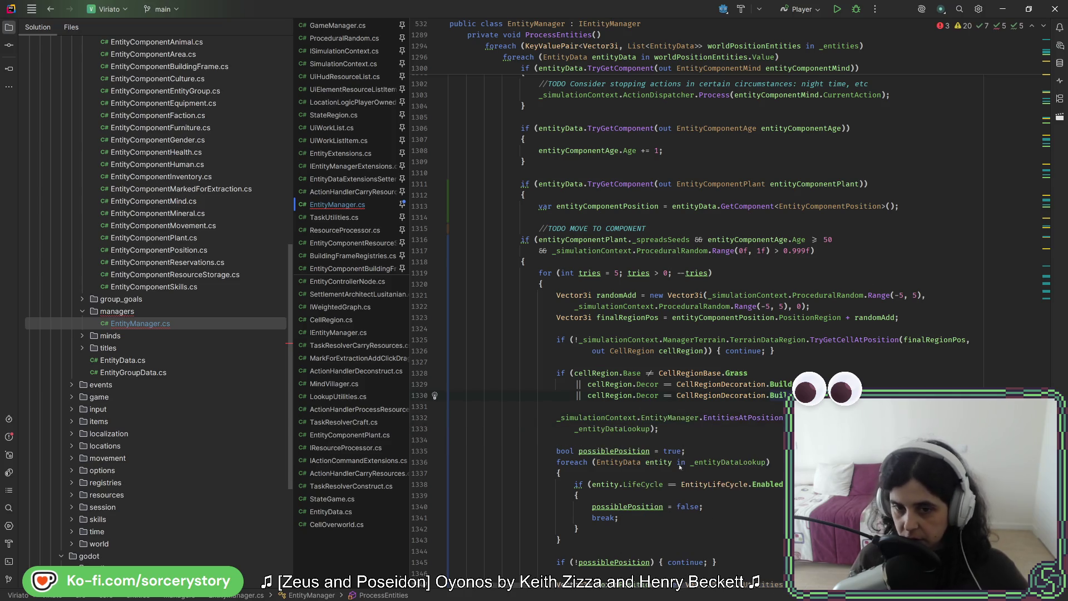
scroll(647, 351, down, 3)
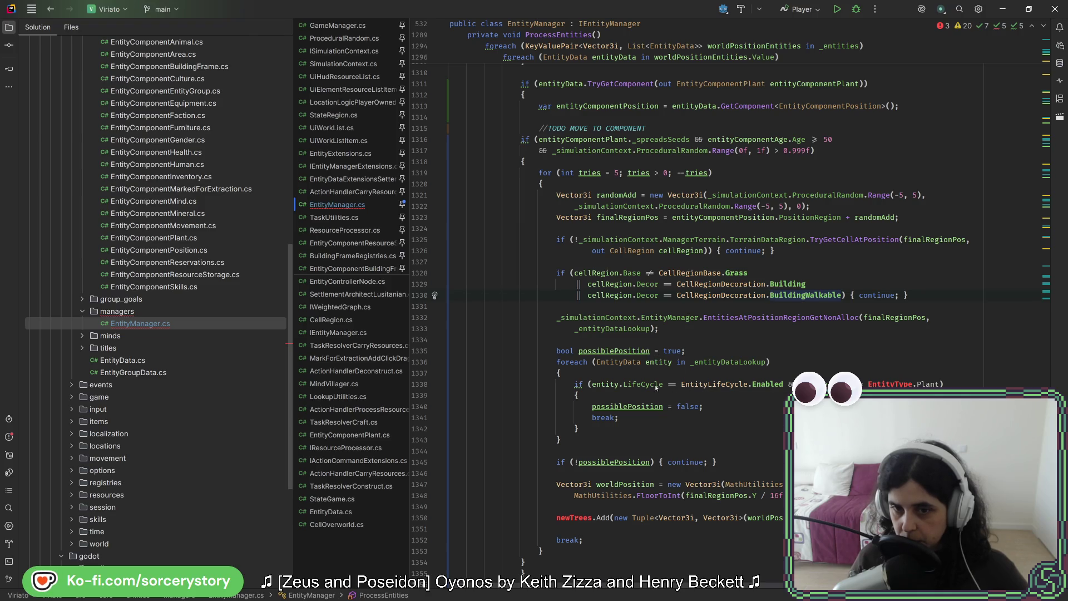
- Remove '&& entityComponentPlant.Type == EntityType.Plant' from the line 1338 condition, leaving only the Enabled check
click(605, 384)
text(entityComponentPlant.Type ==)
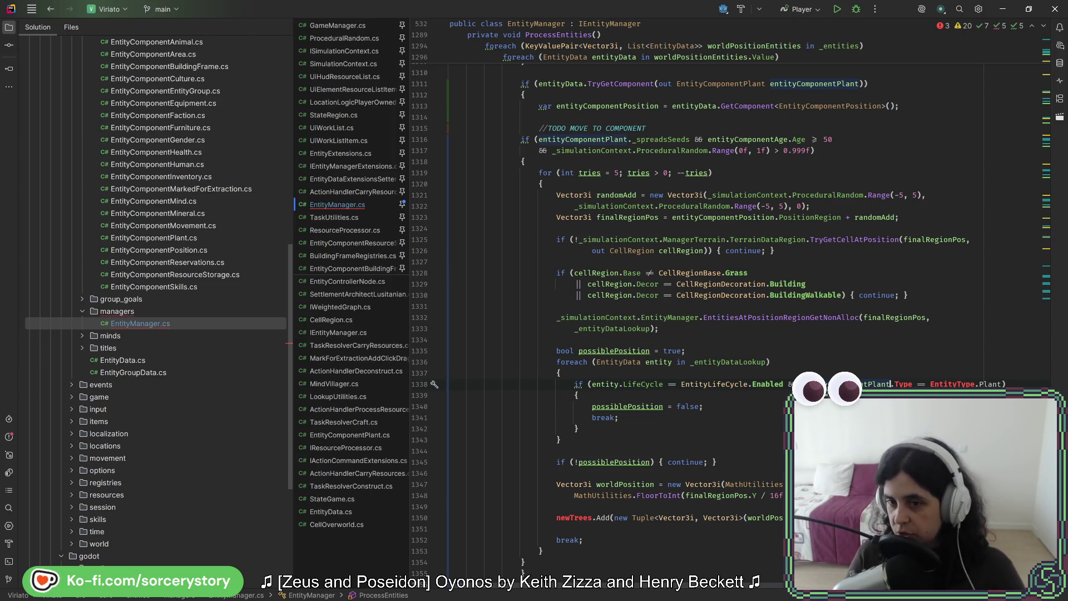
key(Down)
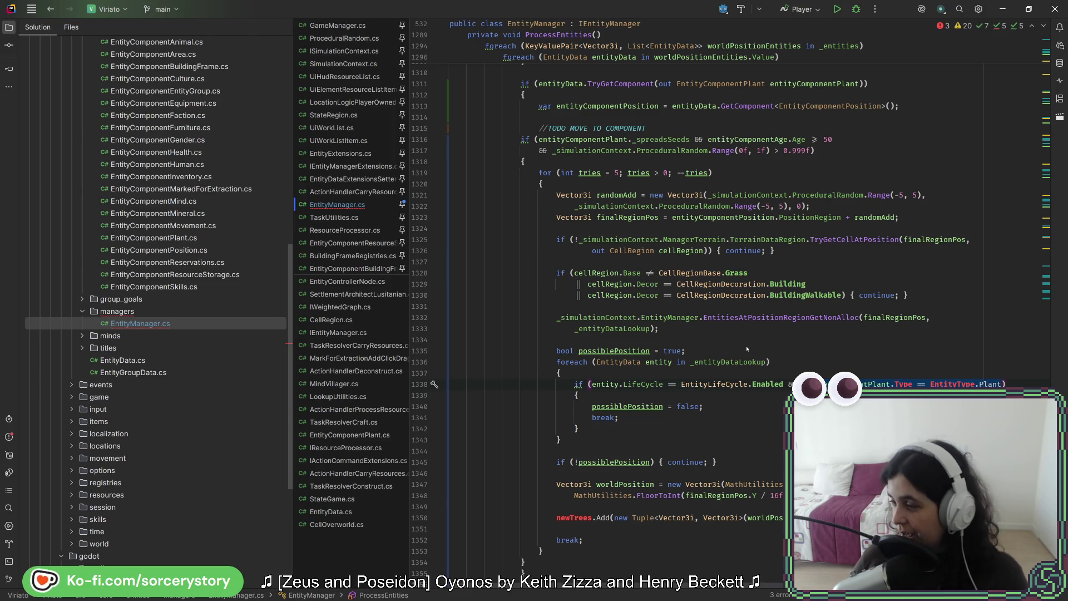
key(ctrl+z)
key(BackSpace)
click(578, 384)
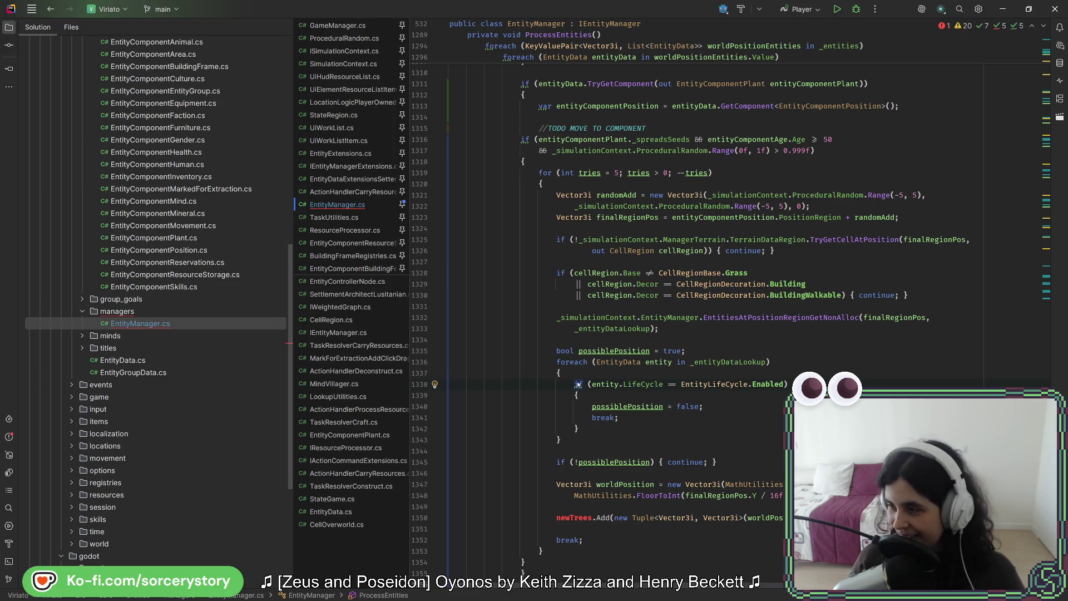
scroll(567, 373, down, 3)
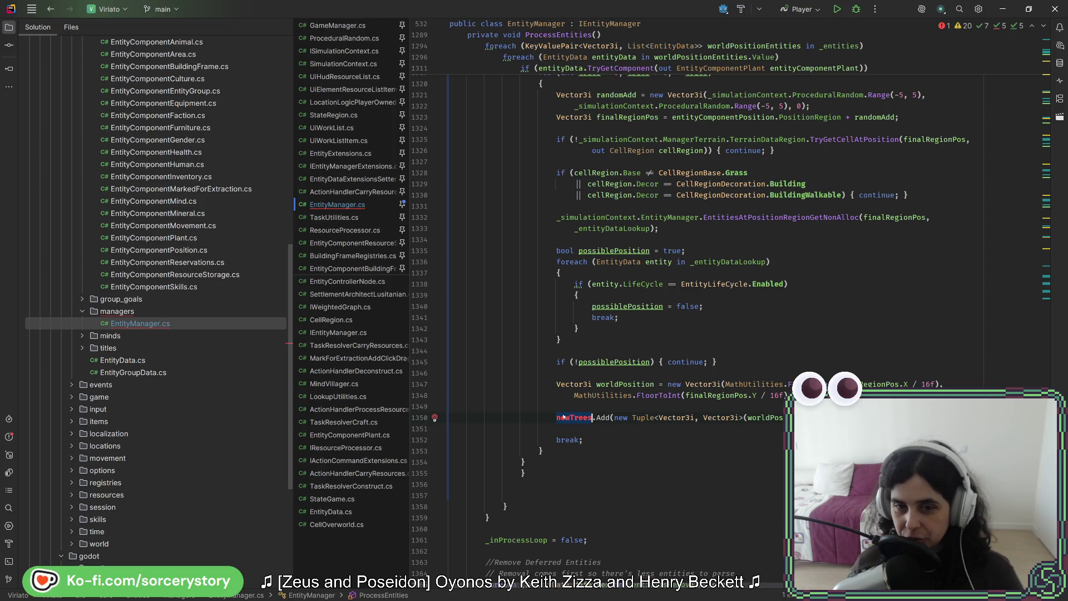
click(564, 416)
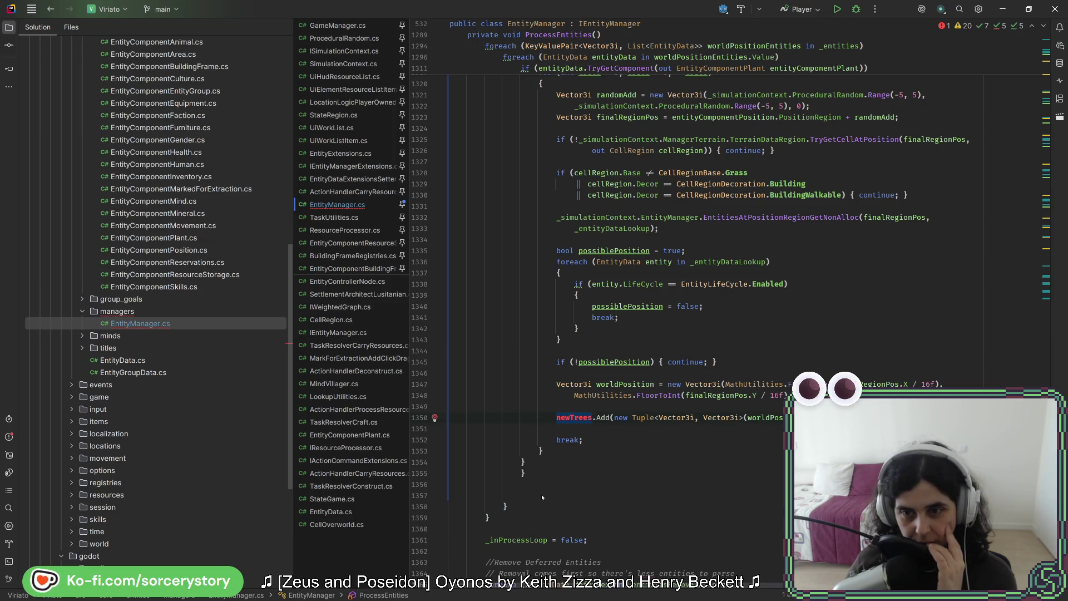
scroll(542, 492, up, 4)
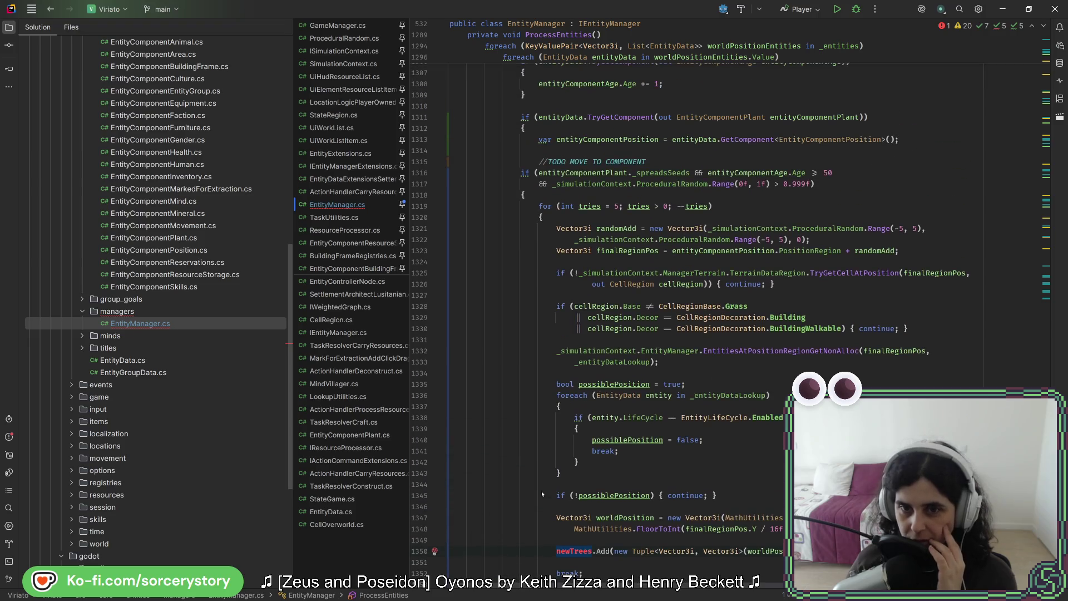
scroll(539, 484, up, 2)
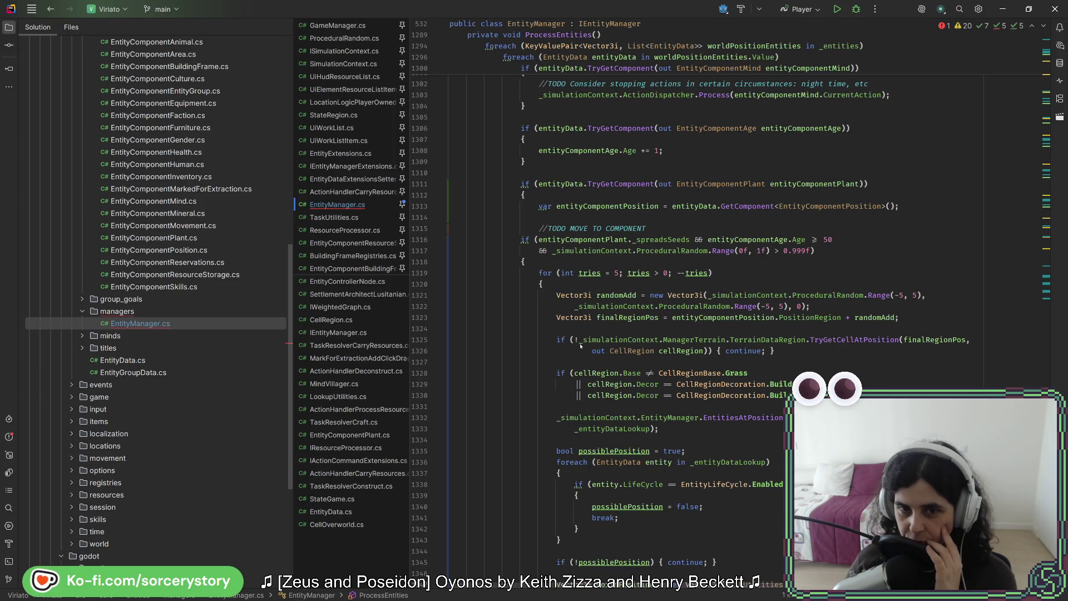
scroll(578, 318, down, 3)
scroll(578, 318, down, 1)
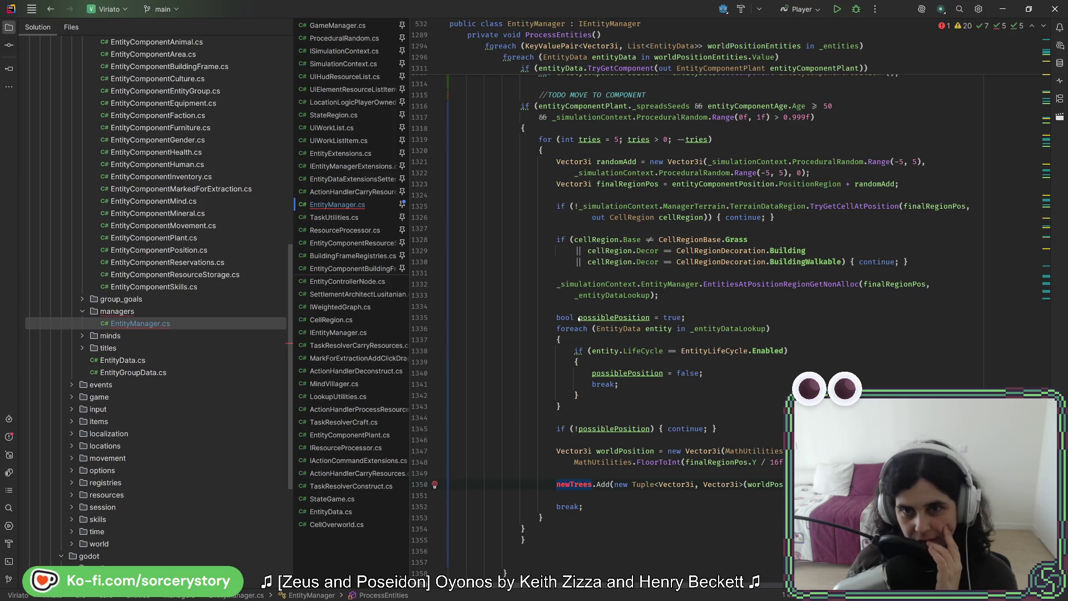
mouse_move(578, 318)
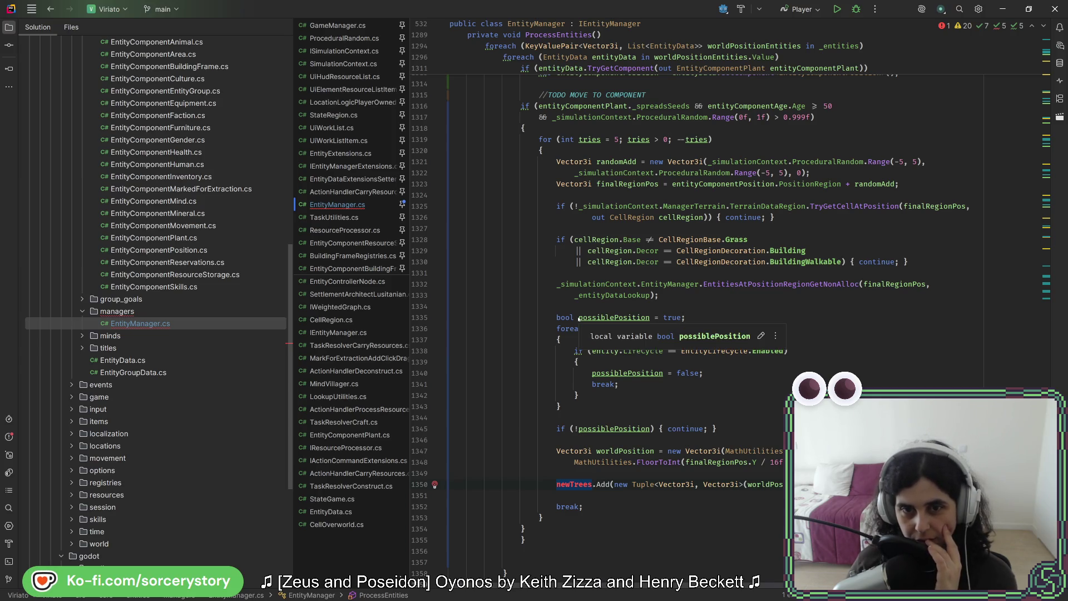
scroll(575, 344, down, 11)
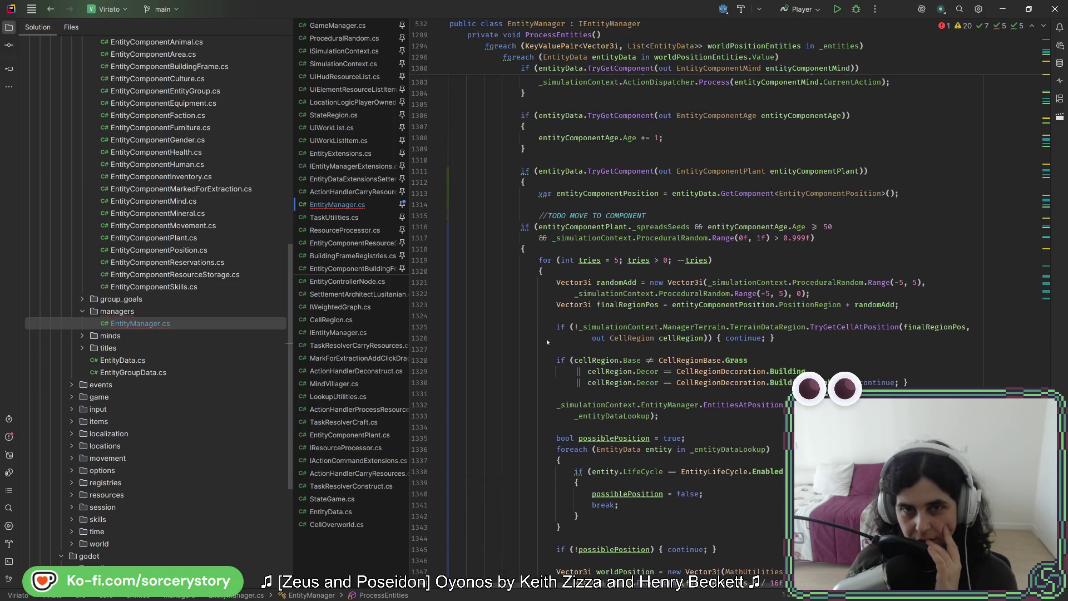
scroll(547, 348, up, 5)
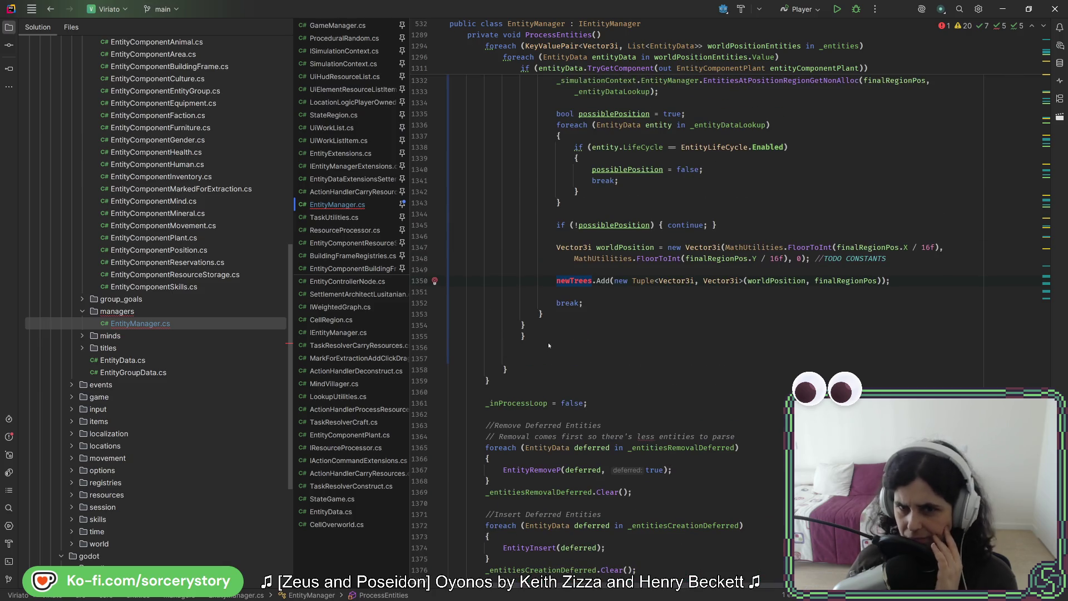
scroll(548, 342, up, 6)
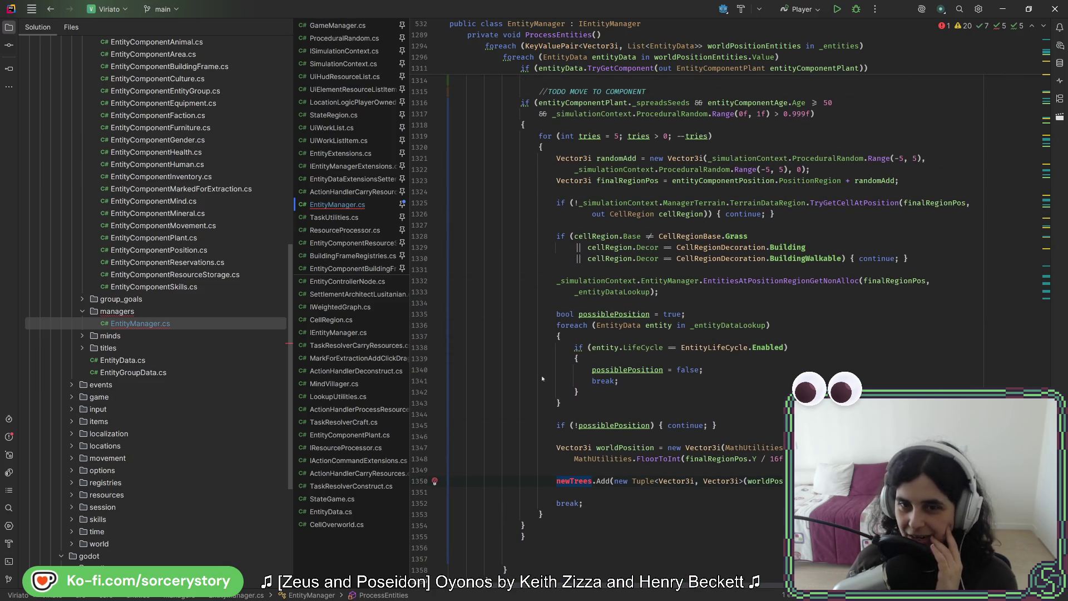
double_click(582, 484)
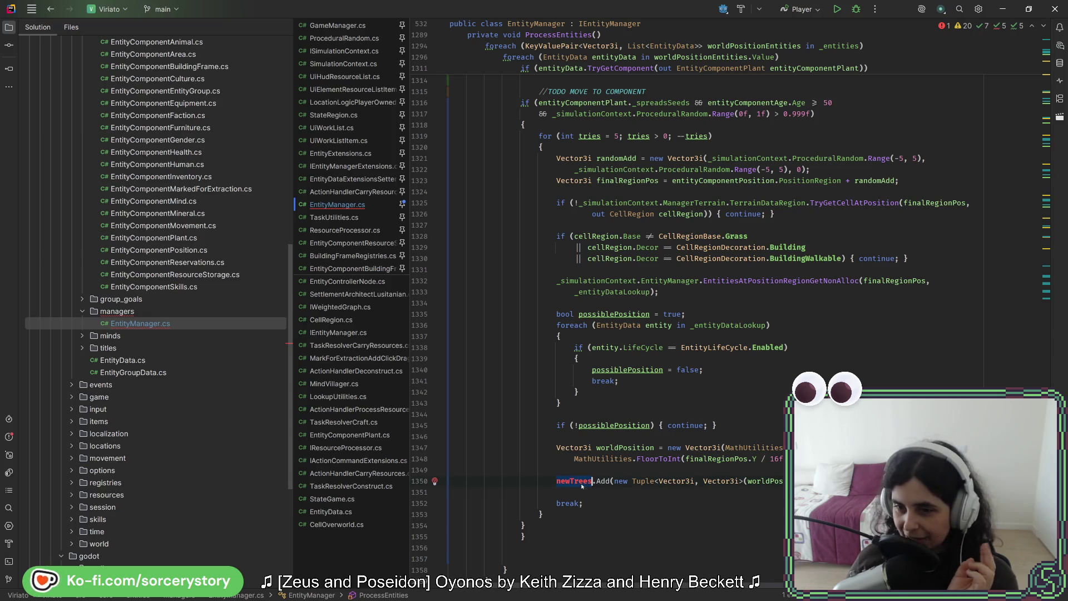
mouse_move(582, 484)
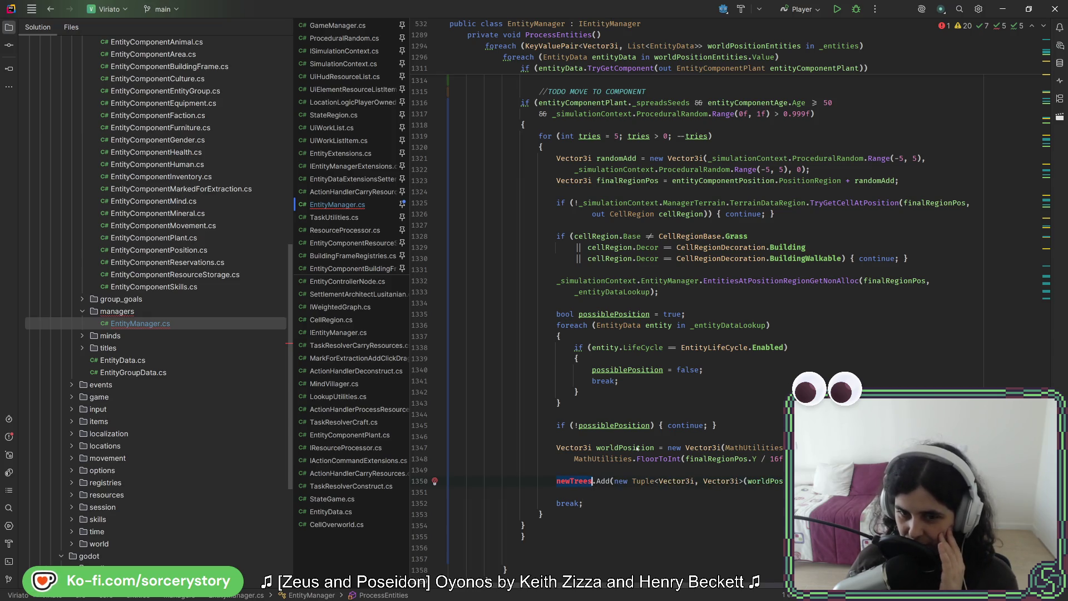
scroll(638, 449, up, 20)
scroll(638, 432, up, 5)
drag(1046, 295, 1046, 39)
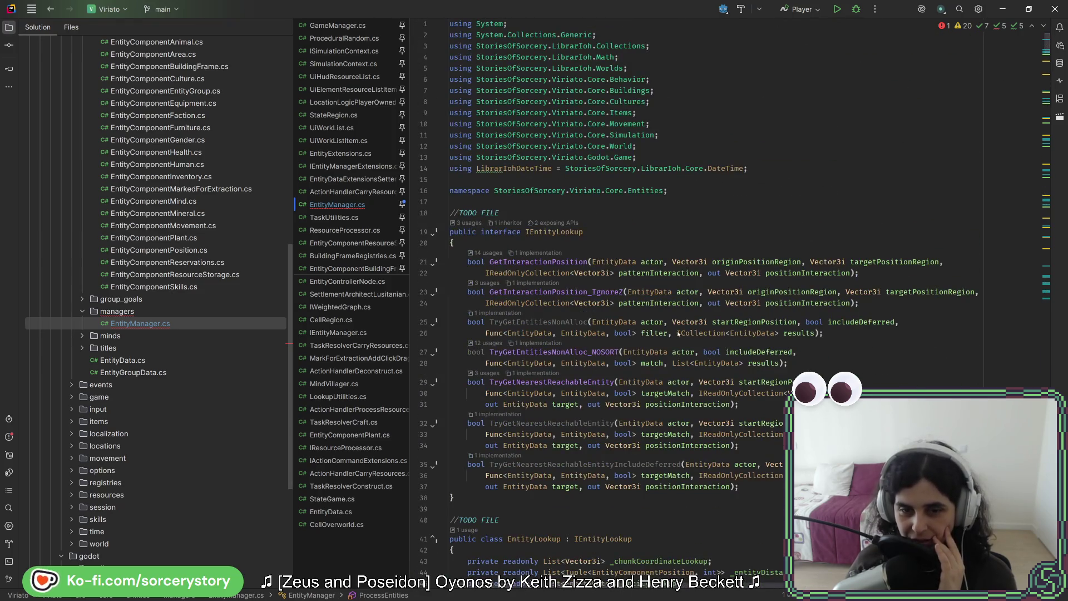
scroll(654, 352, down, 8)
scroll(656, 357, down, 15)
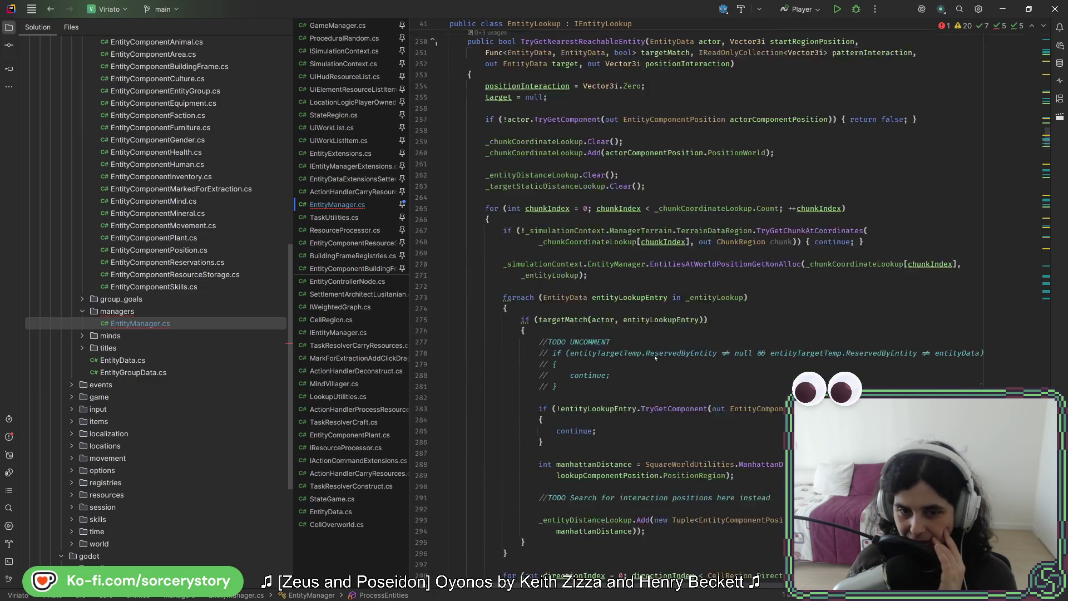
scroll(656, 358, down, 10)
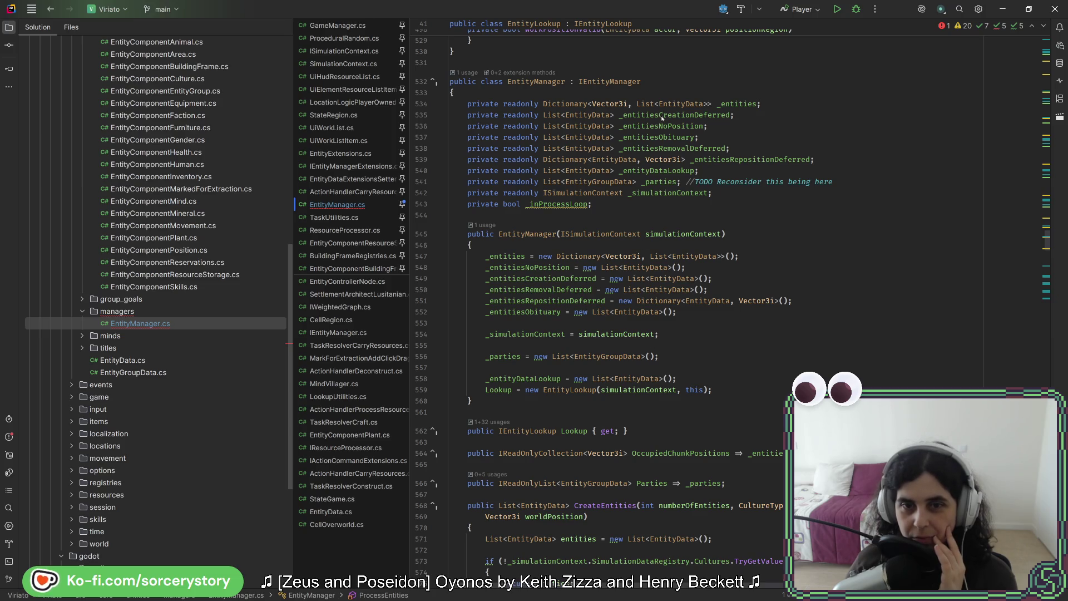
scroll(642, 250, down, 3)
scroll(641, 239, down, 6)
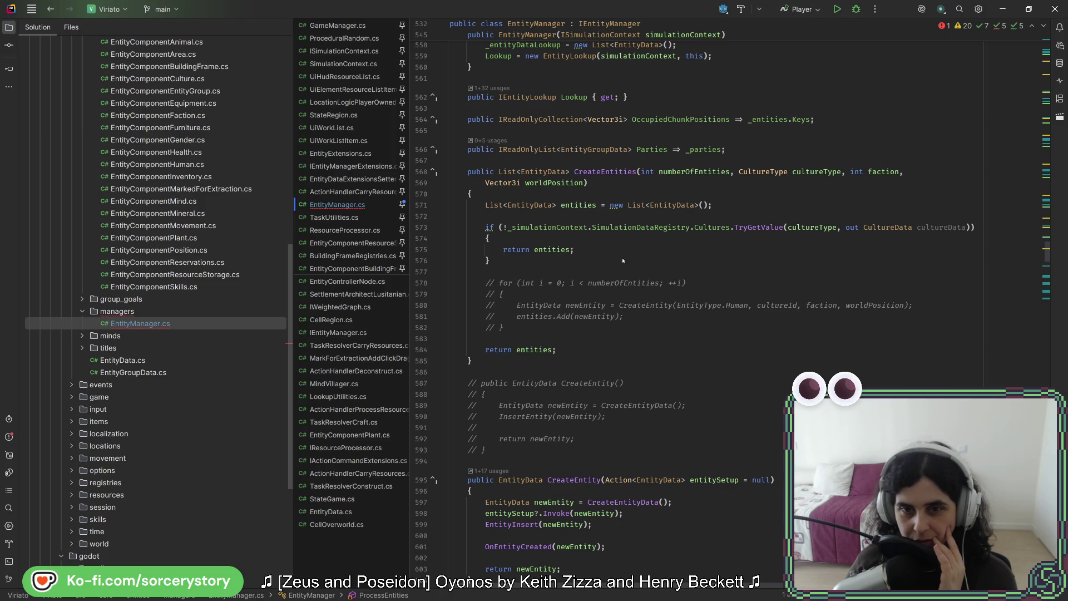
scroll(622, 261, down, 10)
scroll(610, 279, down, 9)
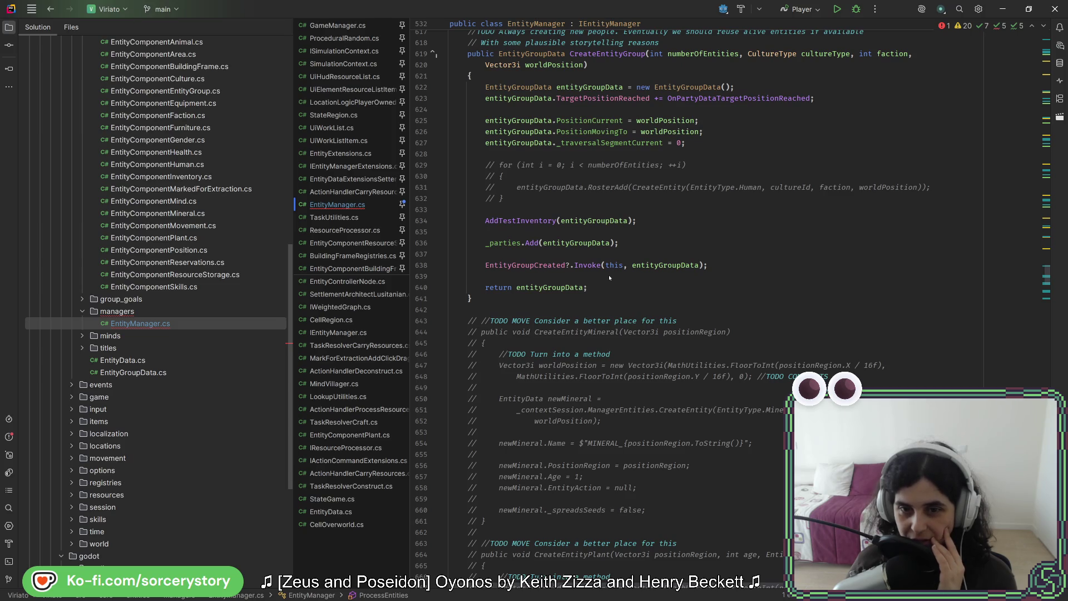
scroll(609, 277, down, 14)
scroll(609, 272, down, 20)
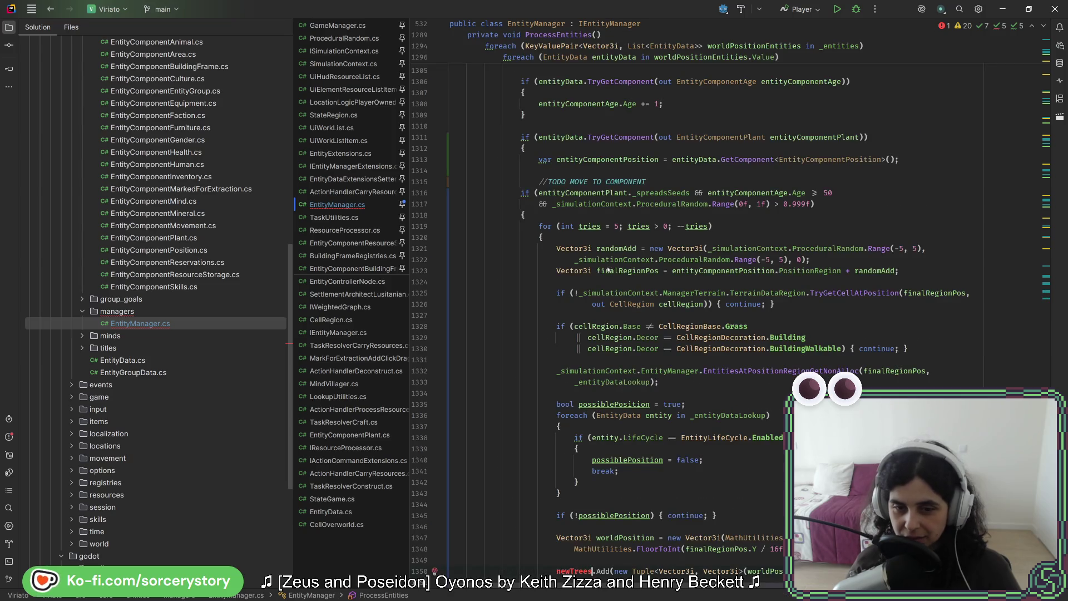
scroll(608, 270, down, 8)
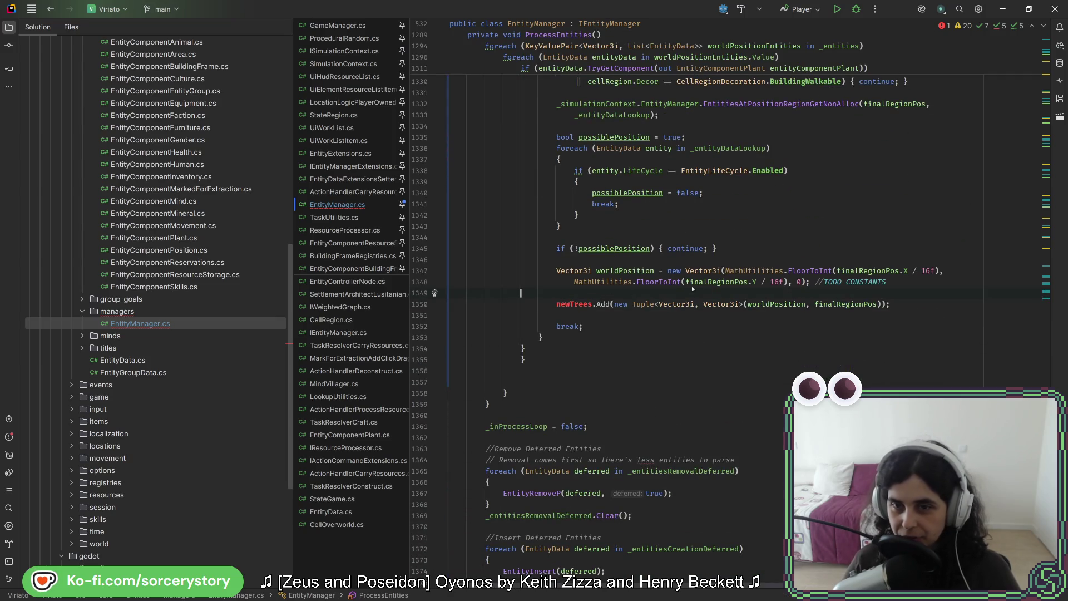
click(624, 272)
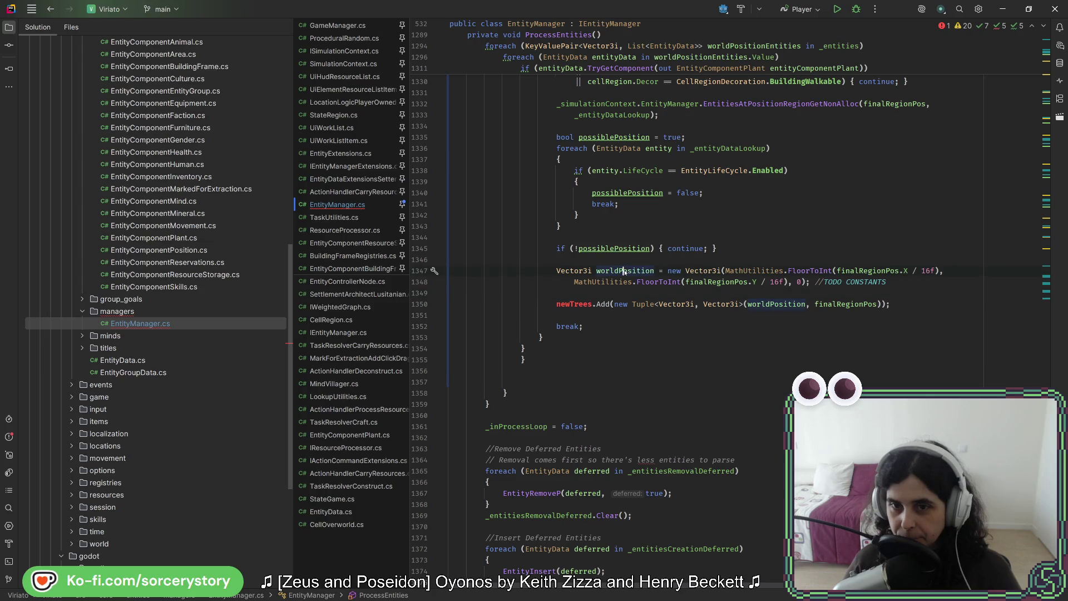
- Insert a CreateEntityDeferred call above newTrees.Add with the lambda e => e.SetAsPlant(
double_click(624, 272)
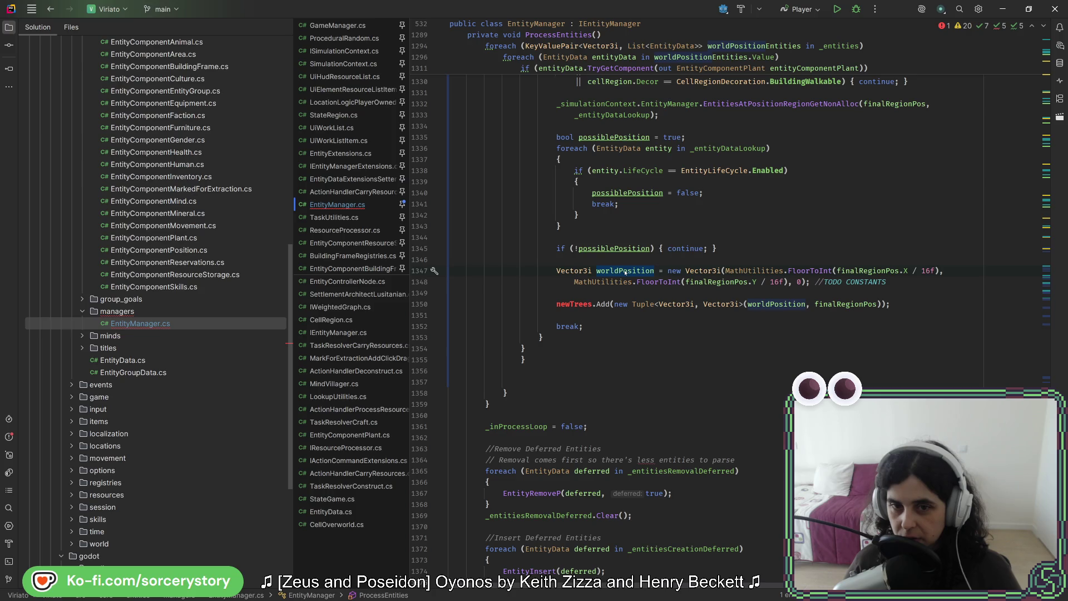
key(Return)
key(Return)
key(Up)
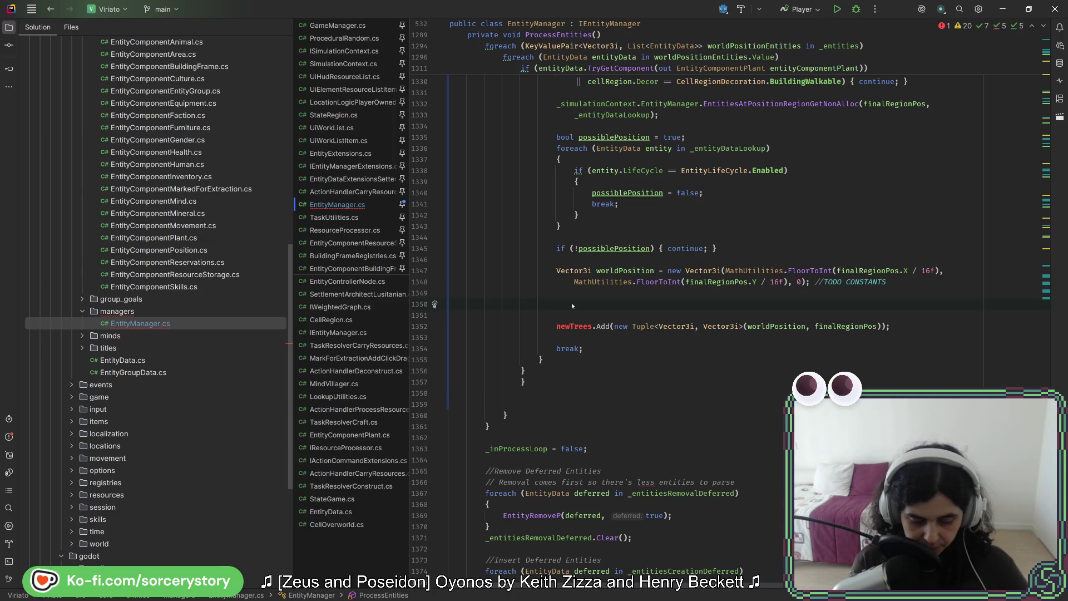
text(create)
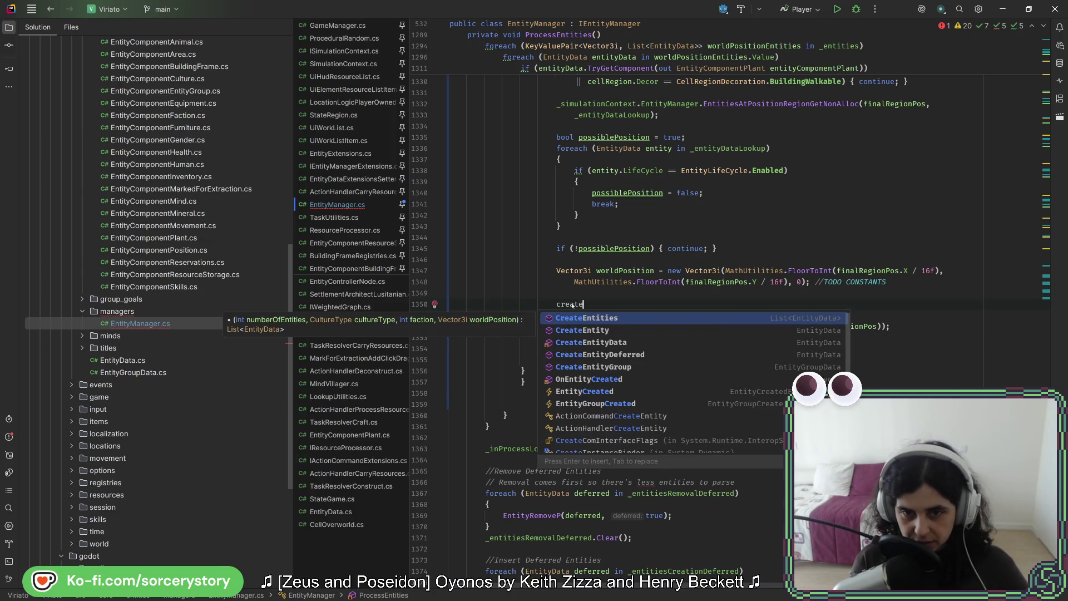
key(Down)
key(Down)
key(Down)
key(Return)
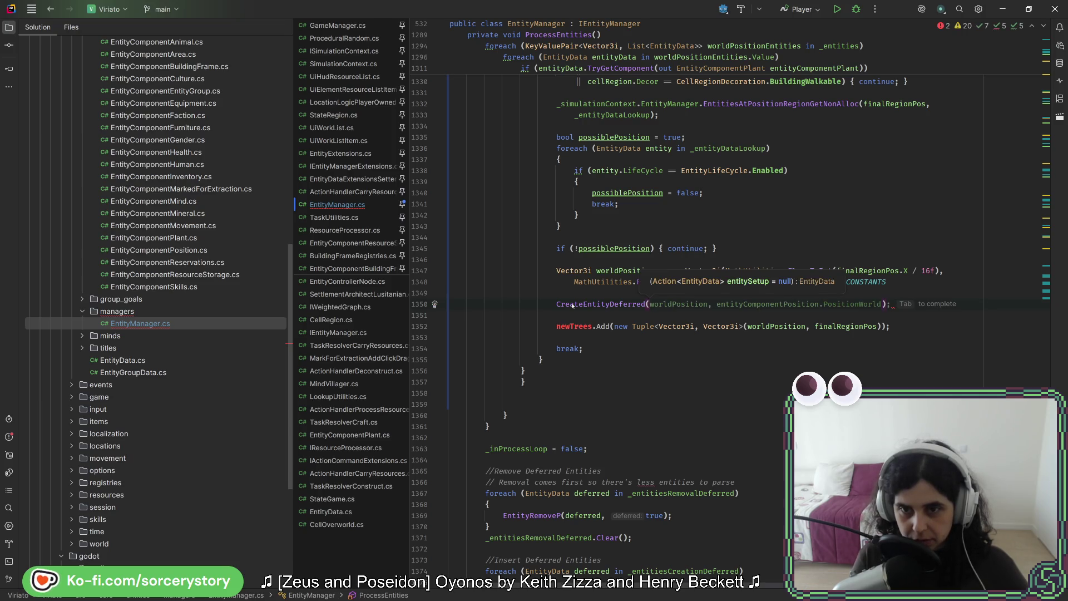
text(e => e.setasPlan)
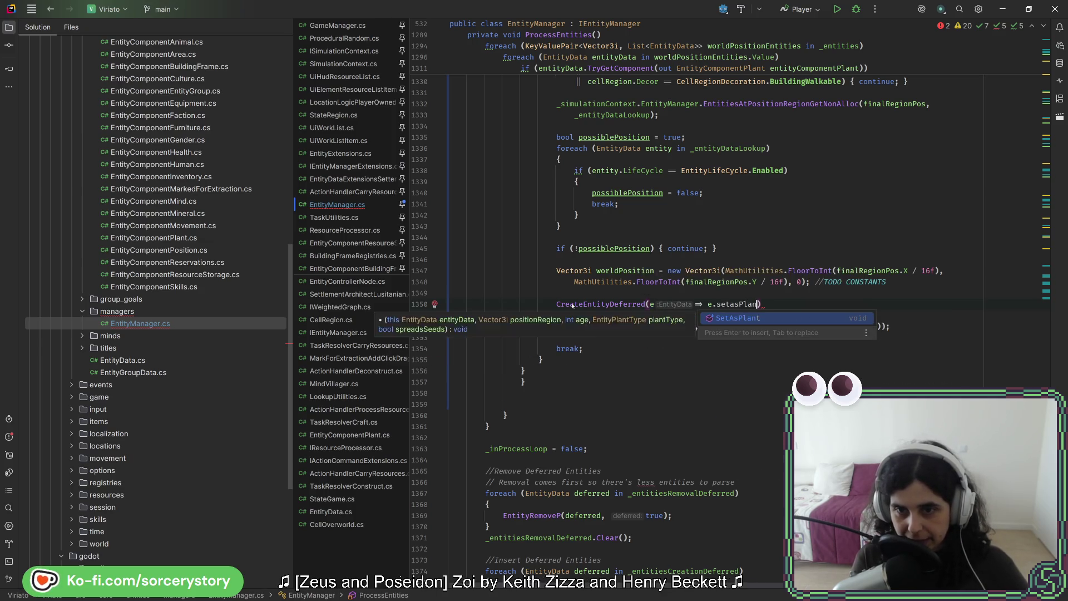
key(Return)
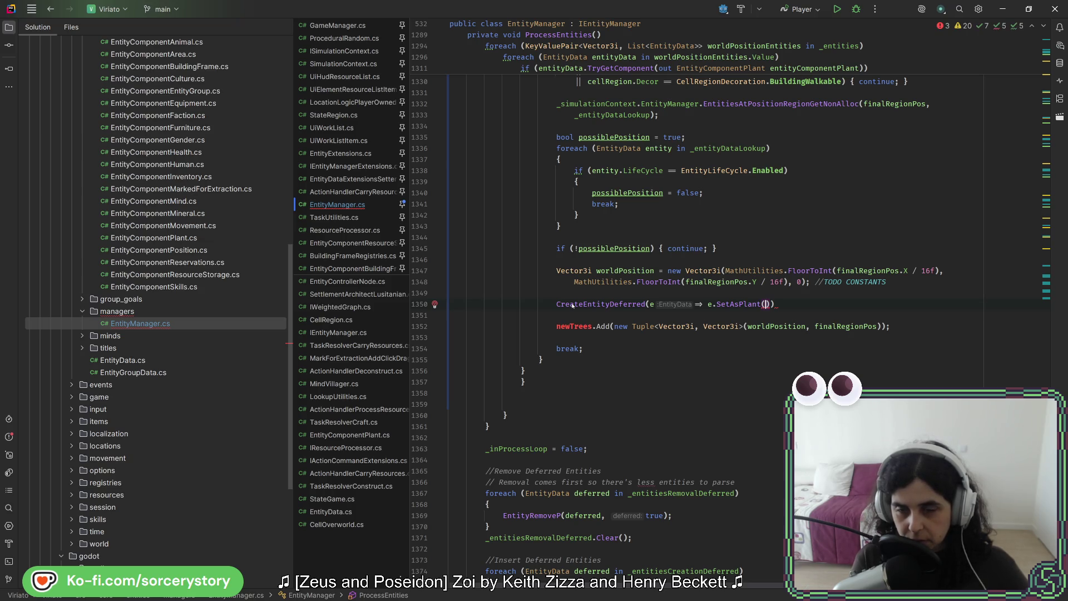
key(BackSpace)
text(()
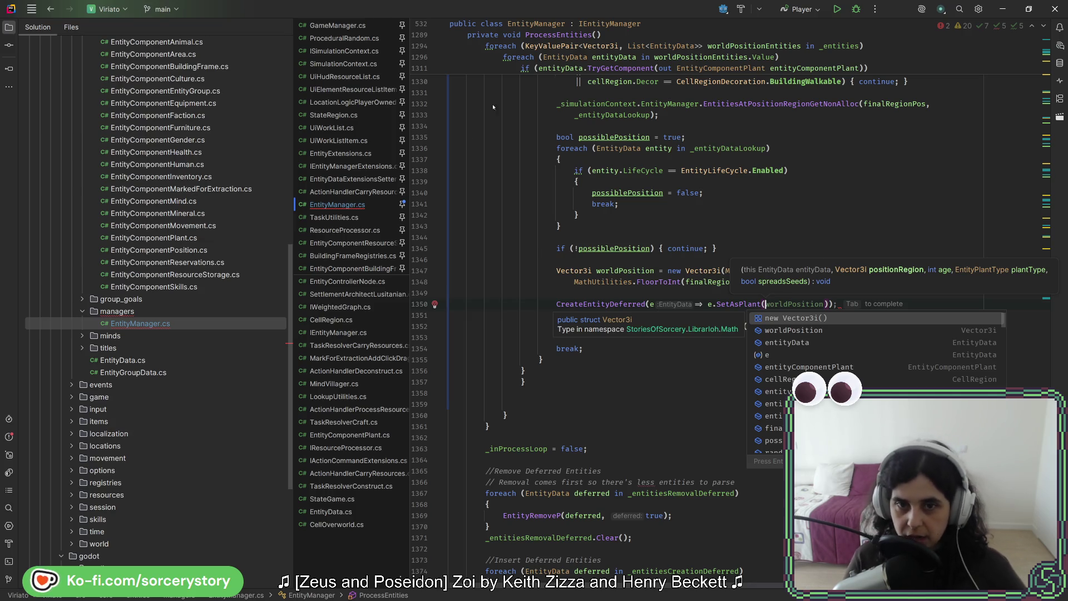
- Drop the suggested worldPosition argument and rename finalRegionPos to finalRegionPosition everywhere
scroll(624, 284, up, 3)
scroll(624, 284, up, 3)
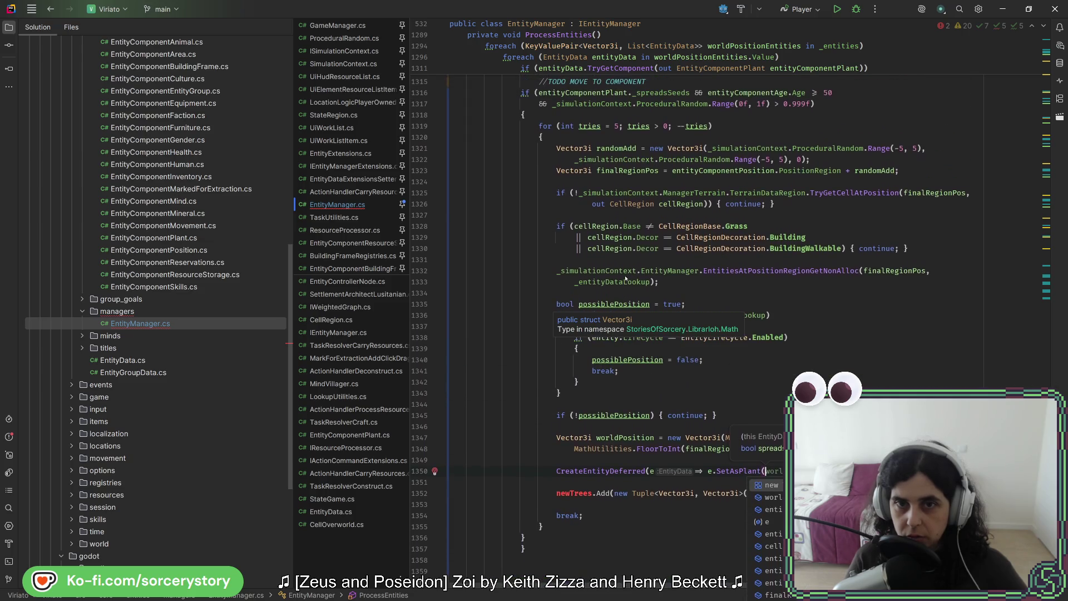
scroll(648, 240, down, 2)
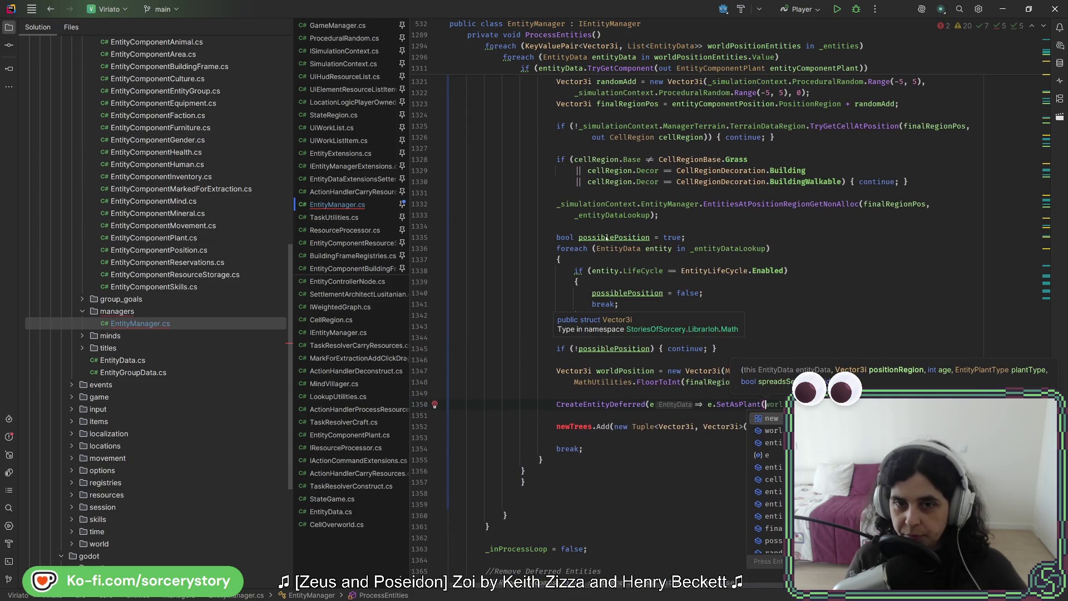
scroll(650, 276, down, 1)
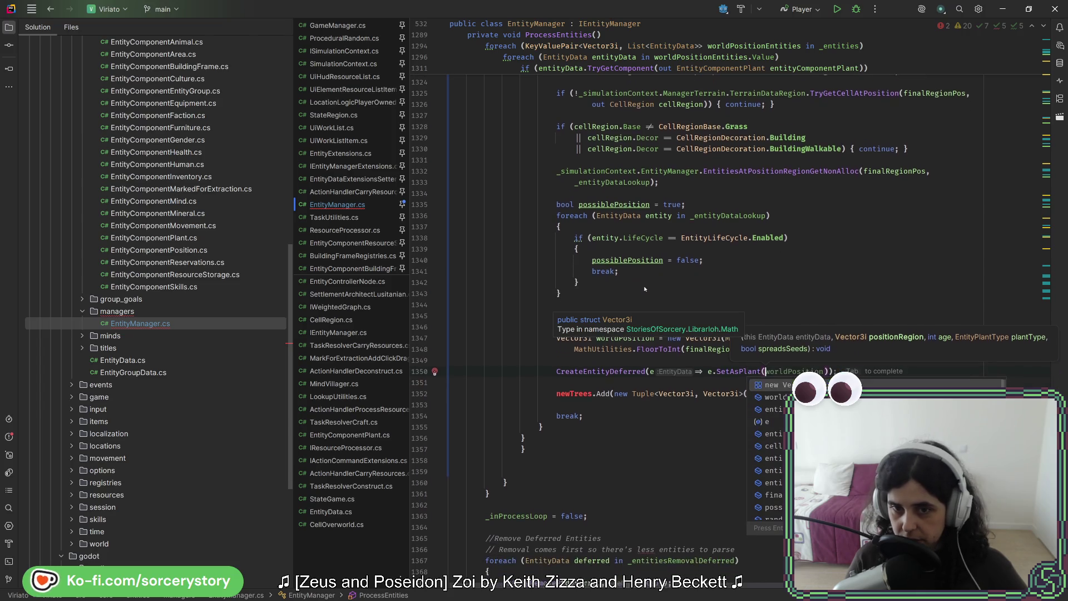
scroll(645, 289, up, 3)
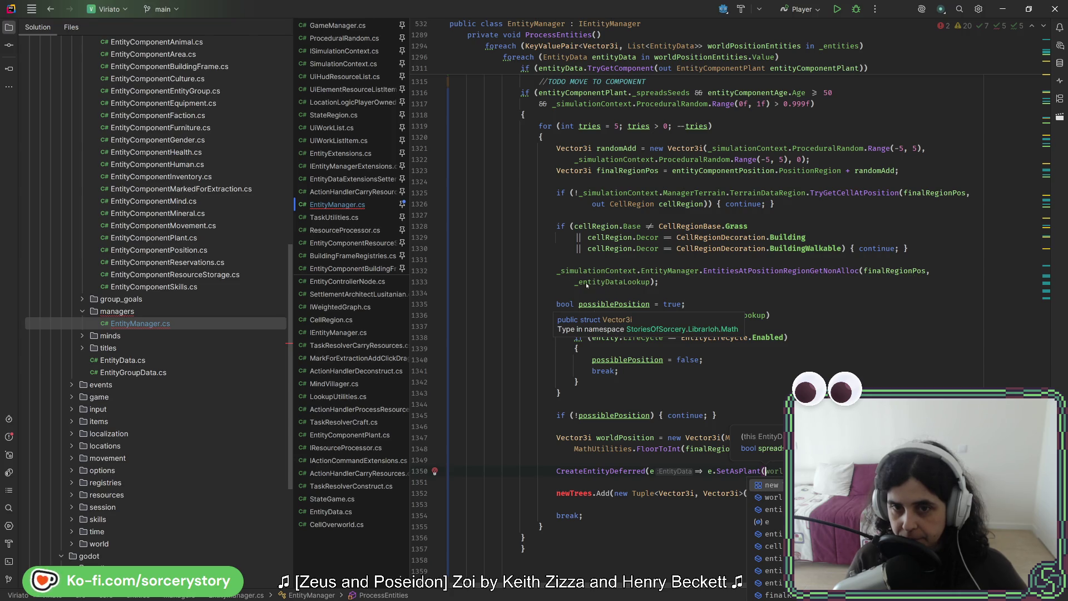
key(BackSpace)
key(BackSpace)
key(BackSpace)
click(881, 273)
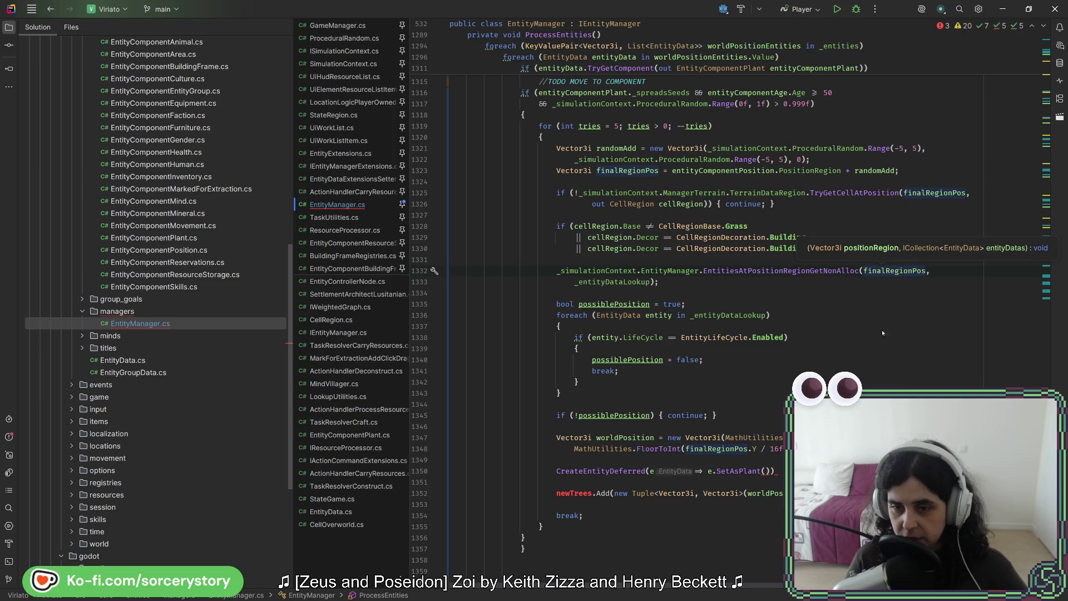
click(767, 470)
text(fi)
text(an)
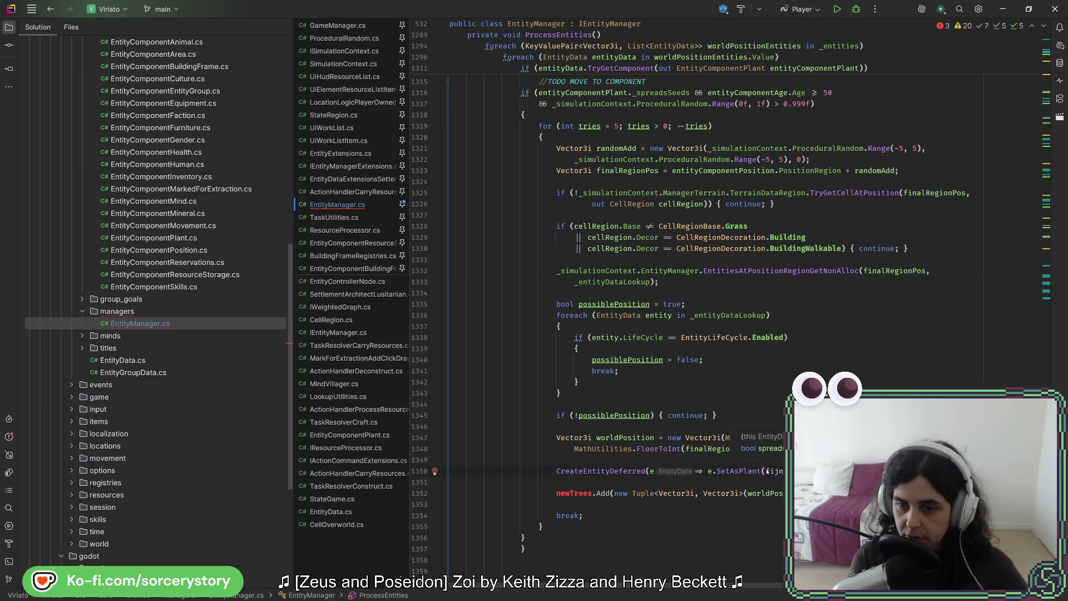
key(BackSpace)
key(BackSpace)
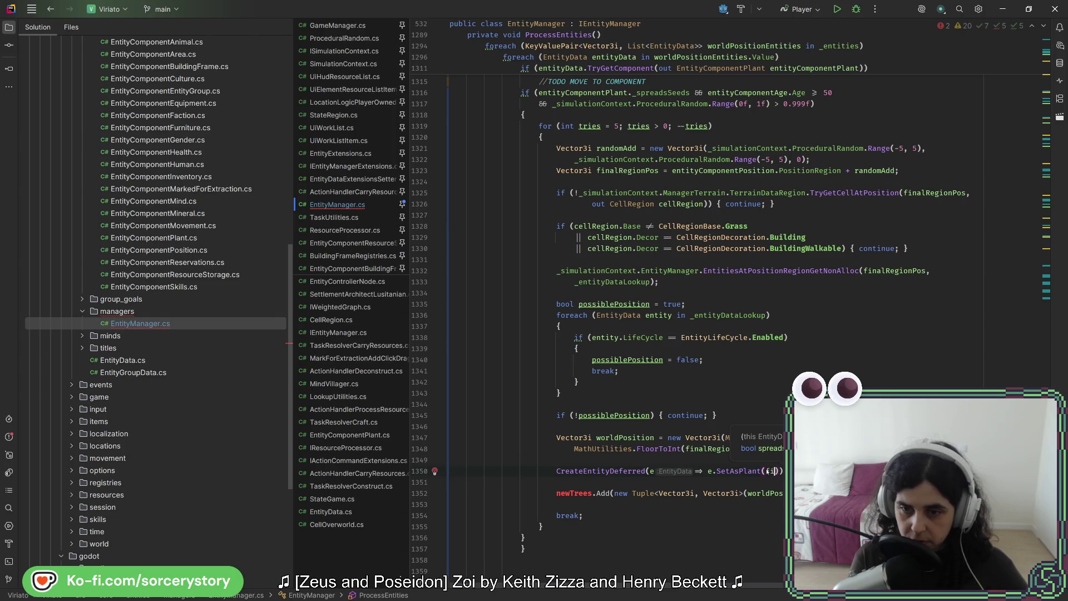
text(na)
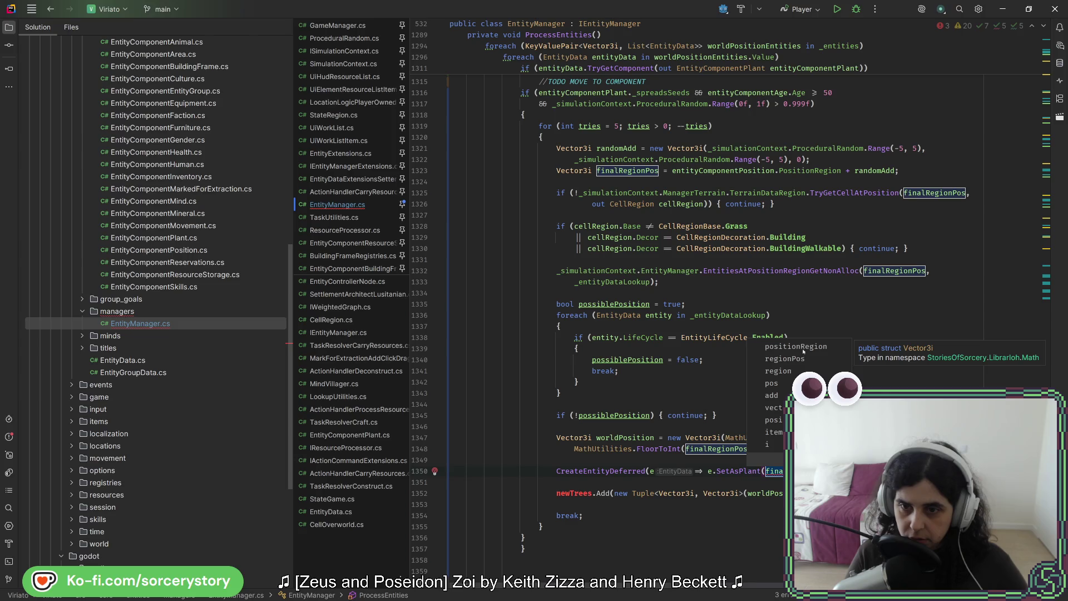
key(Escape)
text(ition)
key(Return)
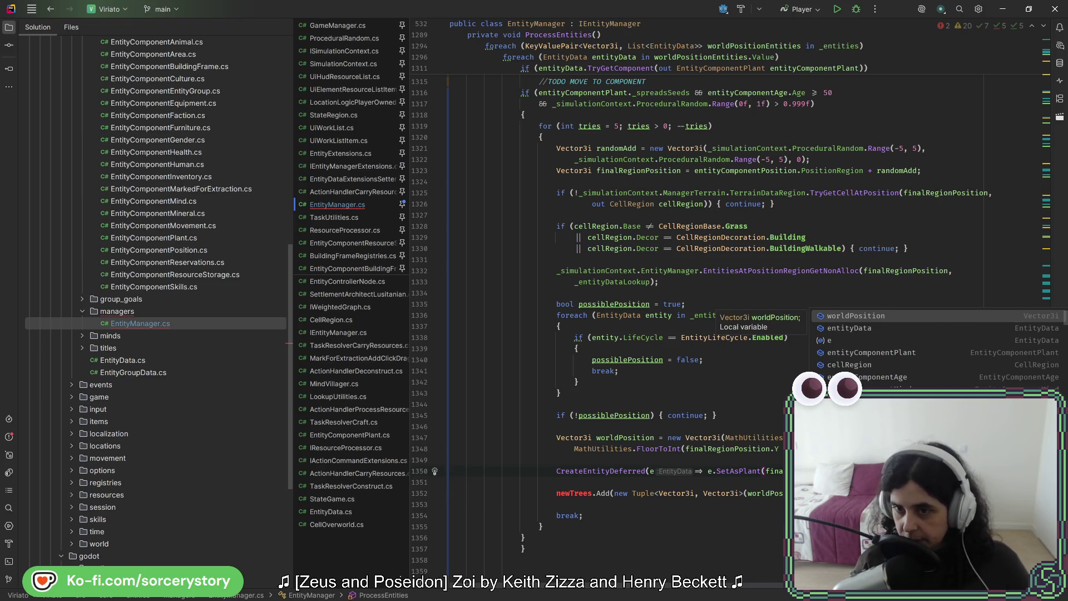
- Pass finalRegionPosition as SetAsPlant's first argument and open the SetAsPlant definition
key(Escape)
text(lRegionPosition,)
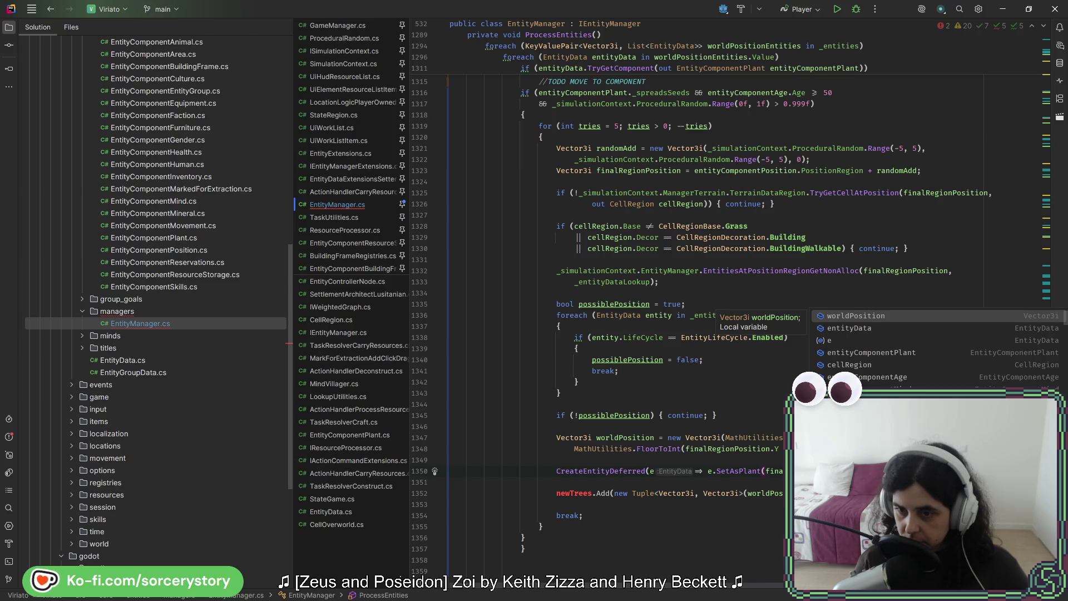
key(Escape)
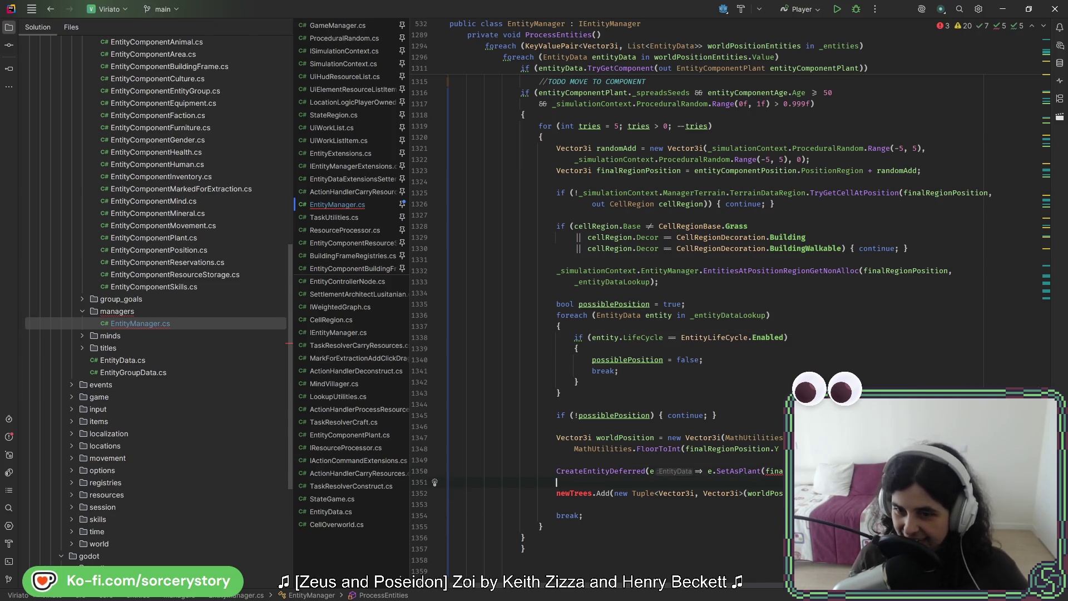
ctrl+click(743, 471)
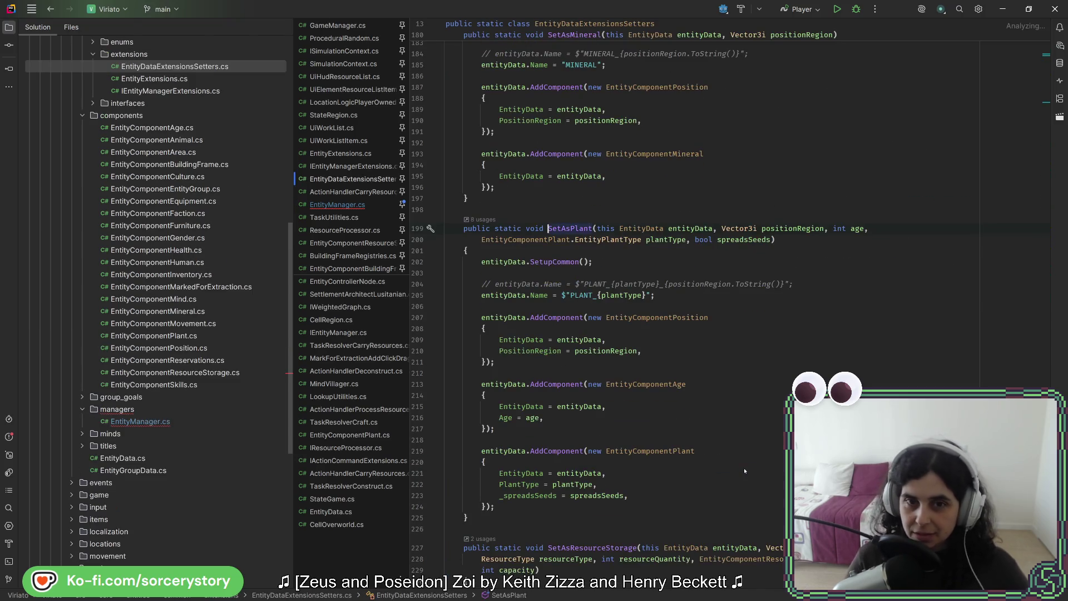
- Add the age and plant-type arguments to the SetAsPlant call, then reopen its definition to check parameters
click(818, 228)
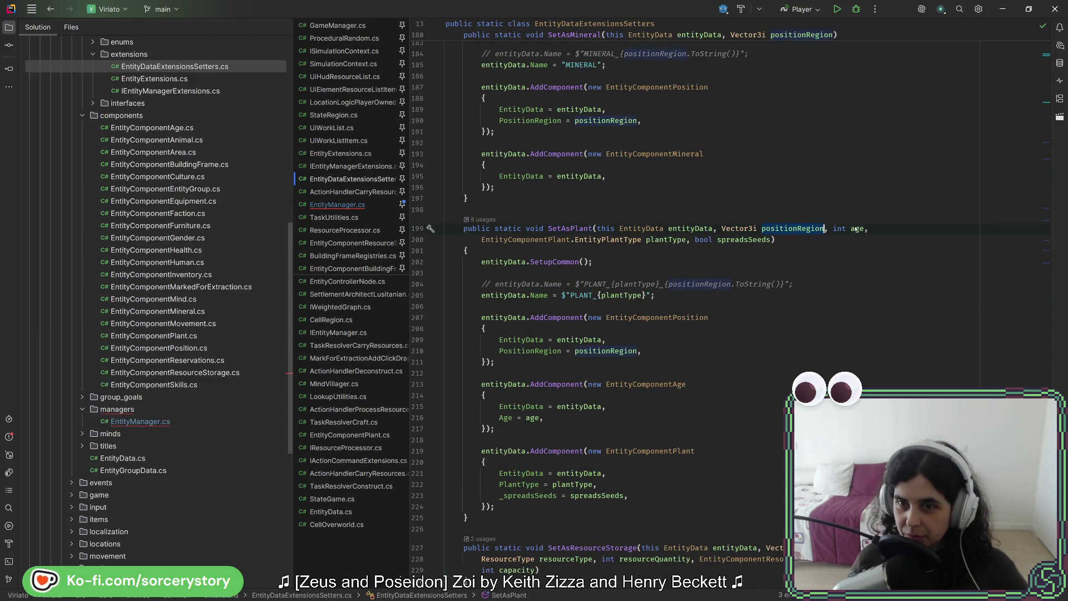
click(51, 9)
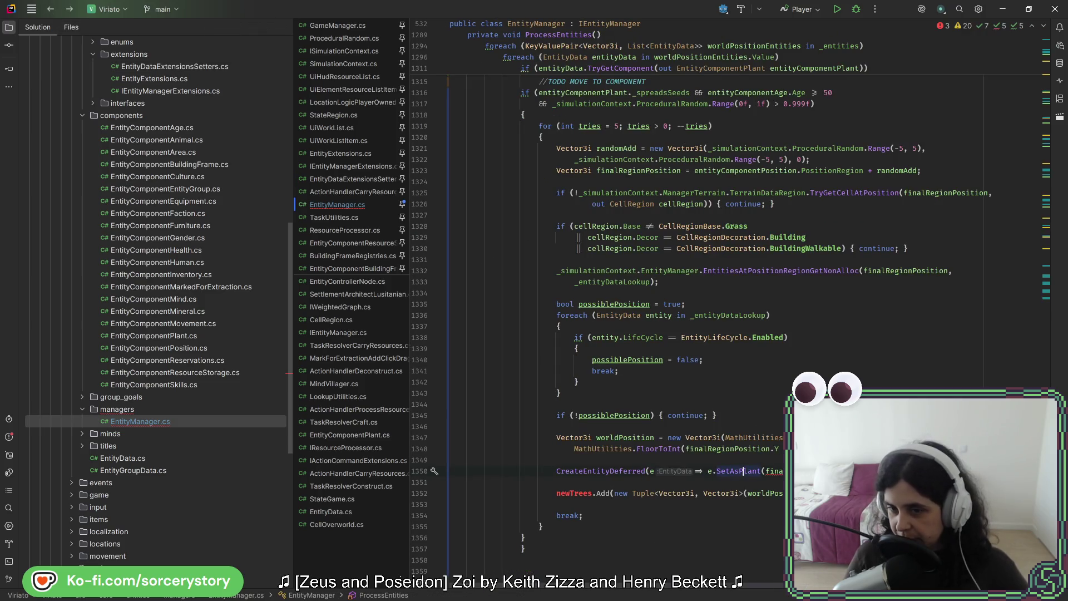
text(,)
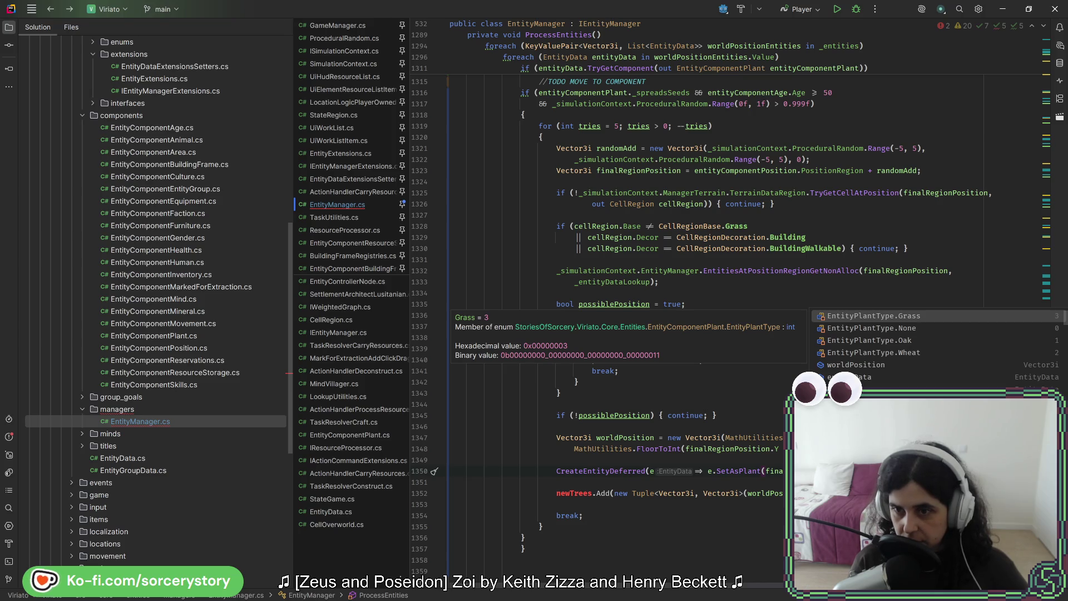
click(756, 420)
scroll(849, 340, up, 4)
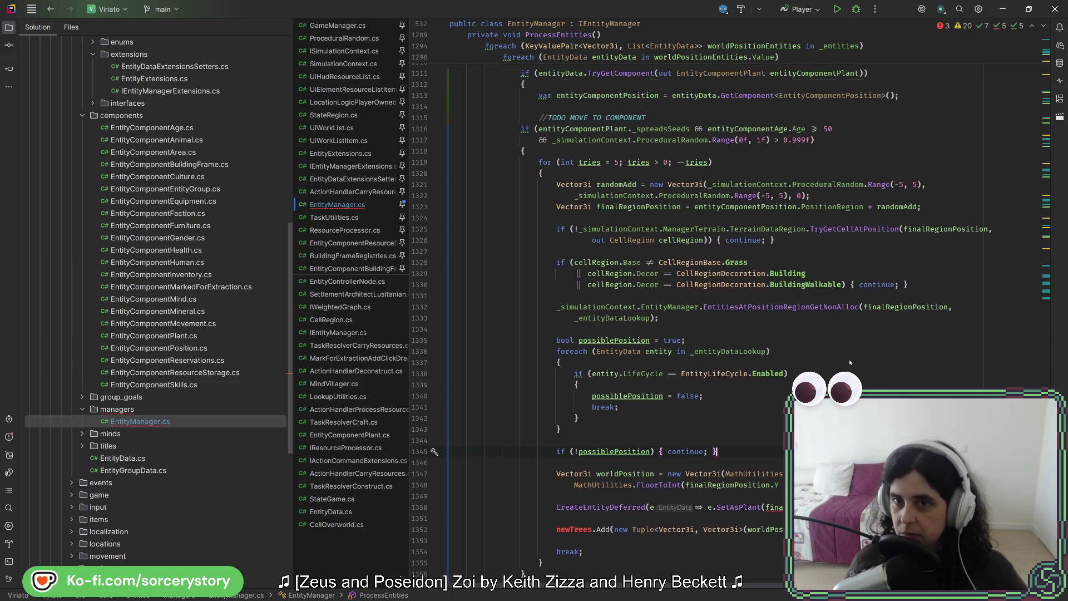
double_click(615, 194)
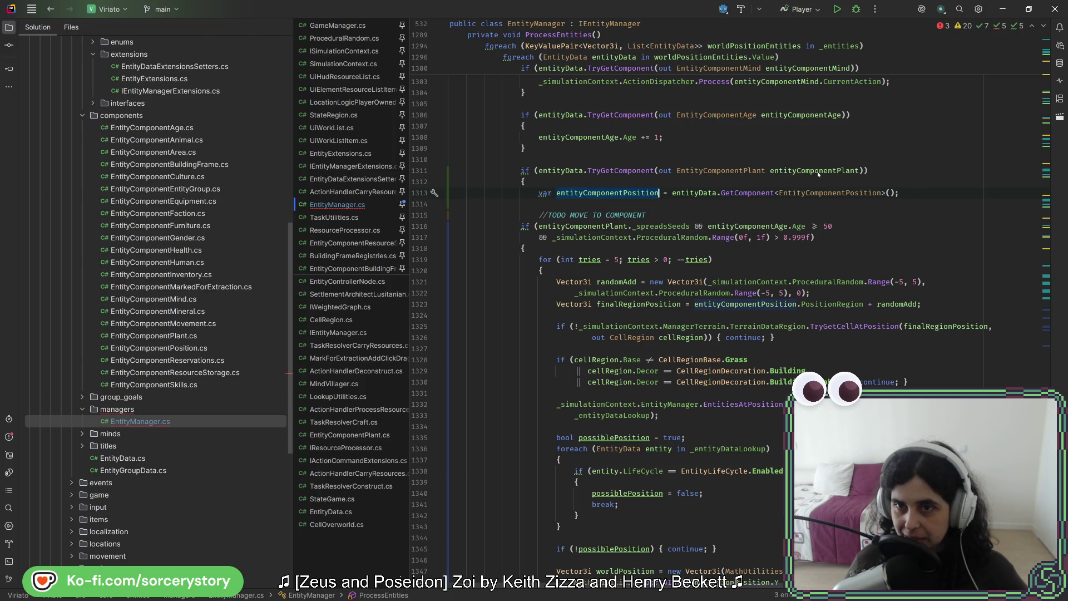
scroll(849, 303, down, 4)
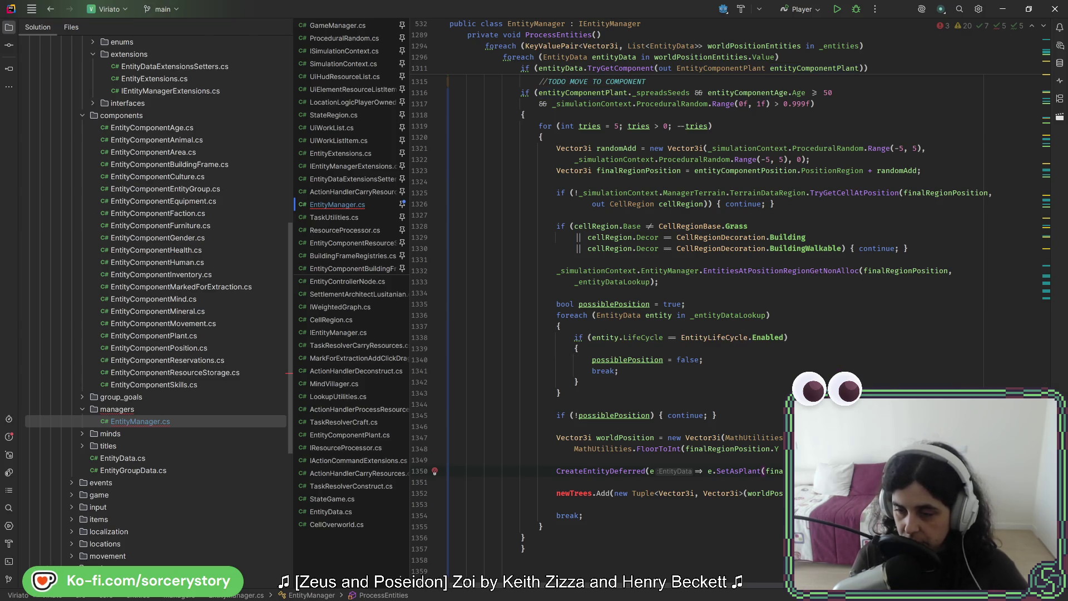
text(,)
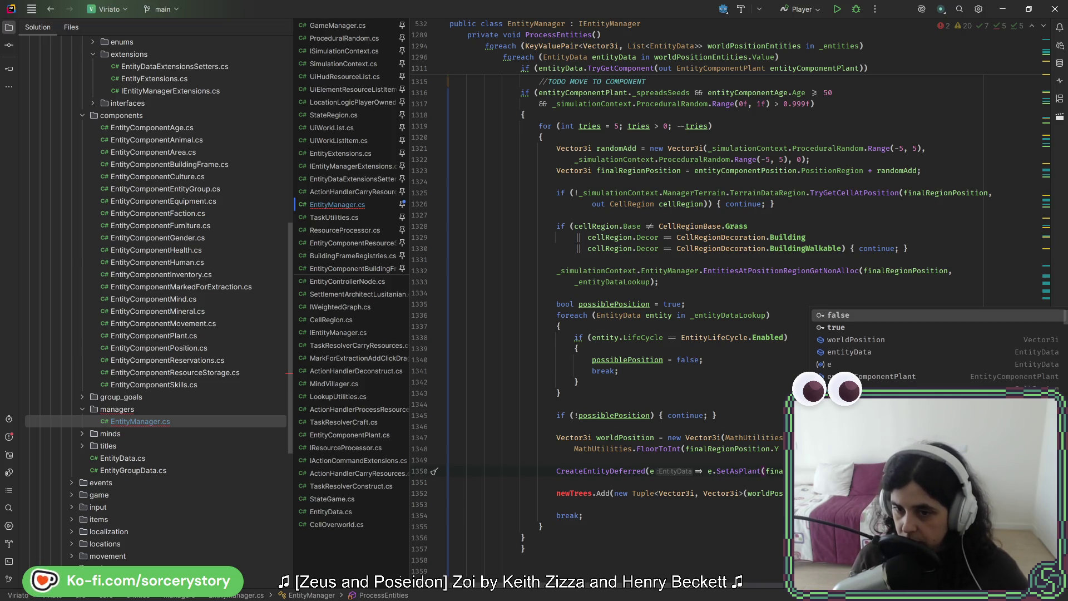
scroll(739, 330, down, 2)
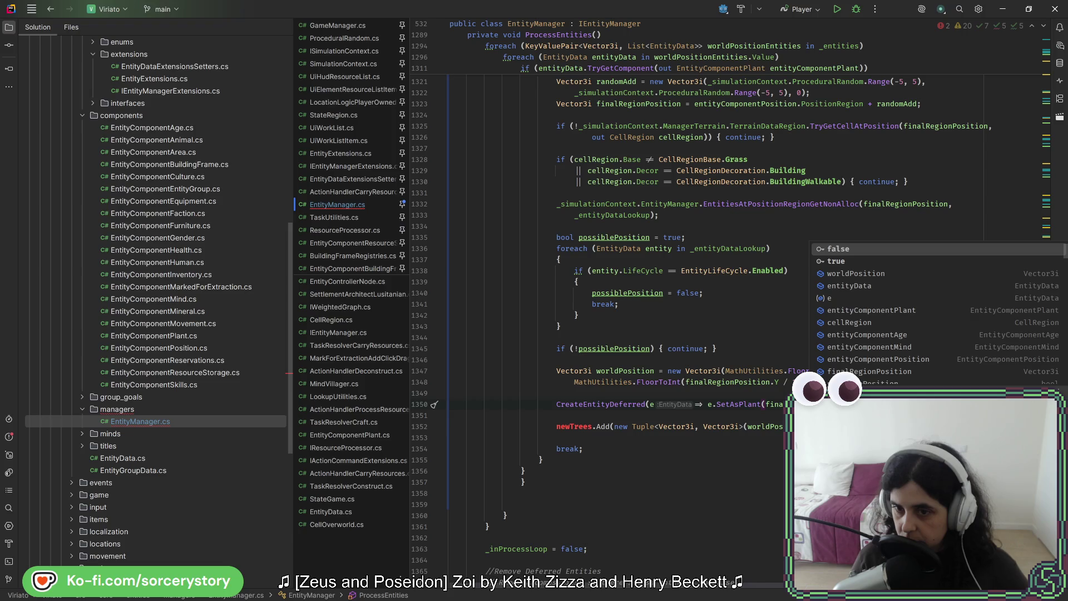
click(730, 404)
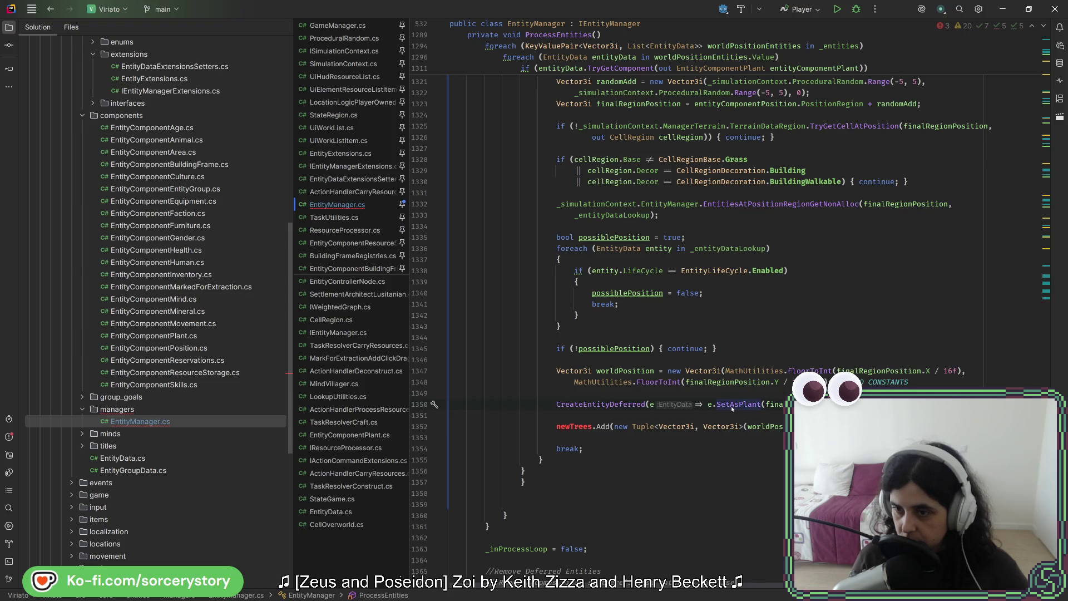
ctrl+click(732, 407)
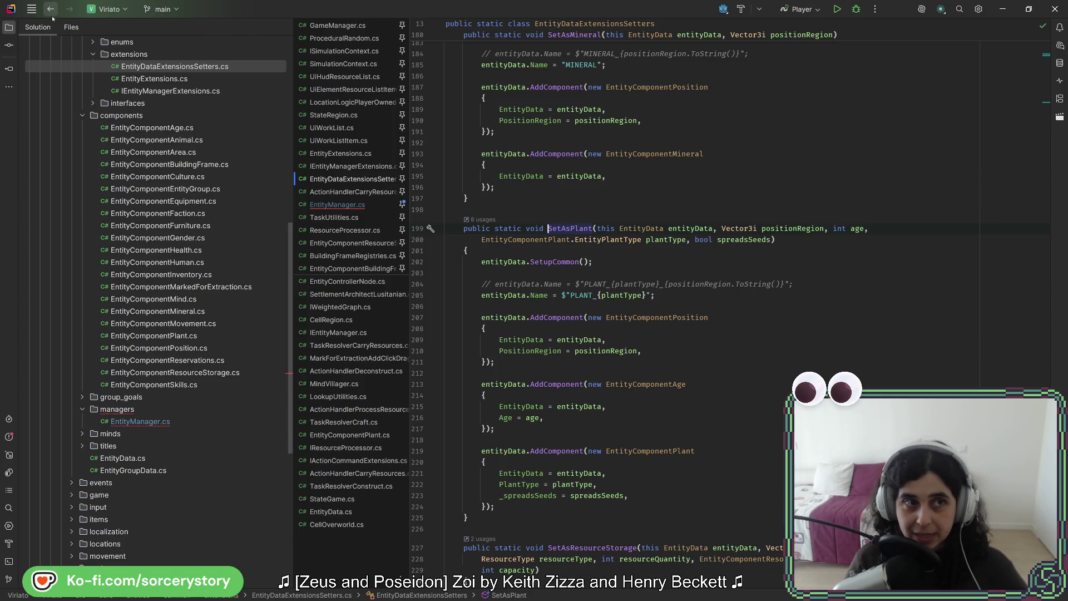
- Put the SetAsPlant call on its own line and delete the unused newTrees.Add and worldPosition lines
key(ctrl+minus)
scroll(723, 306, right, 1)
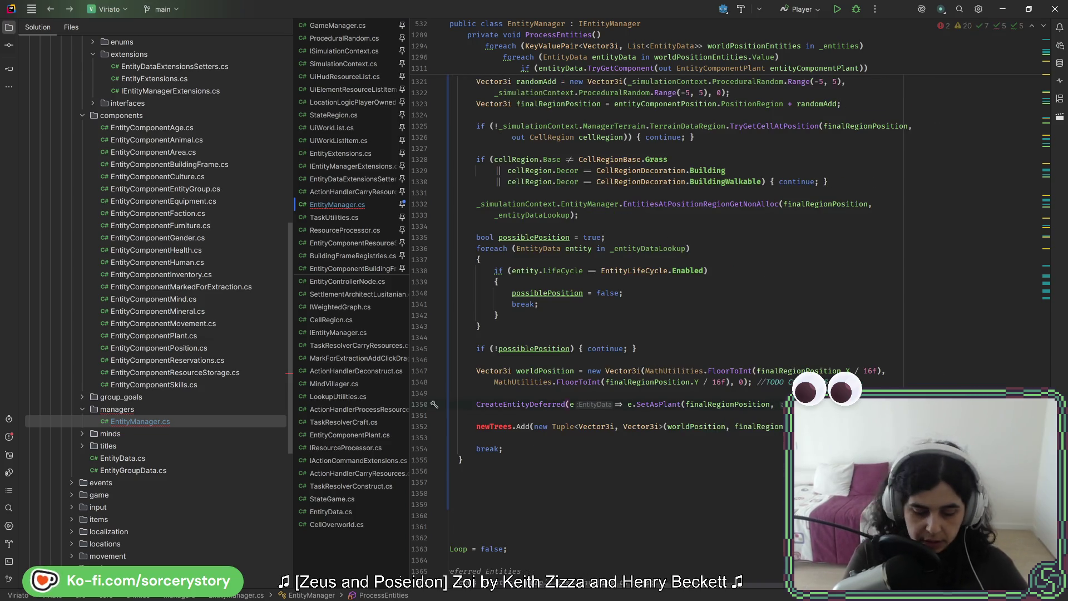
key(Return)
triple_click(490, 426)
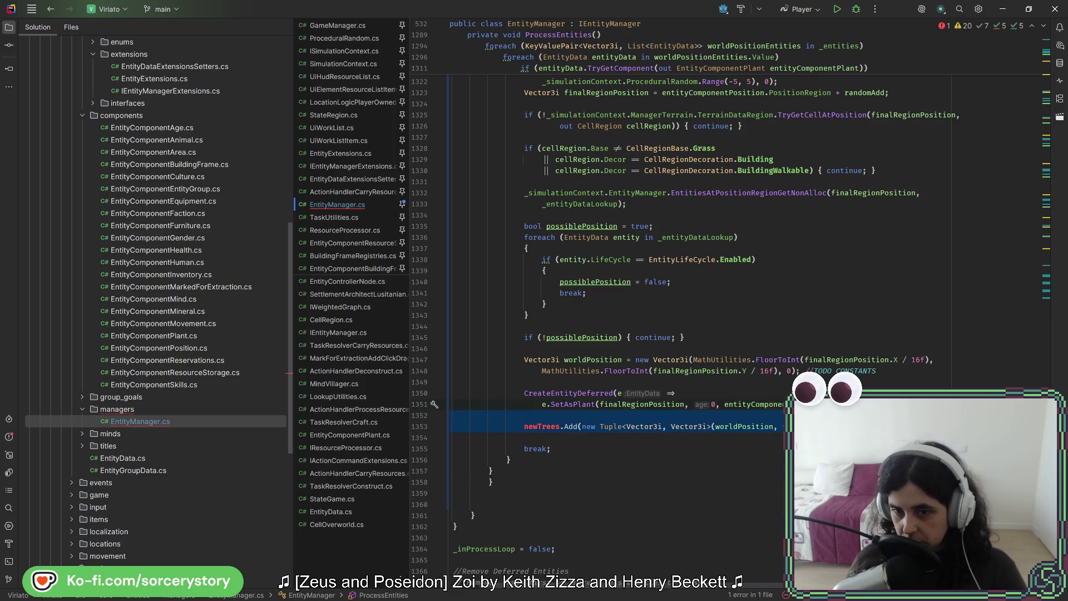
key(Delete)
drag(909, 374, 906, 345)
key(Delete)
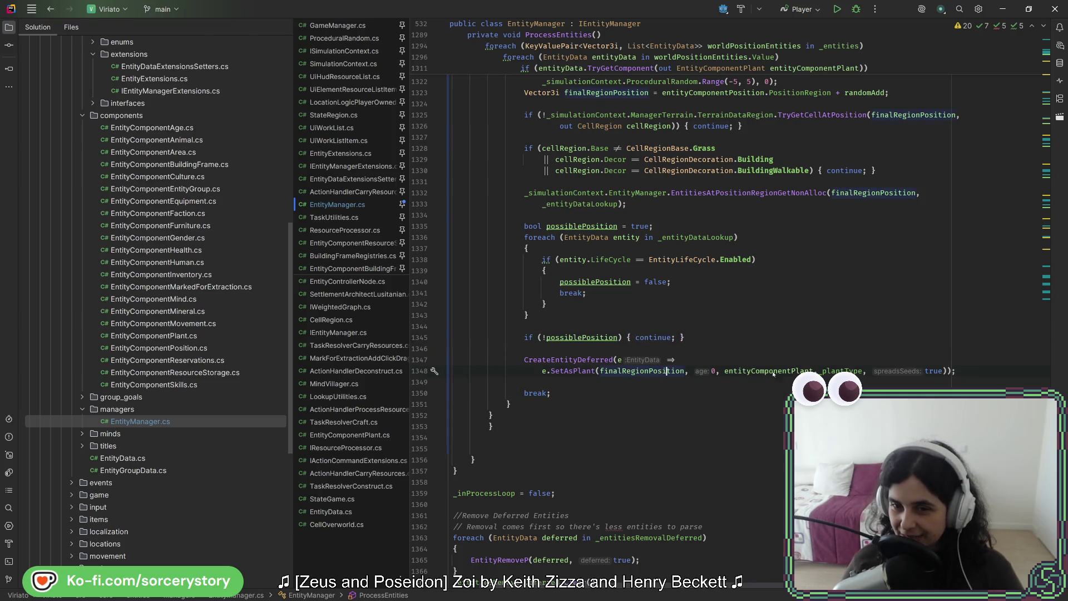
scroll(781, 405, up, 2)
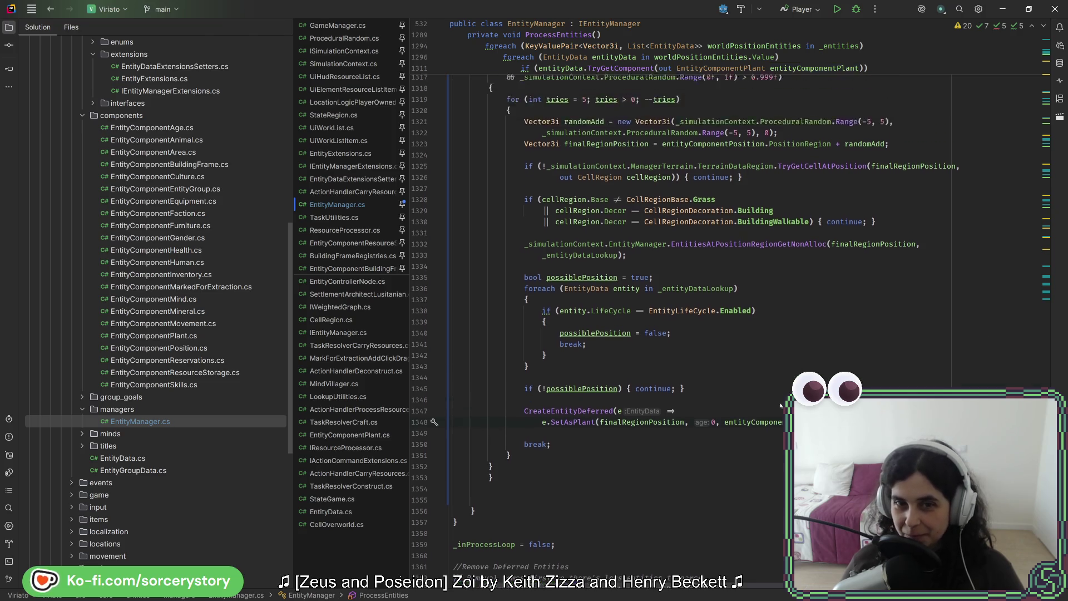
- Run Code Cleanup so entityComponentPosition gets the explicit EntityComponentPosition type
scroll(781, 405, up, 4)
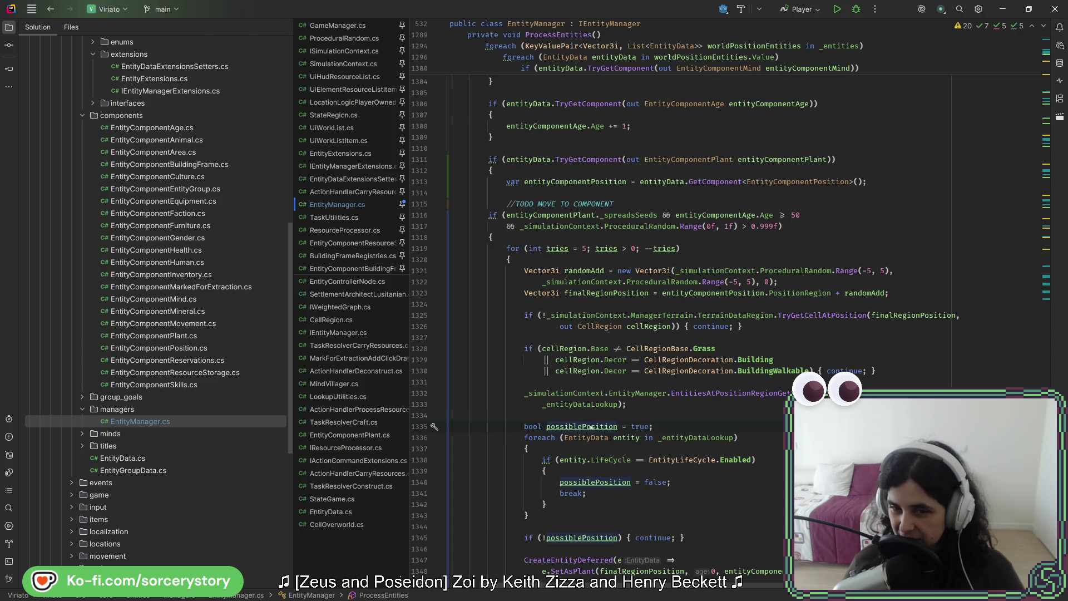
scroll(591, 426, down, 2)
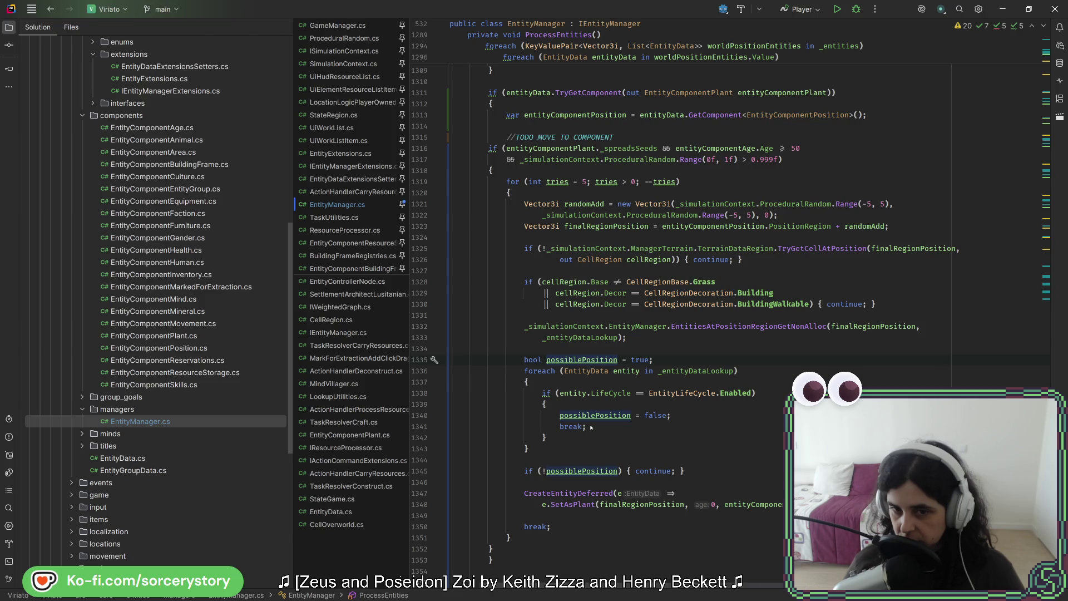
click(590, 415)
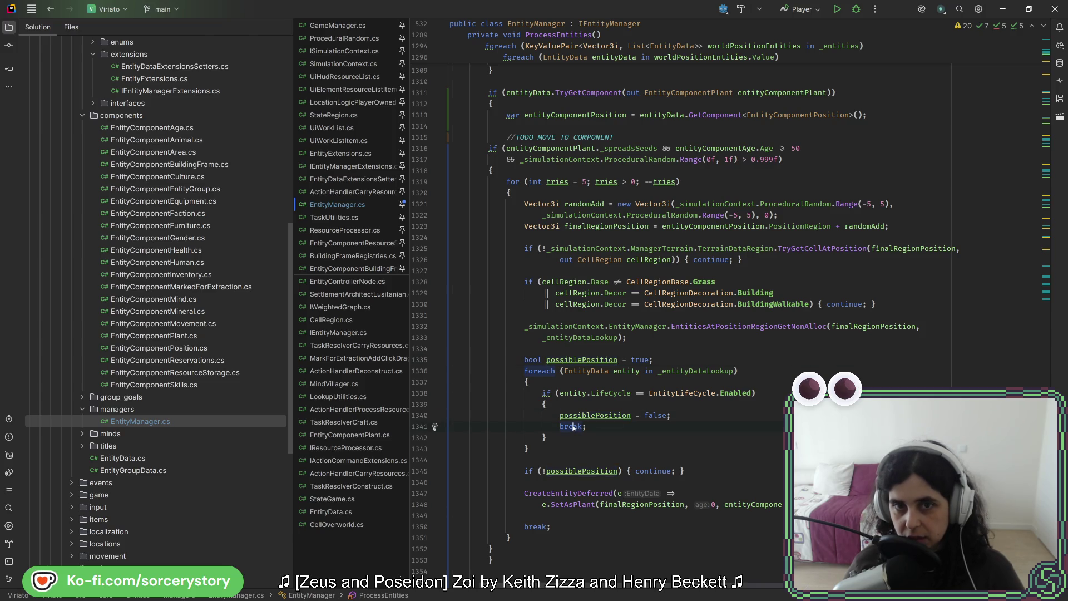
scroll(573, 427, up, 4)
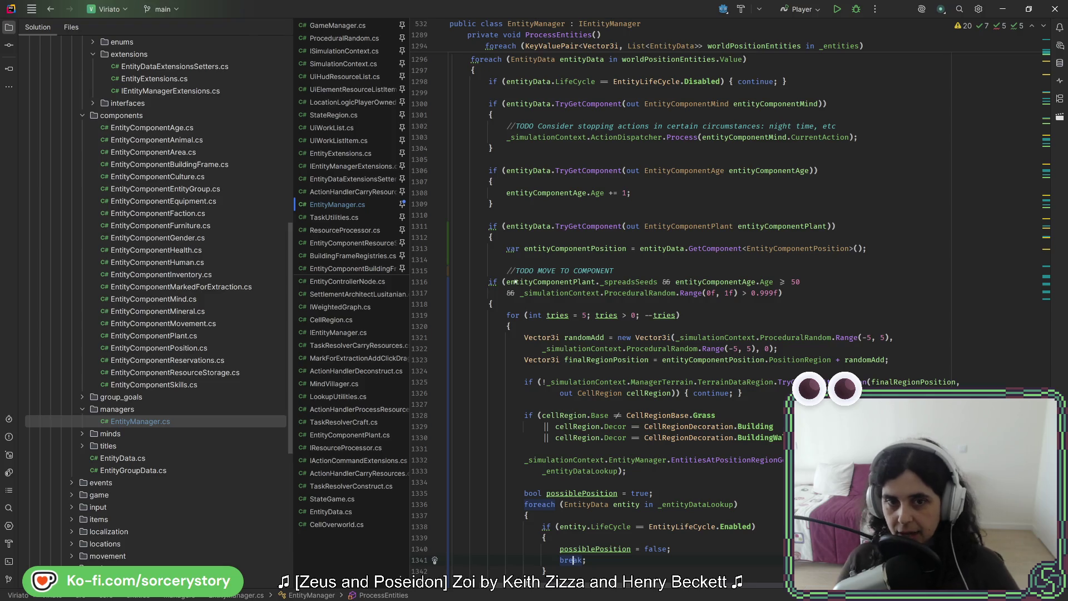
click(515, 248)
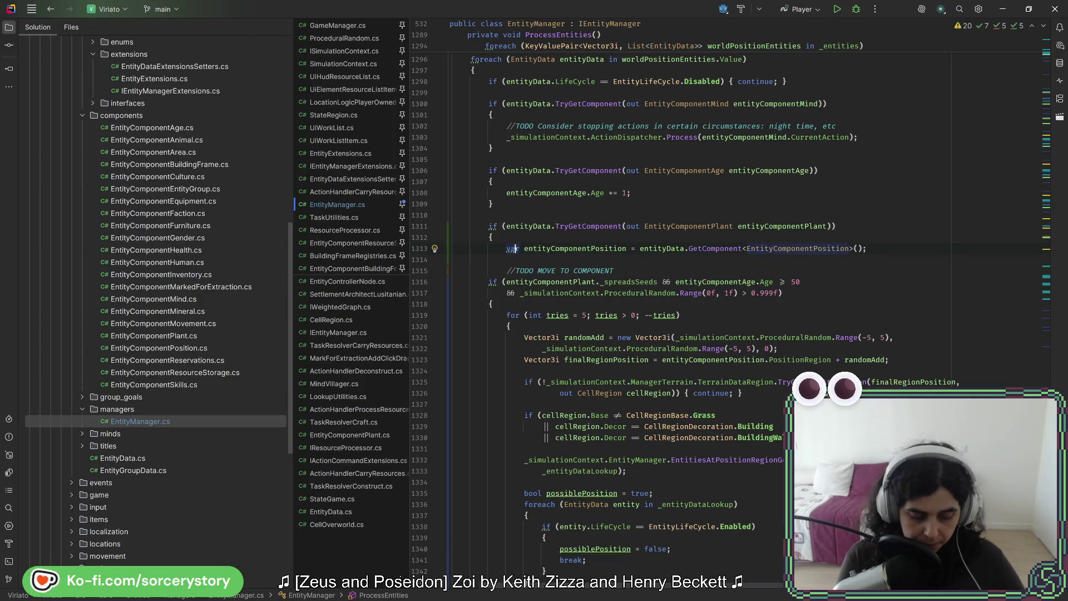
key(ctrl+alt+l)
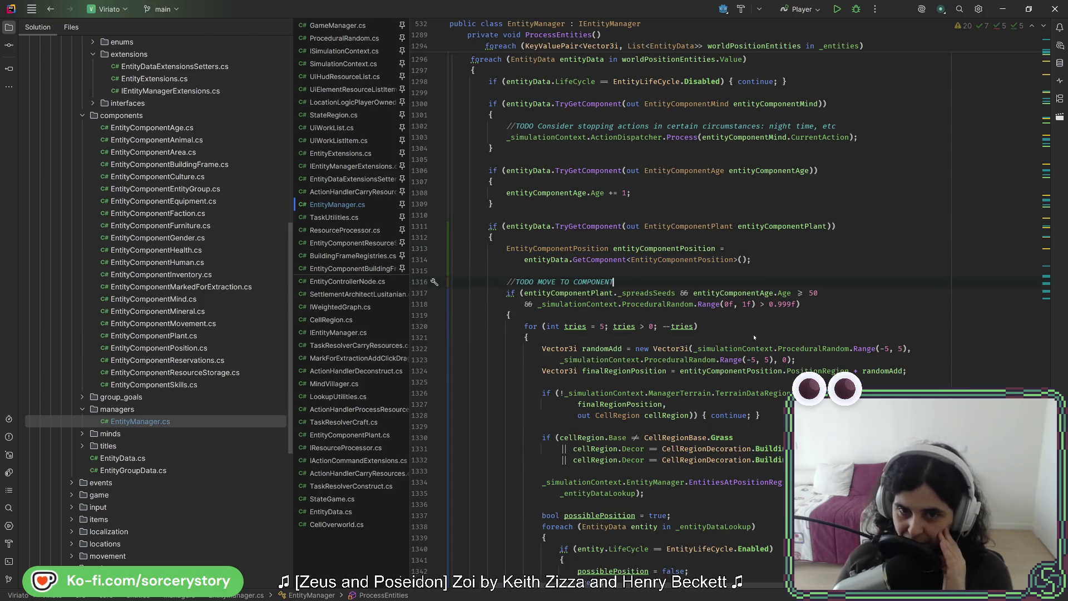
- Delete the extra blank lines after the loop and switch to the Godot editor
scroll(775, 277, down, 9)
drag(565, 454, 562, 465)
scroll(531, 587, left, 2)
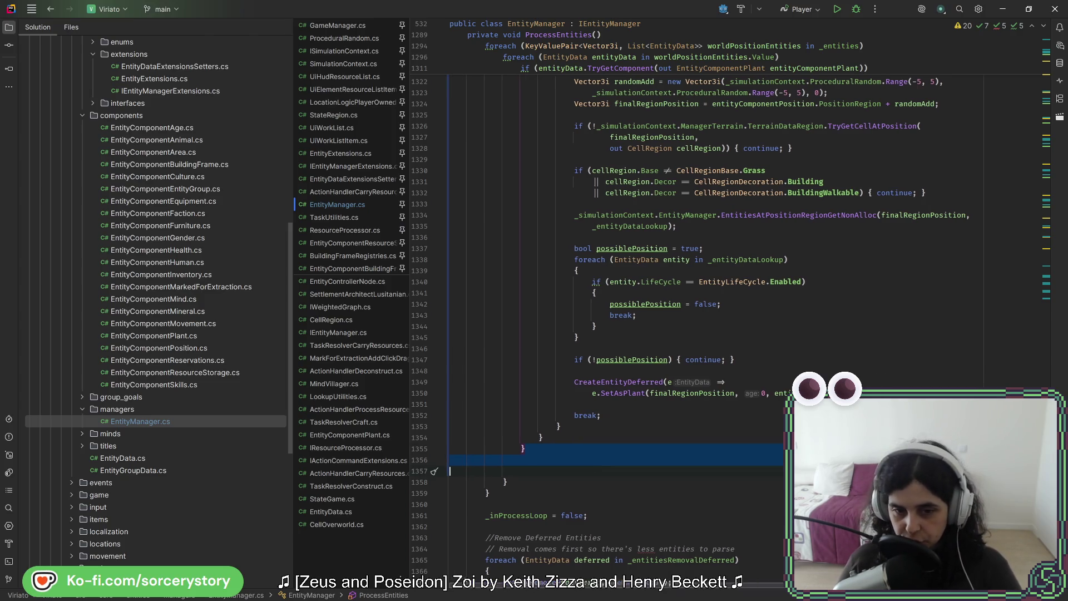
key(BackSpace)
scroll(583, 464, up, 13)
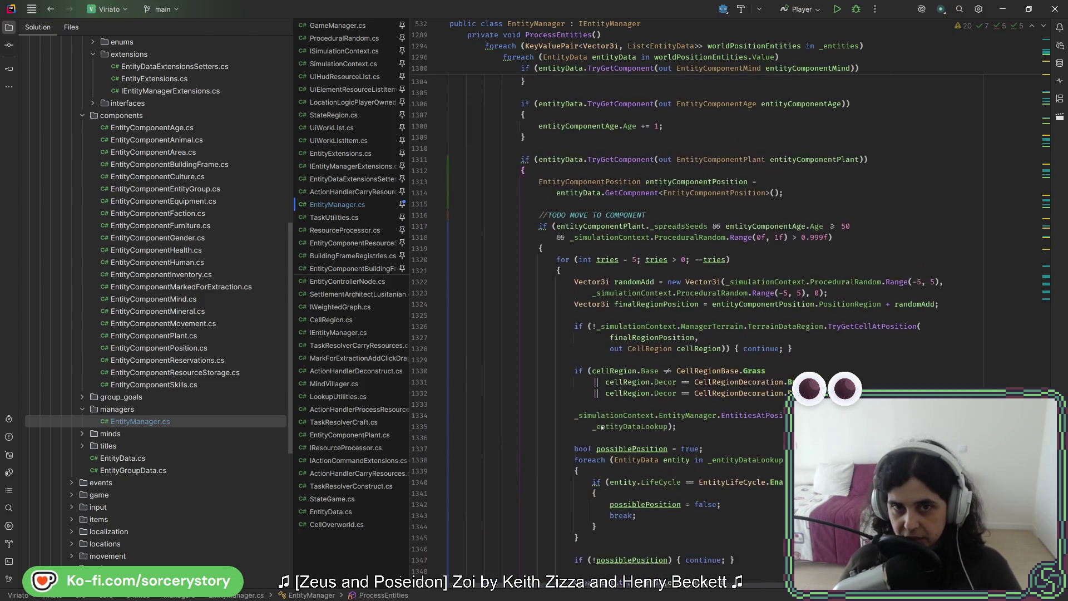
scroll(602, 427, down, 15)
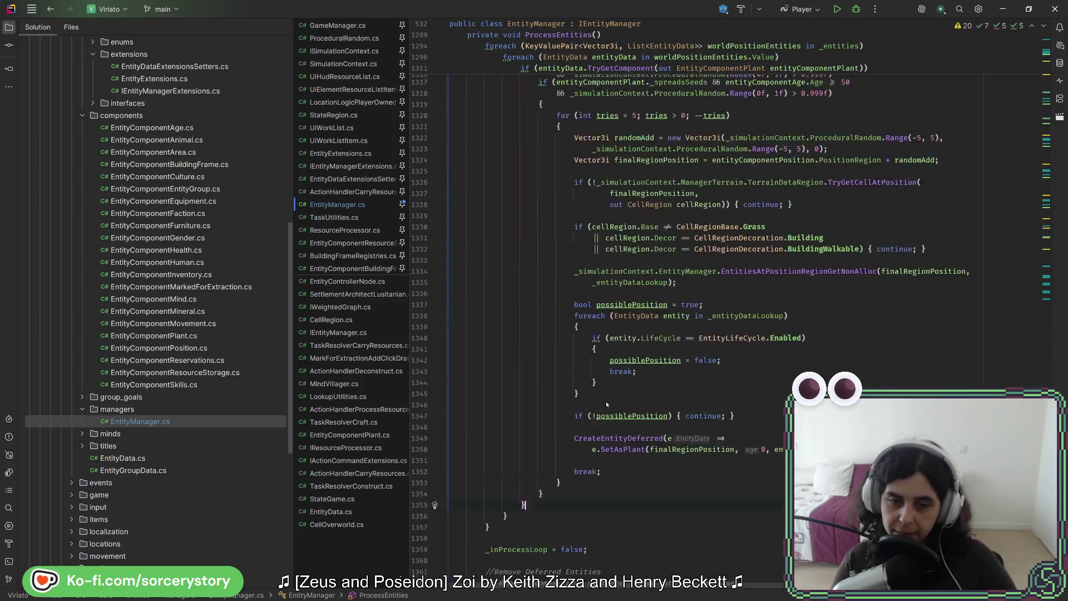
key(alt+Tab)
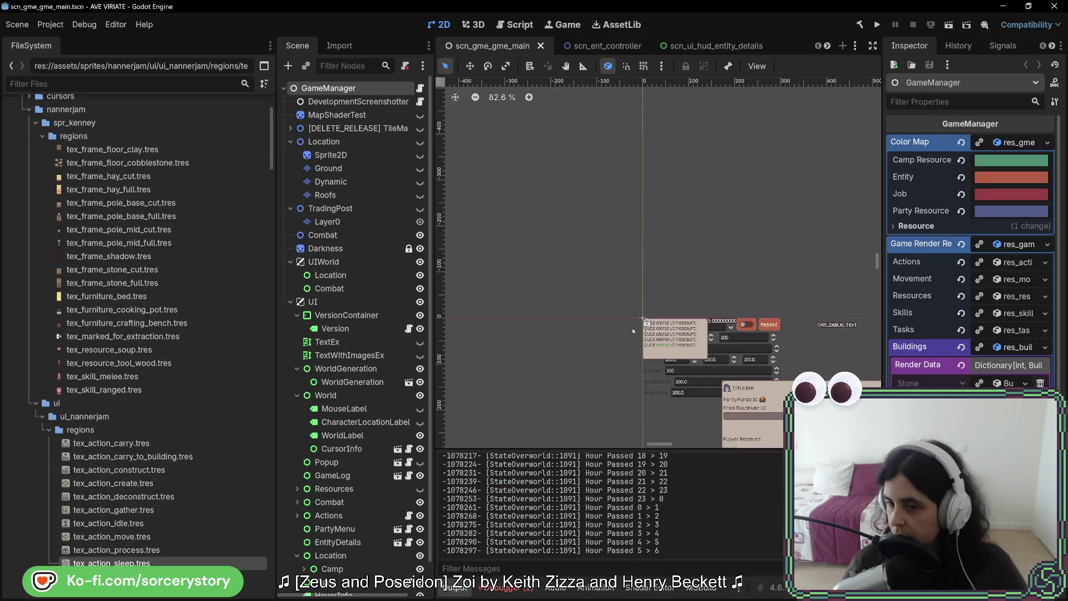
- Build and run the game, choose New Game, and Visit the Player Settlement
click(876, 26)
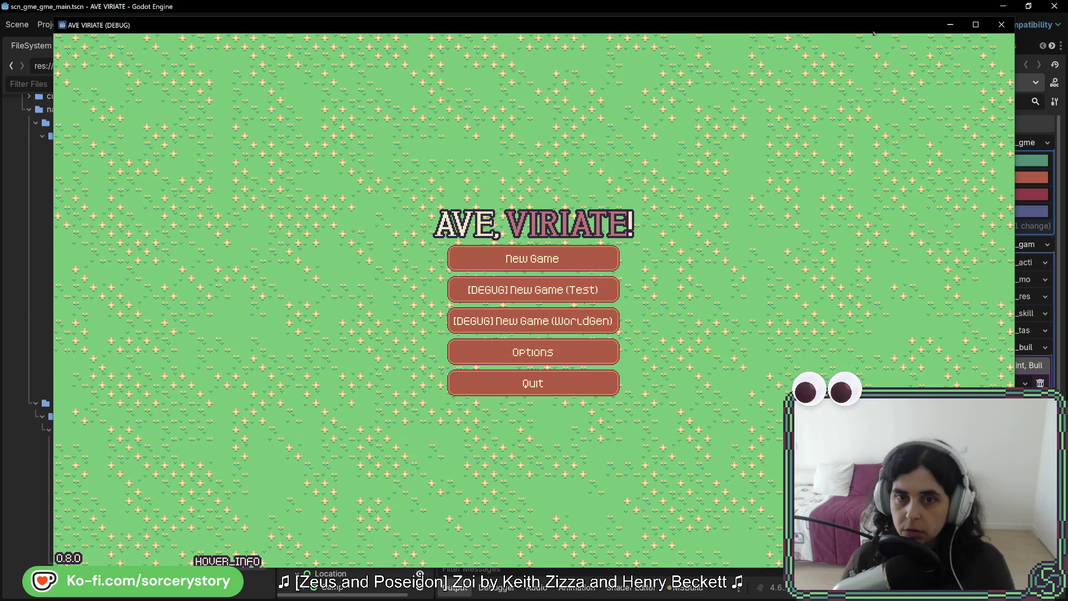
click(532, 258)
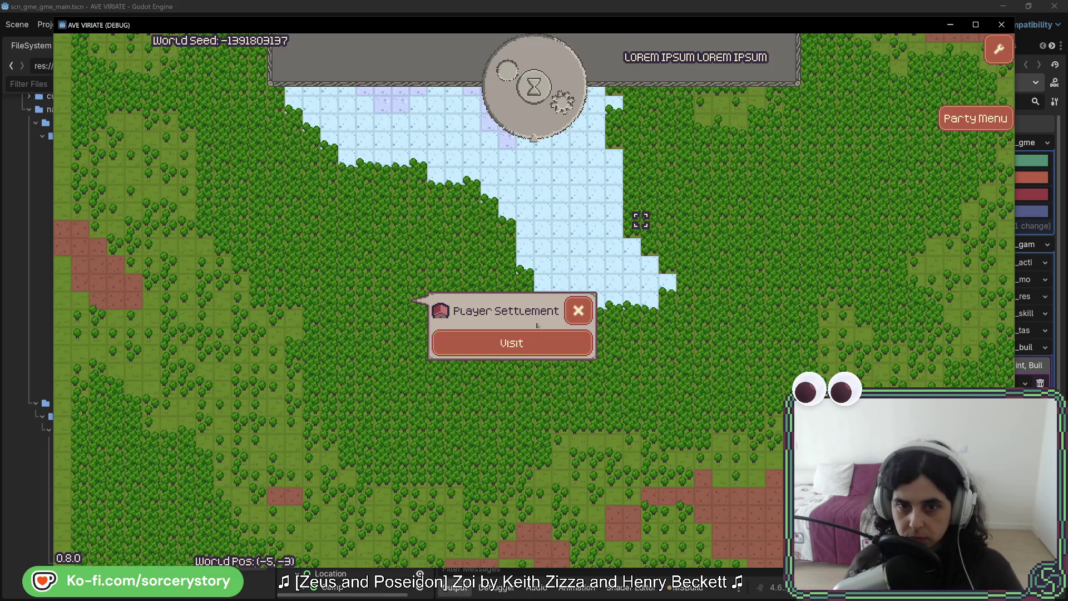
click(536, 341)
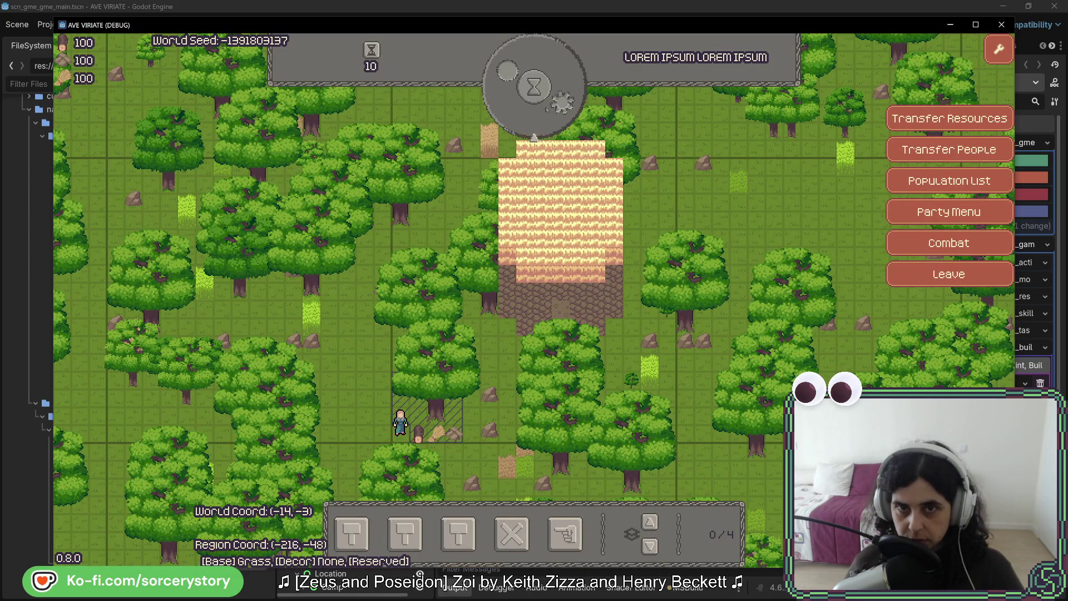
- Pass game time hour by hour from Day 1 through the night into the Day 2 morning
click(549, 115)
click(548, 113)
click(547, 112)
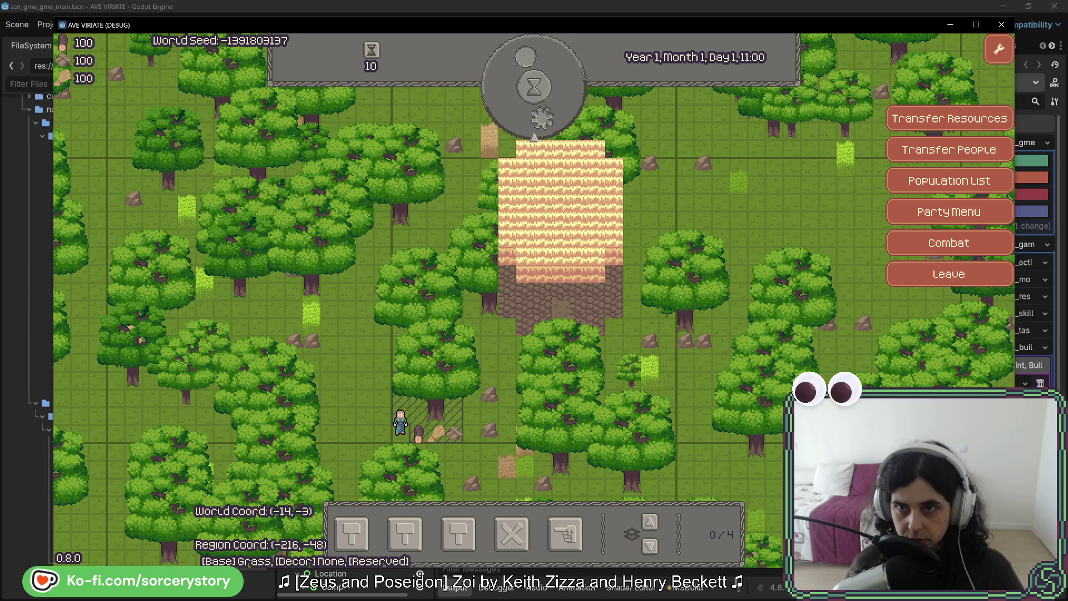
click(546, 111)
click(547, 109)
click(547, 110)
click(547, 109)
click(547, 110)
click(547, 110)
click(546, 109)
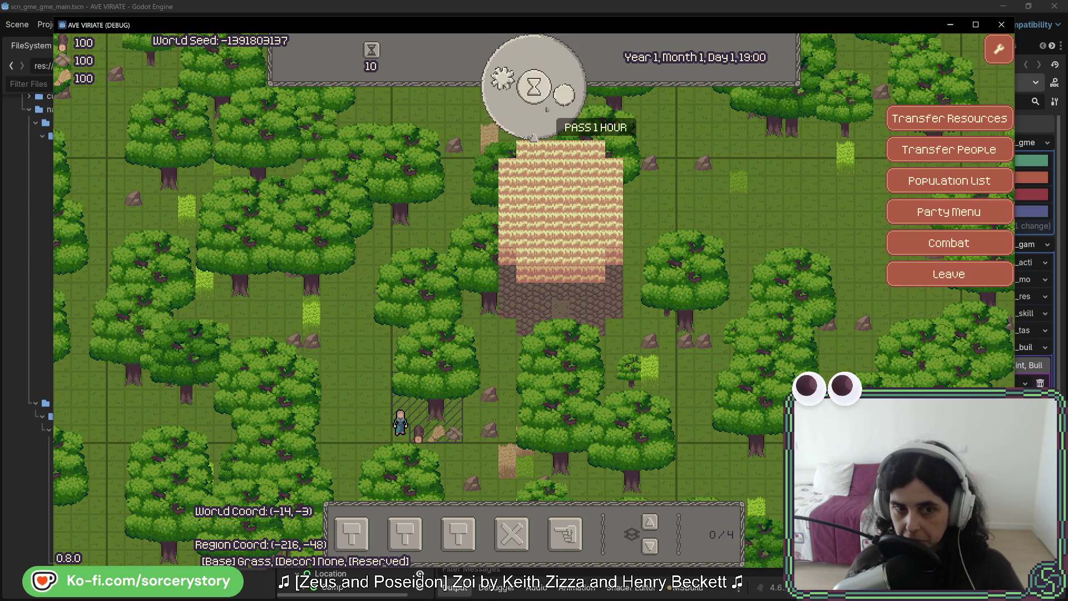
click(547, 109)
click(547, 109)
click(547, 110)
click(547, 110)
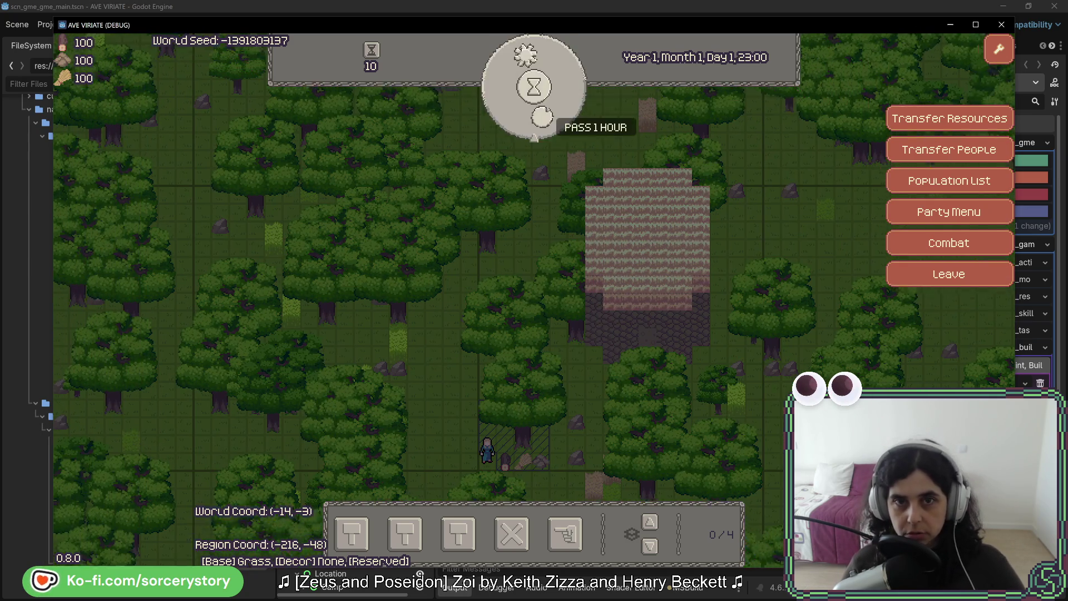
click(547, 109)
click(547, 109)
click(547, 110)
click(547, 109)
click(547, 109)
click(546, 110)
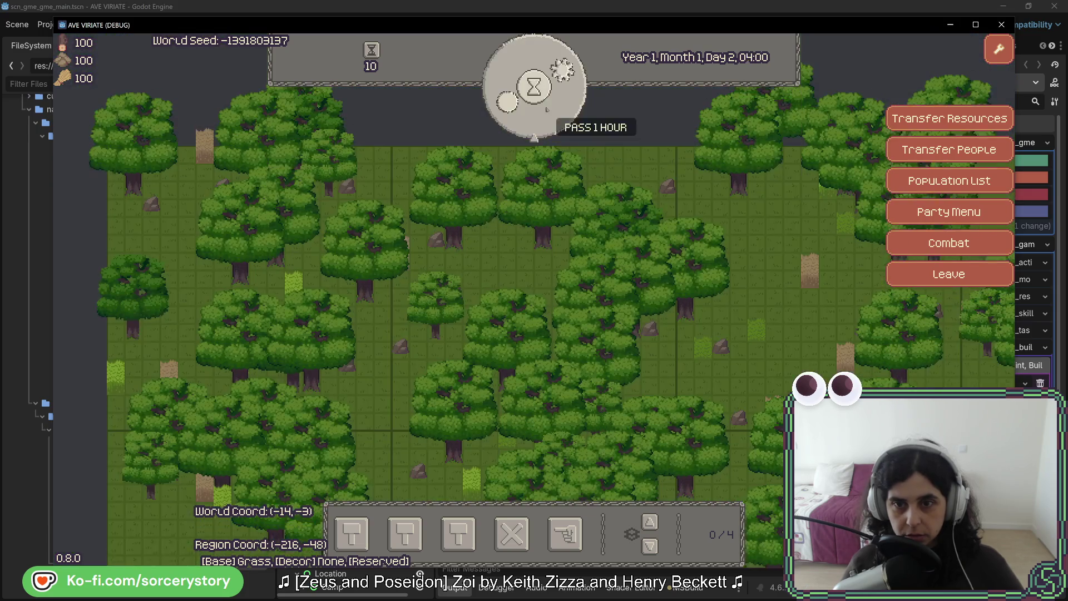
click(546, 109)
click(547, 110)
click(547, 110)
click(546, 109)
click(547, 109)
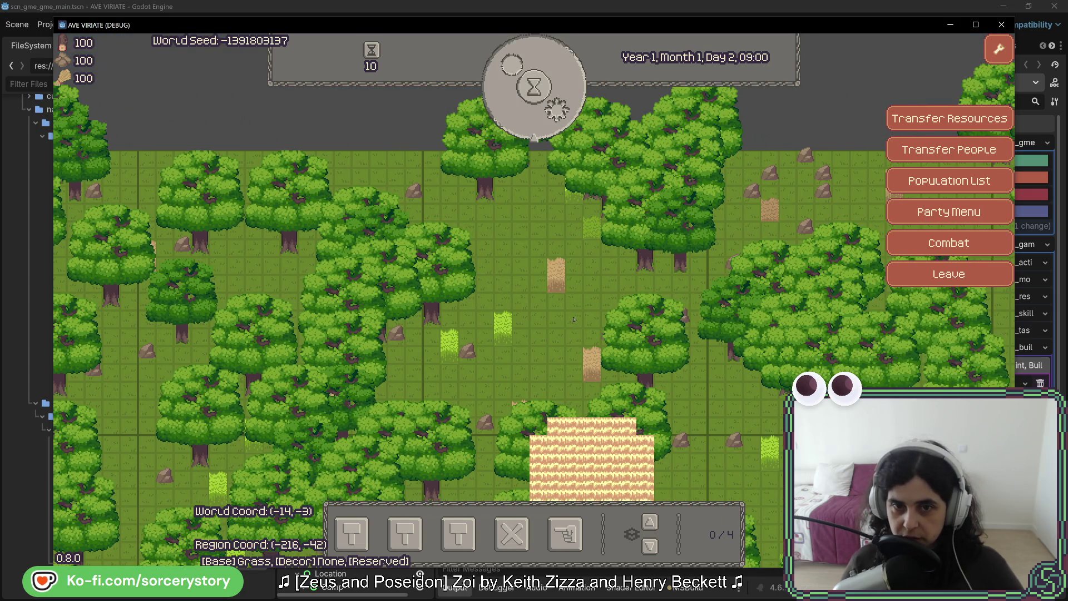
click(547, 110)
- Keep passing hours through Days 3 and 4, fast-forward 24 hours, then return to EntityManager.cs
click(550, 120)
click(550, 120)
click(551, 120)
click(550, 120)
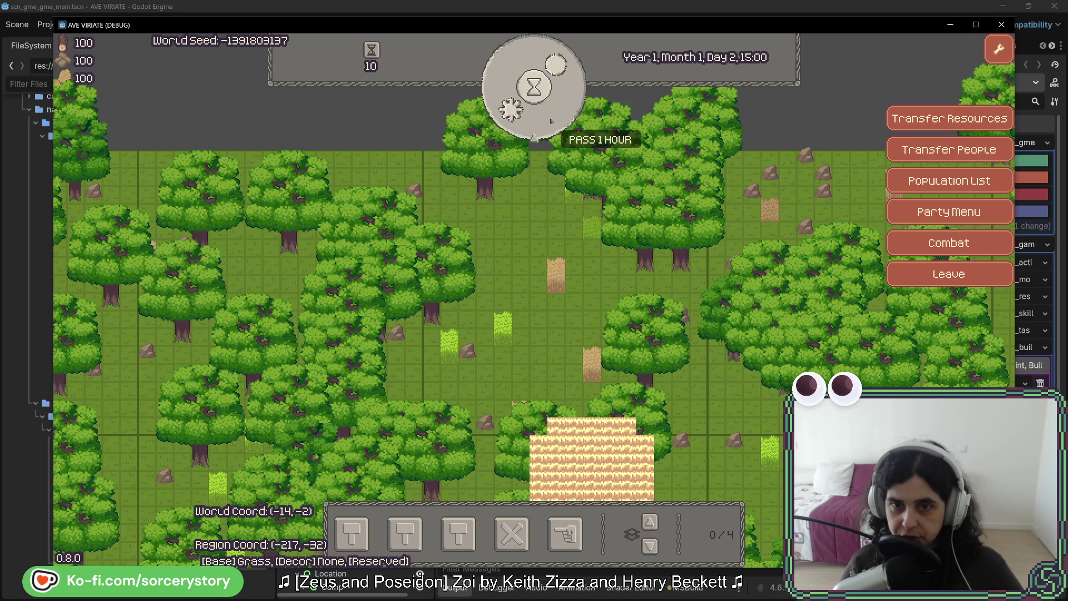
click(551, 121)
click(550, 120)
click(551, 120)
click(551, 120)
click(550, 121)
click(550, 120)
click(550, 120)
click(550, 120)
click(550, 120)
click(551, 120)
click(551, 120)
click(551, 121)
click(550, 120)
click(551, 120)
click(551, 120)
click(551, 120)
click(550, 120)
click(551, 120)
click(551, 120)
click(550, 121)
click(551, 120)
click(551, 120)
click(551, 121)
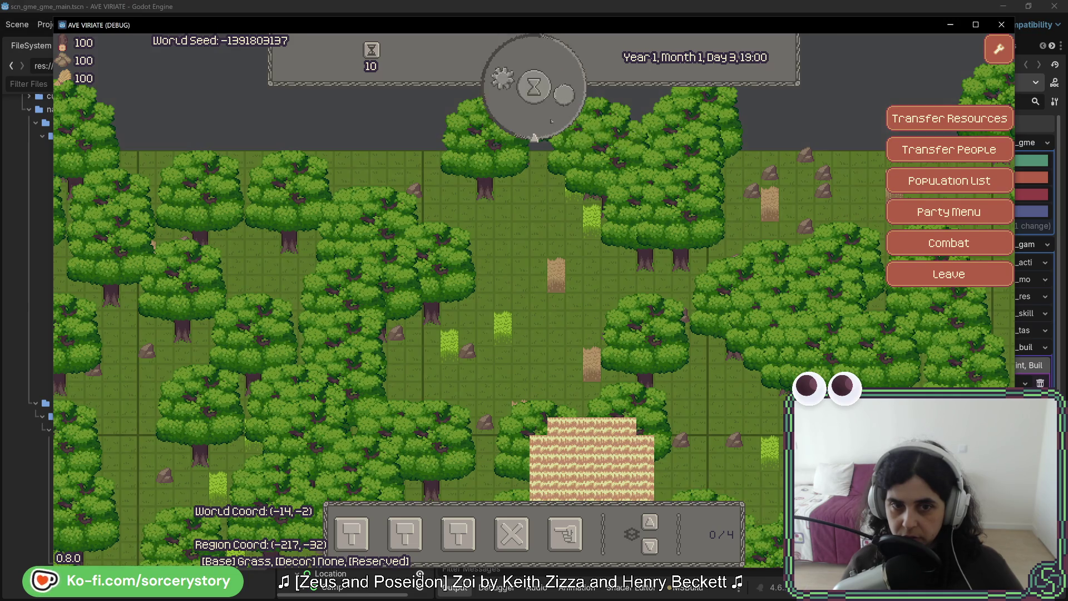
click(550, 120)
click(551, 120)
click(548, 122)
click(546, 122)
click(546, 122)
click(546, 122)
click(546, 122)
click(556, 110)
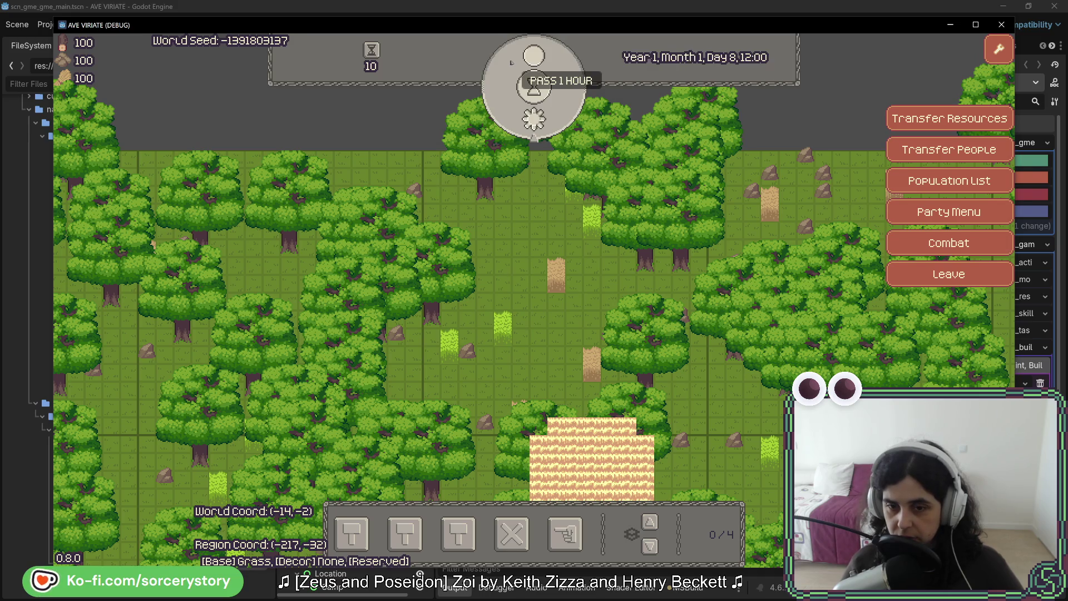
key(alt+Tab)
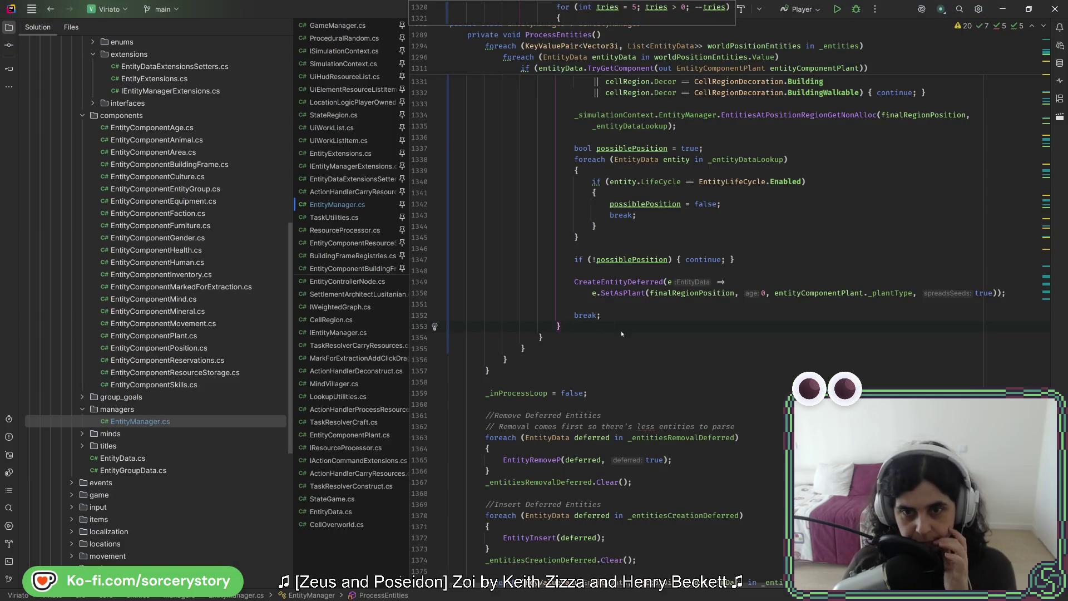
- Join the wrapped randomAdd, cell lookup, Building and BuildingWalkable lines in the spawning loop
scroll(617, 336, up, 2)
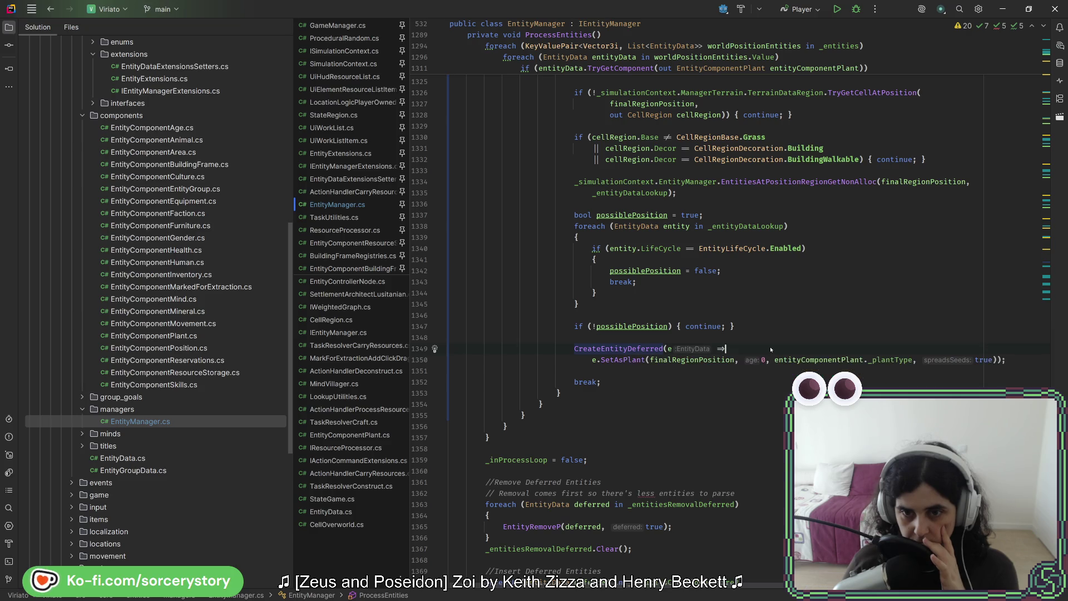
scroll(770, 348, up, 2)
scroll(770, 349, up, 2)
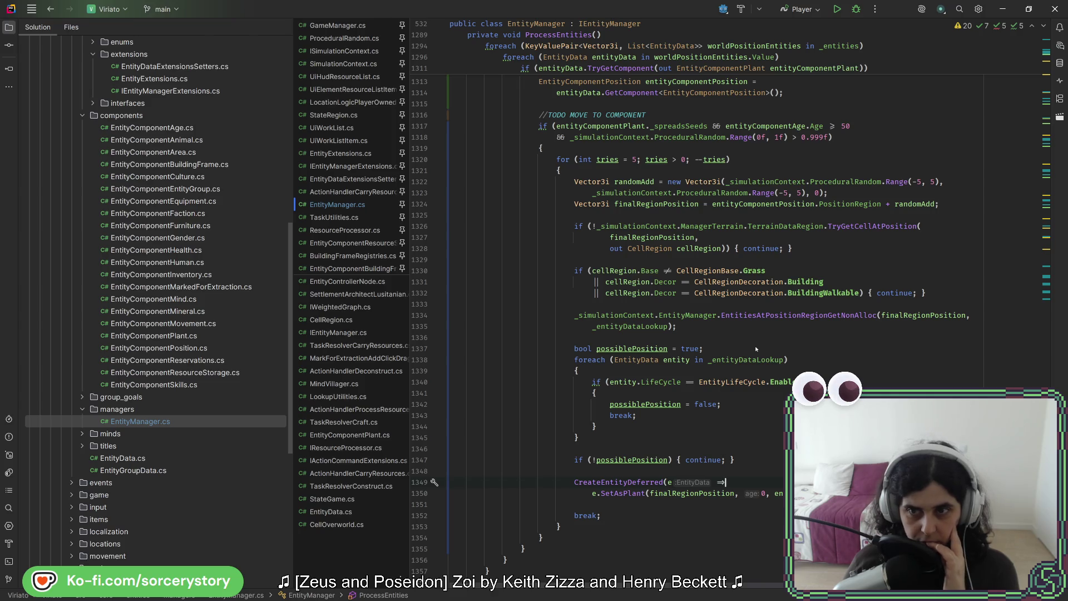
click(726, 236)
key(Delete)
click(940, 225)
key(Delete)
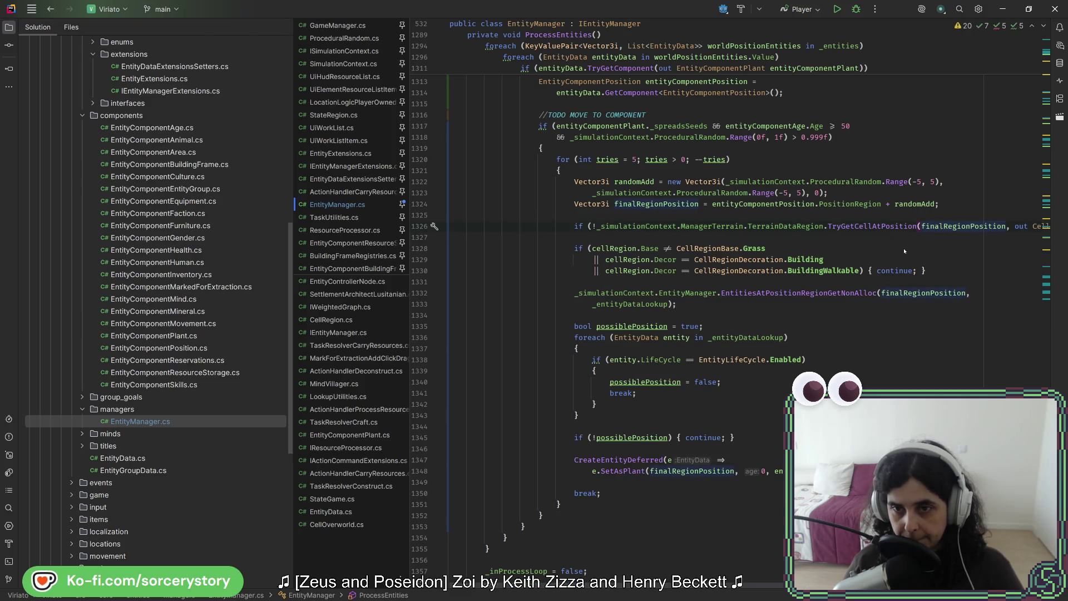
key(Delete)
key(End)
key(Delete)
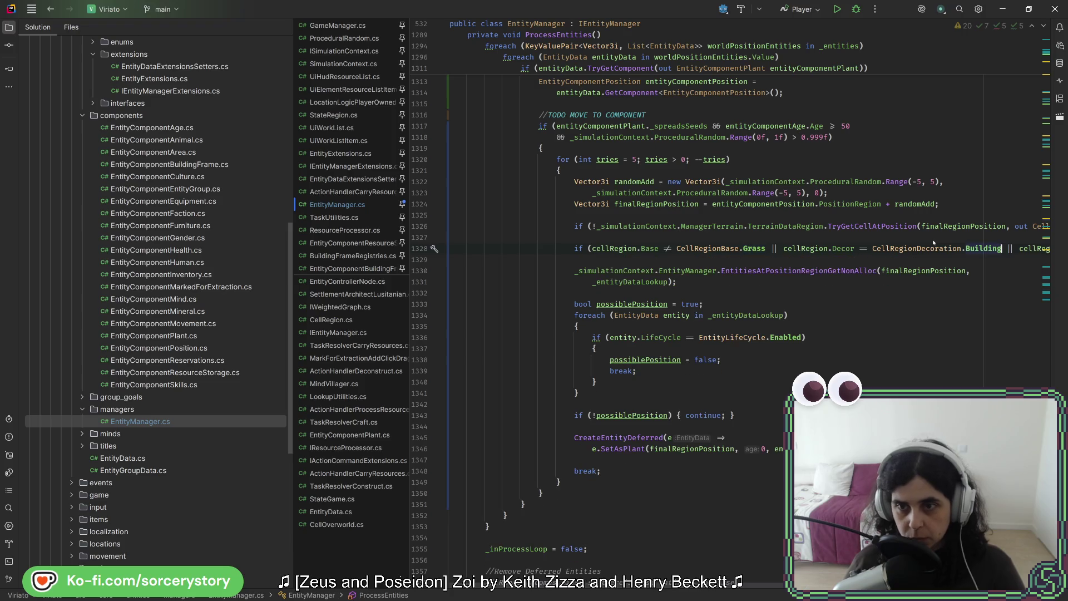
scroll(934, 242, up, 1)
click(944, 216)
key(Delete)
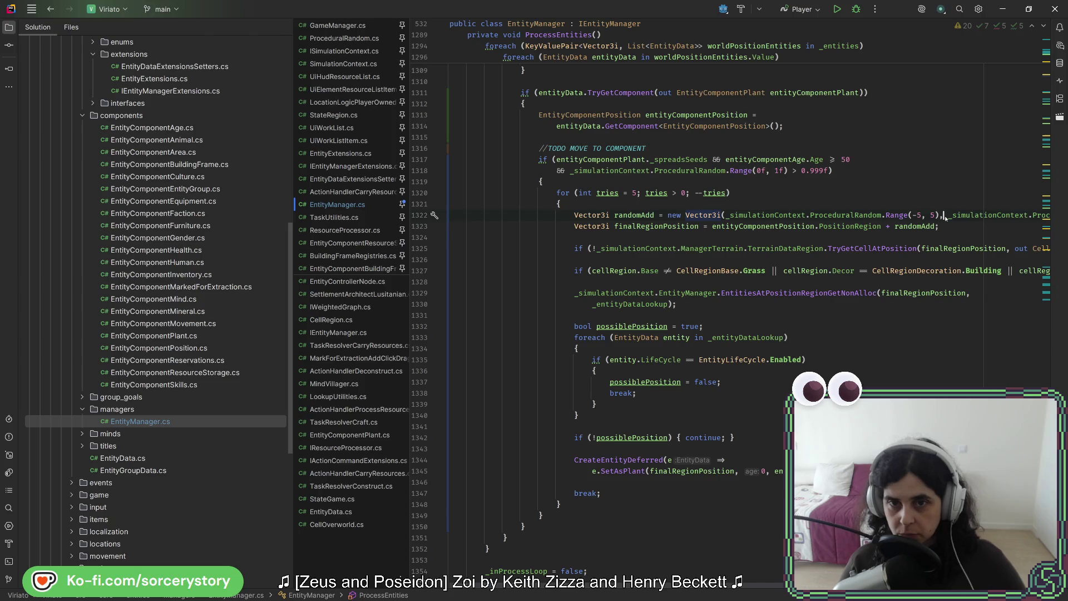
- Run code cleanup with Ctrl+Alt+L, glance at the game map, and select line 1317's if
key(ctrl+alt+l)
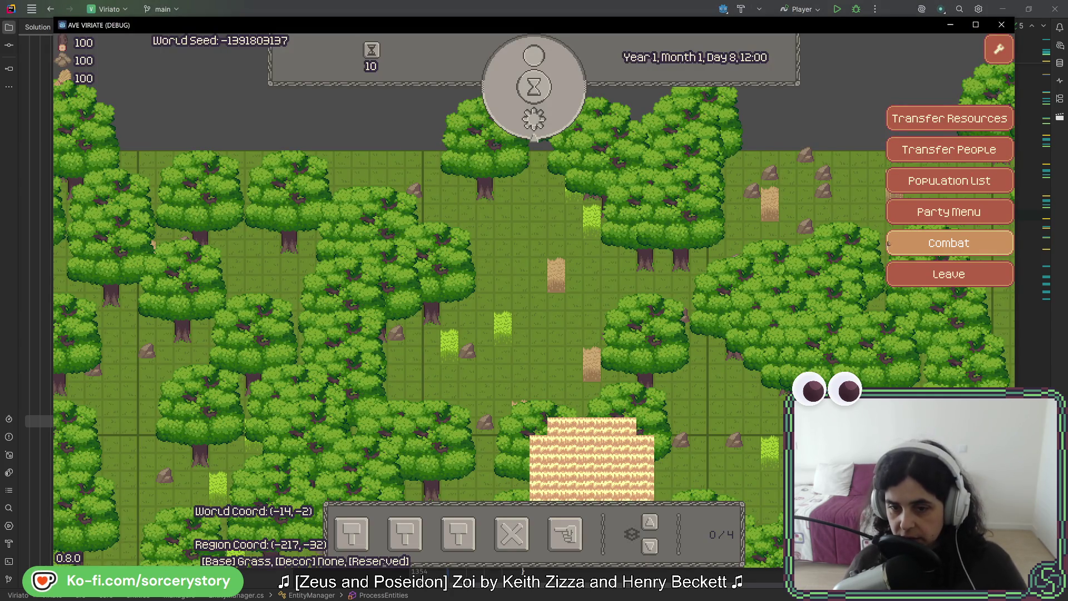
key(d)
key(s)
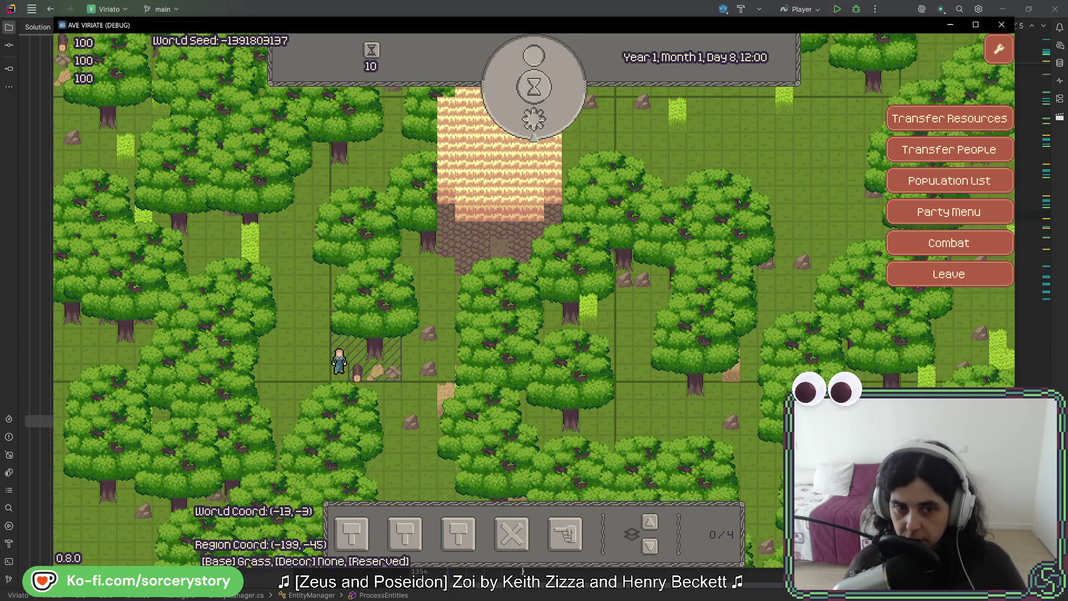
key(alt+F4)
scroll(735, 326, up, 2)
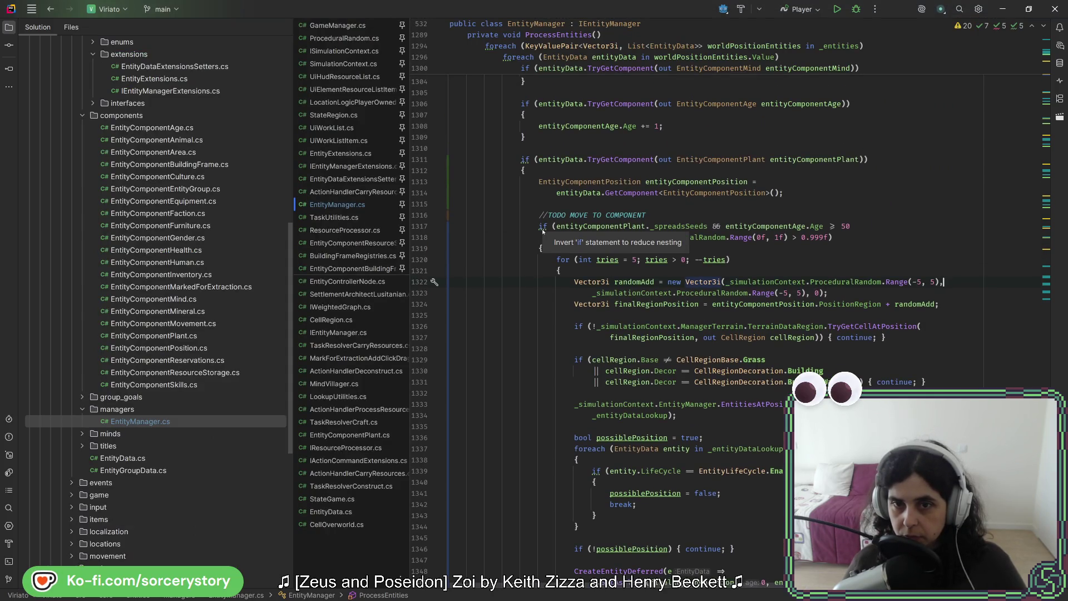
click(542, 228)
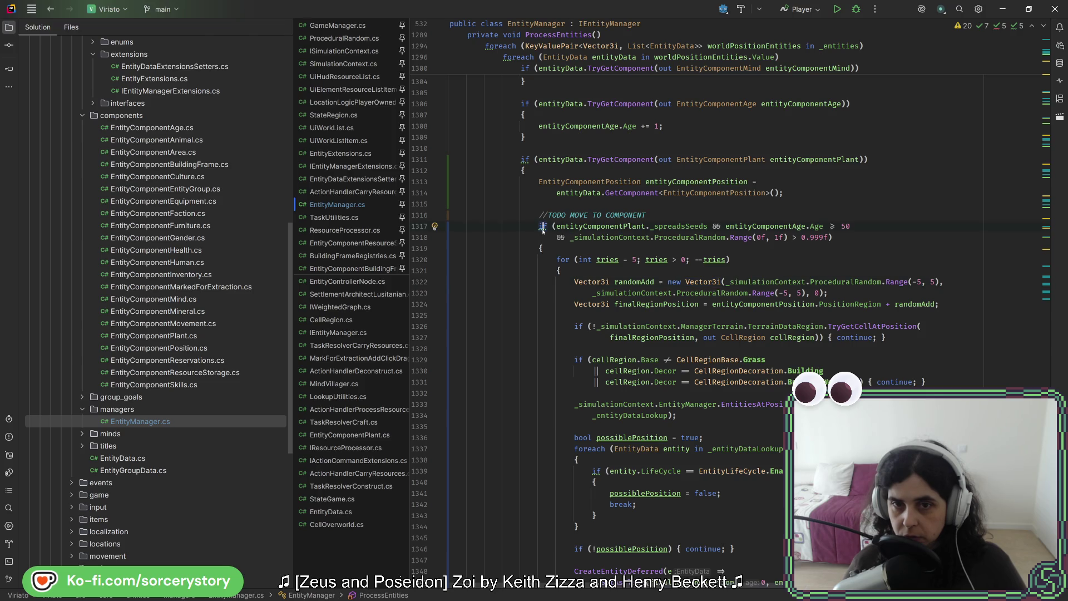
- Invert the line-1317 seed-spreading if into an early continue guard followed by a blank line
key(alt+Return)
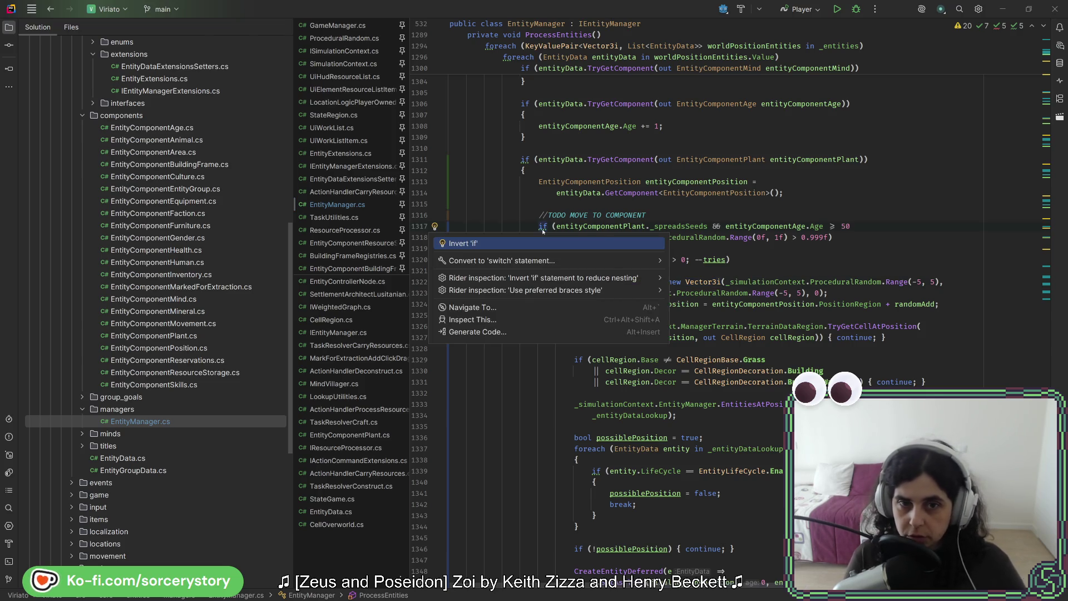
key(Return)
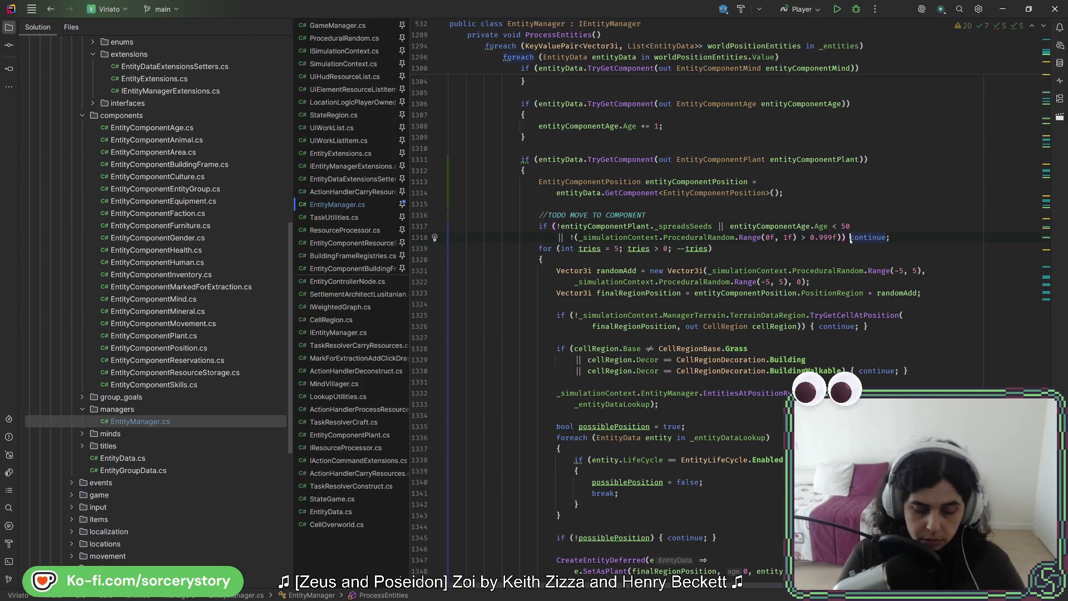
key(End)
key(Return)
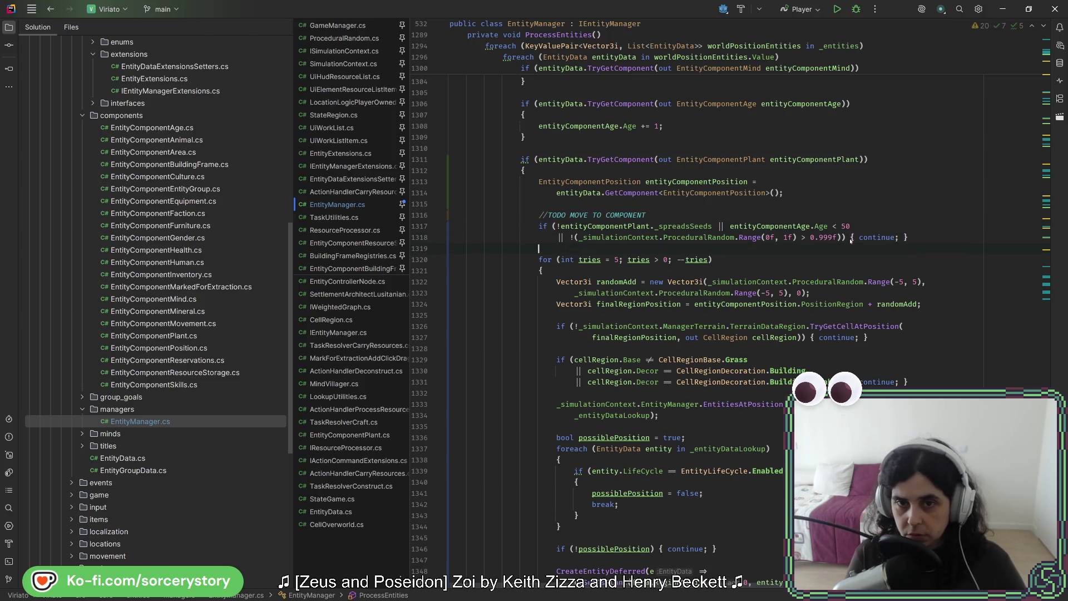
click(772, 258)
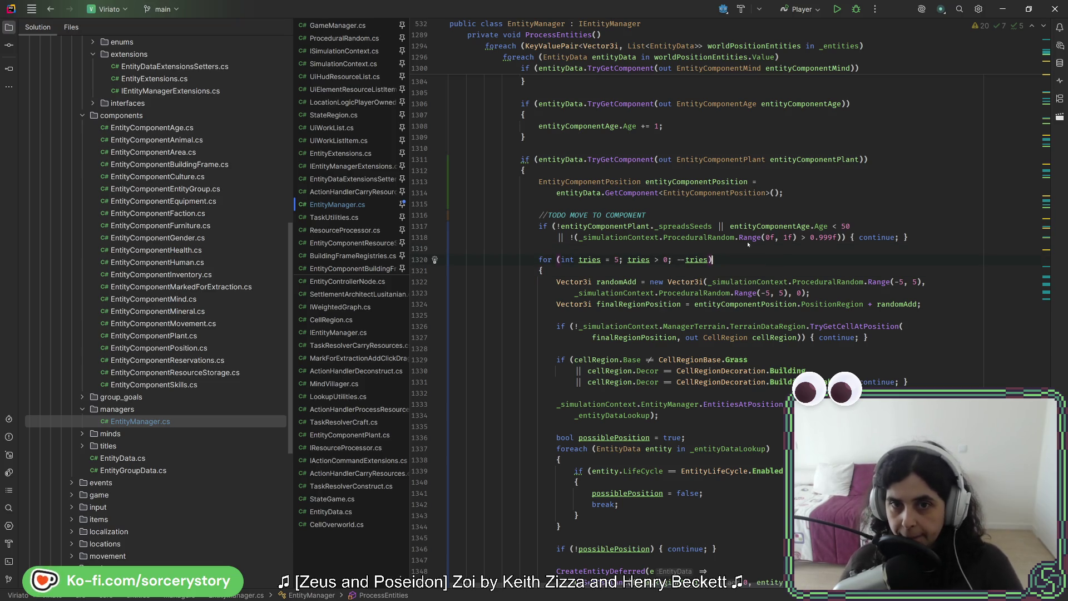
scroll(700, 216, down, 4)
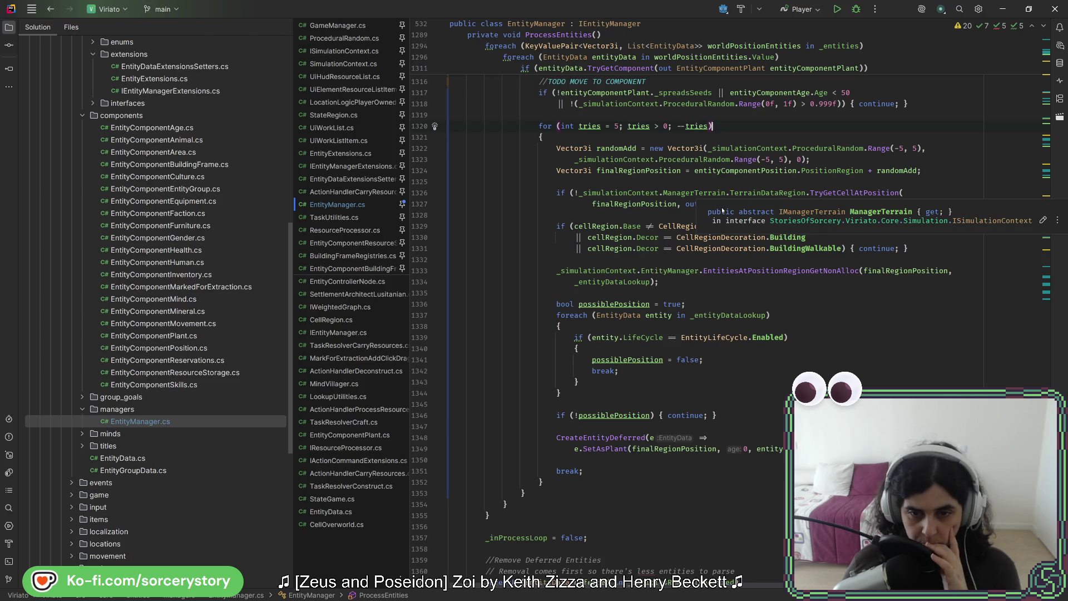
scroll(714, 220, up, 3)
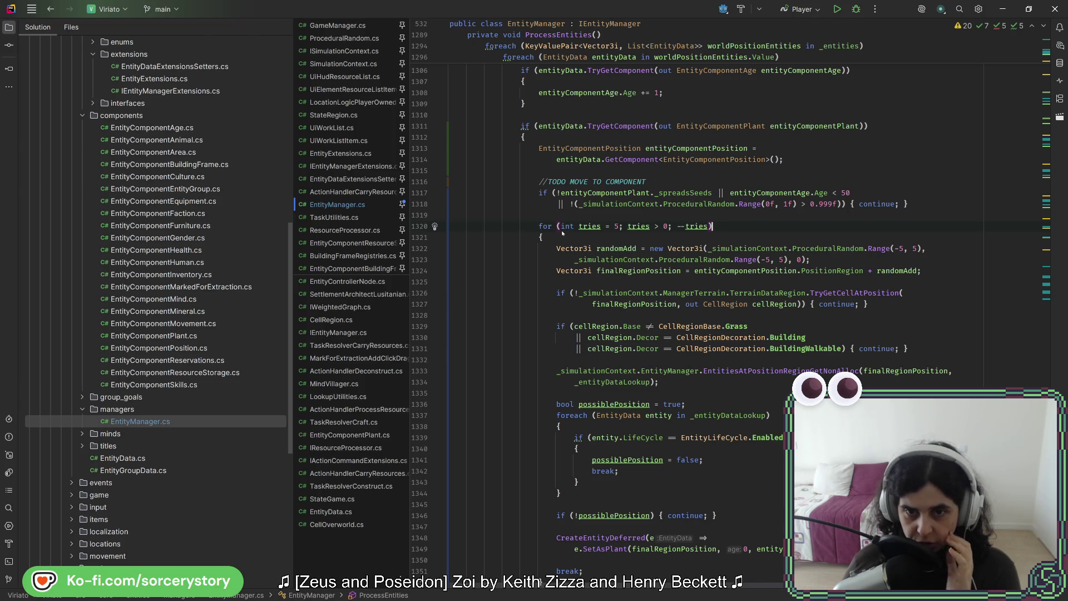
scroll(562, 233, down, 3)
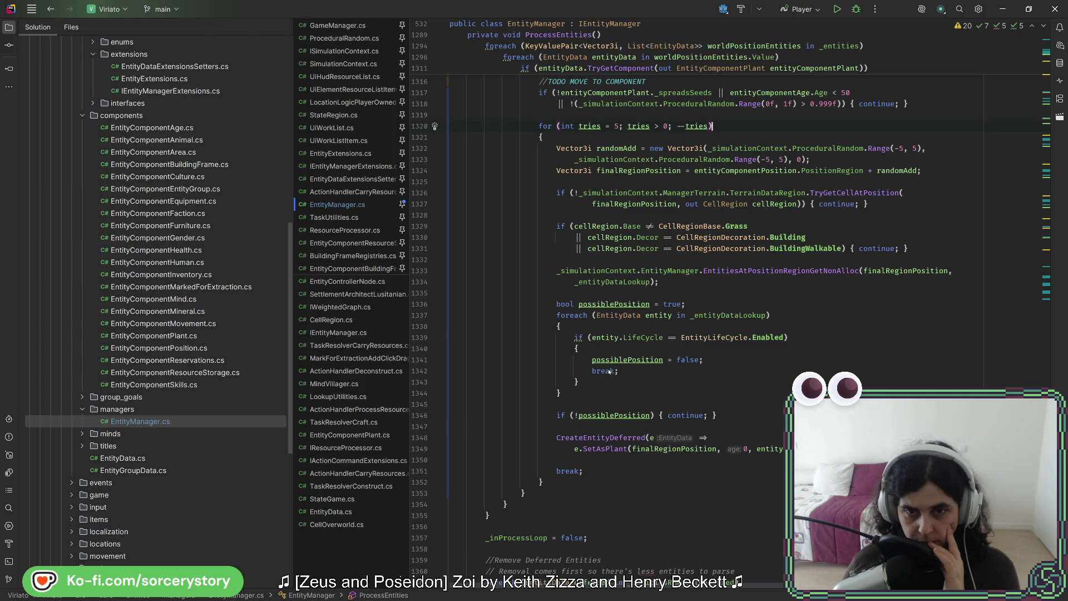
scroll(609, 371, up, 5)
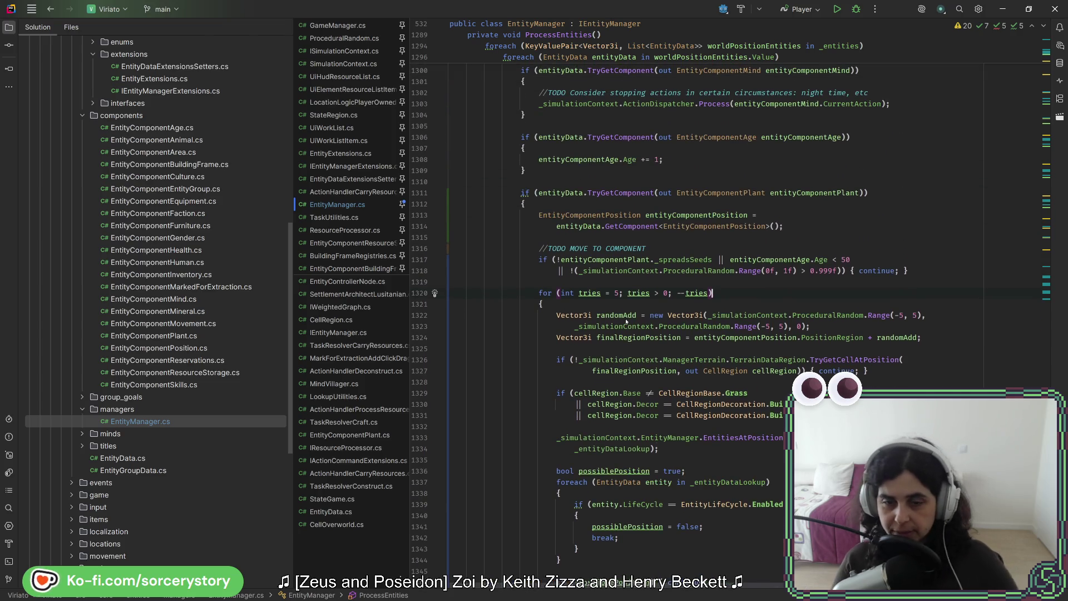
- Fast-forward the game 12 hours, pass more time into Day 12, then return to Rider
key(s)
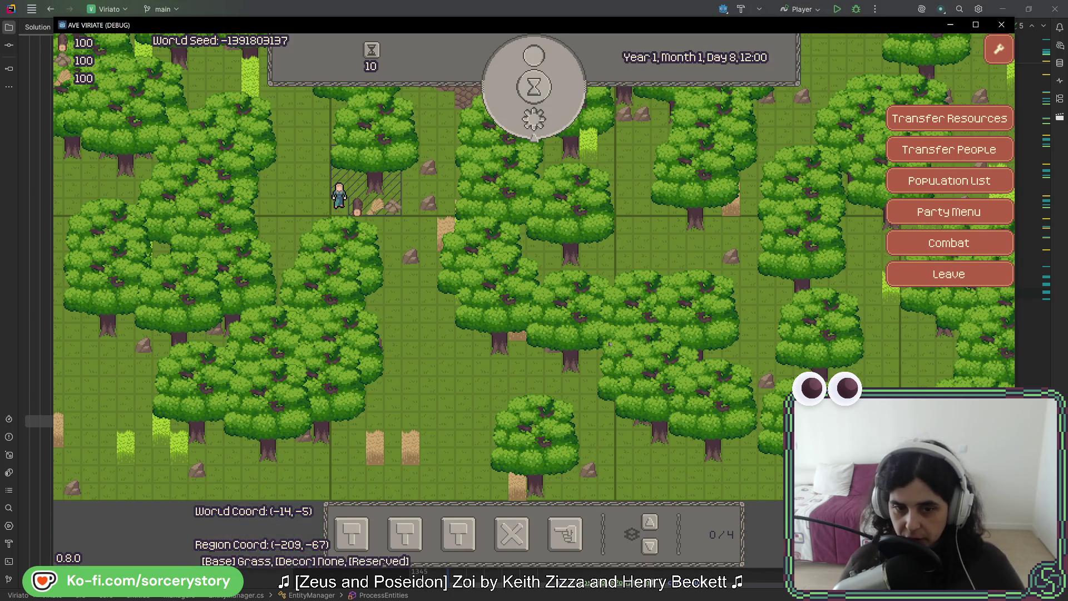
click(534, 114)
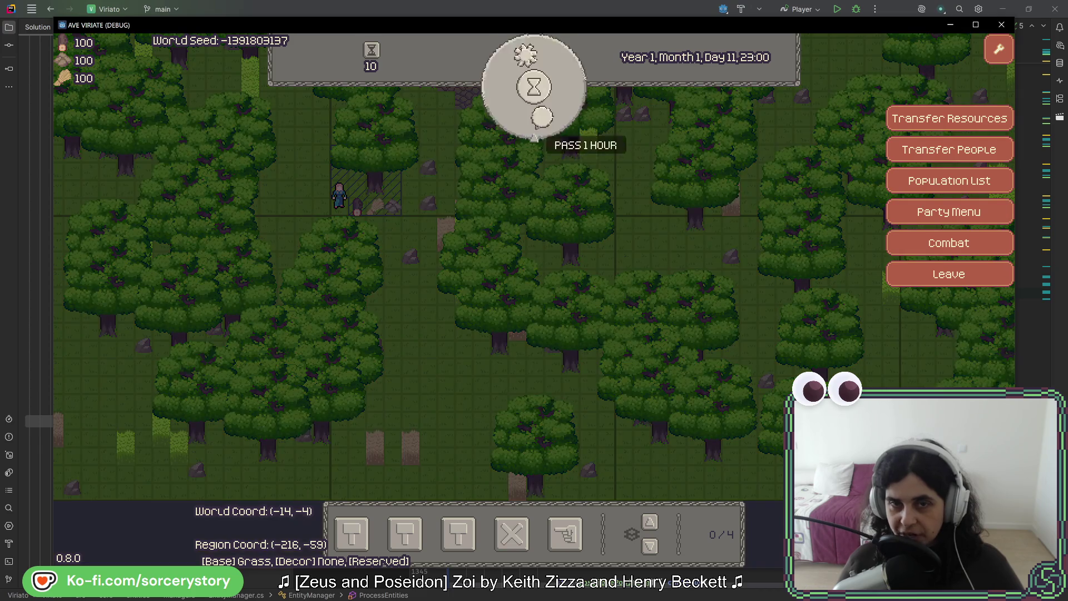
click(536, 127)
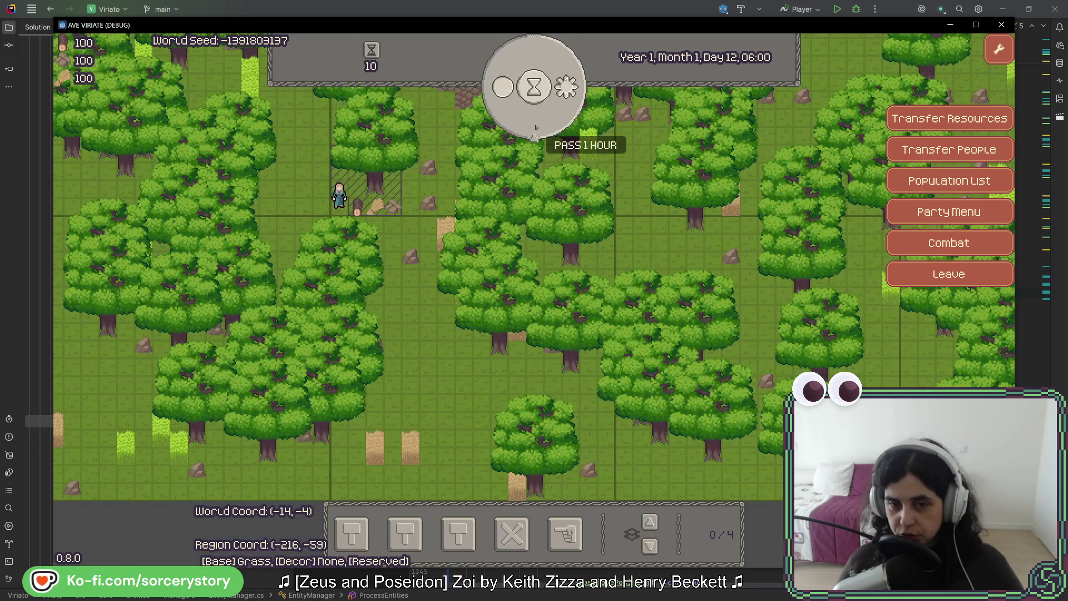
click(536, 127)
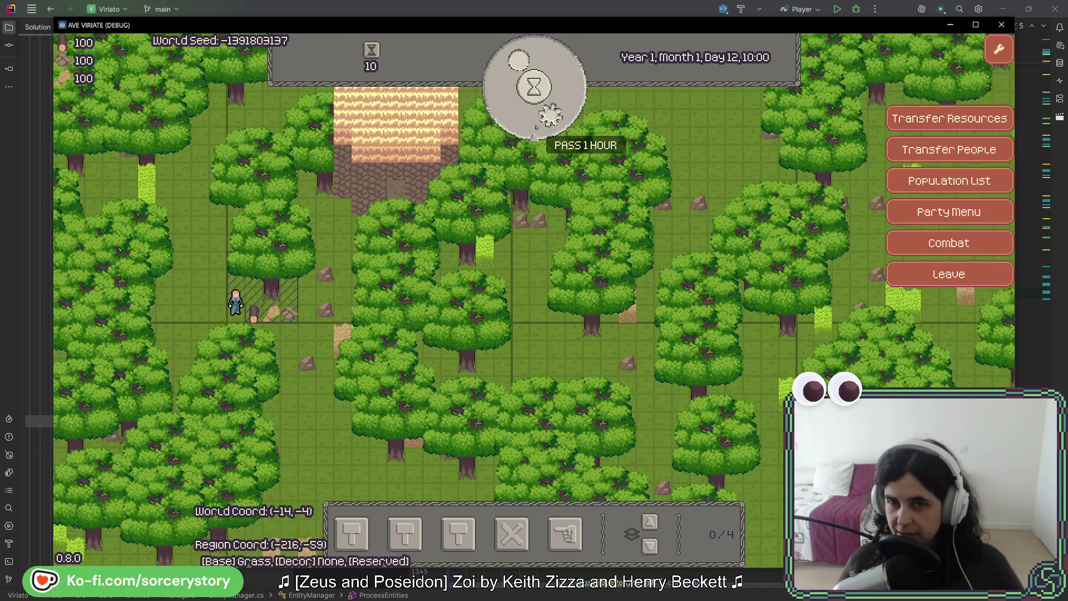
key(alt+Tab)
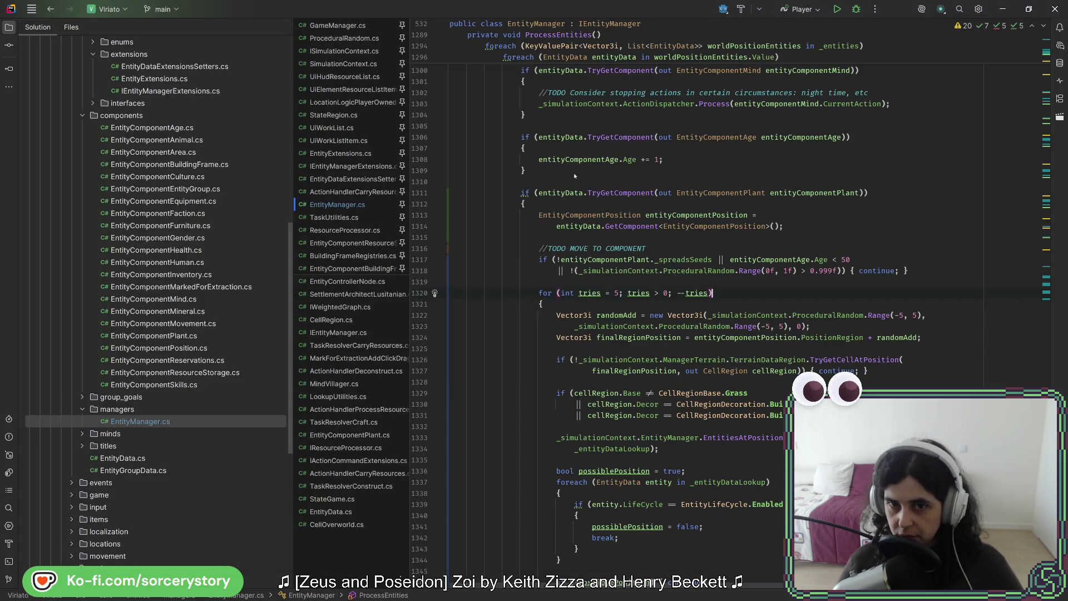
- Add a line breakpoint at line 1313 and close the running game window
scroll(614, 204, up, 4)
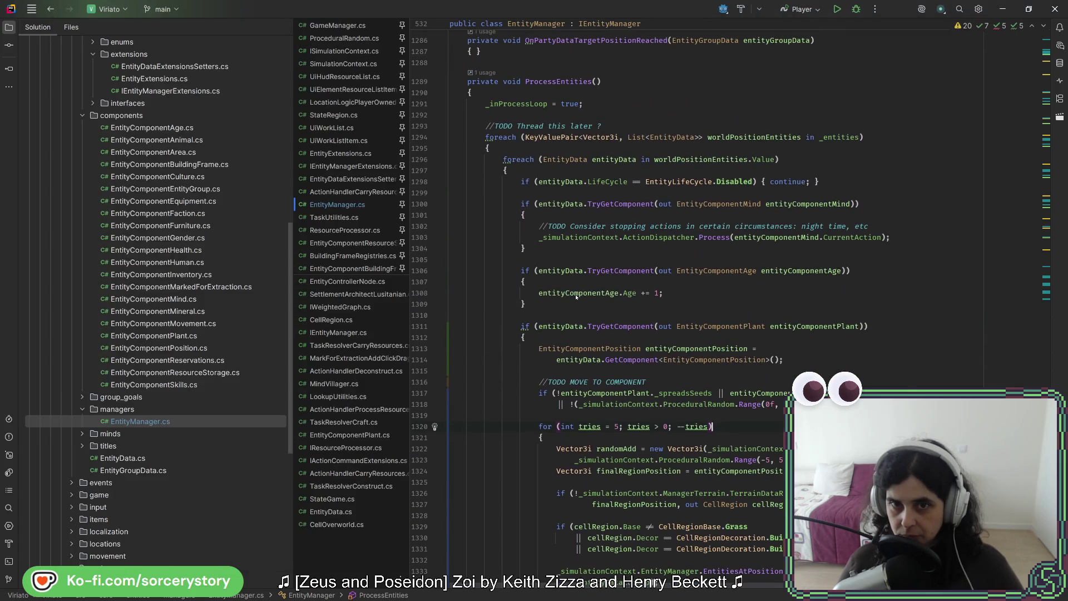
scroll(576, 291, down, 3)
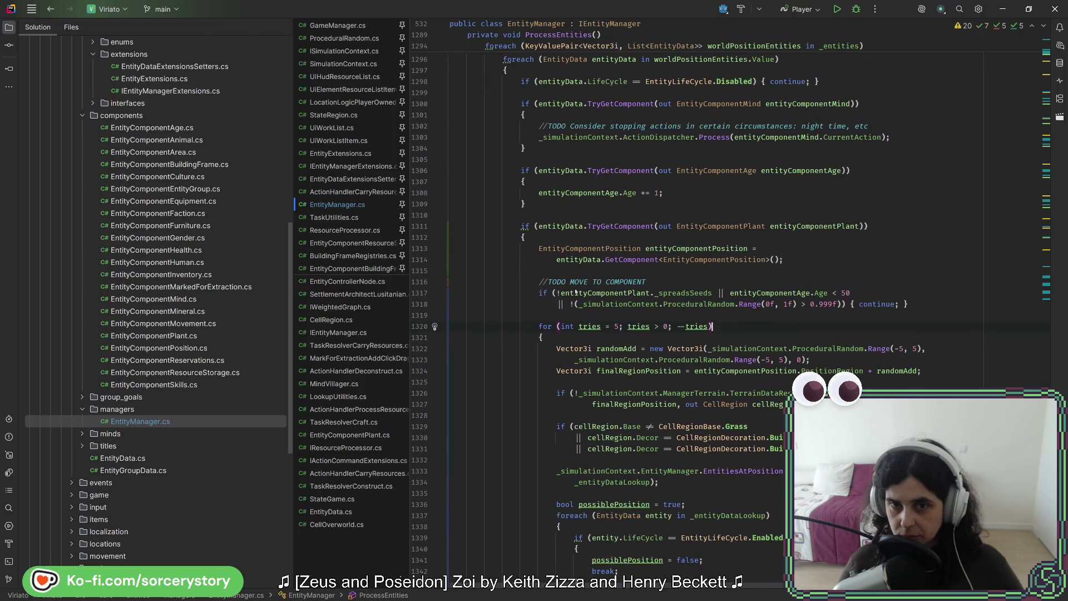
click(424, 250)
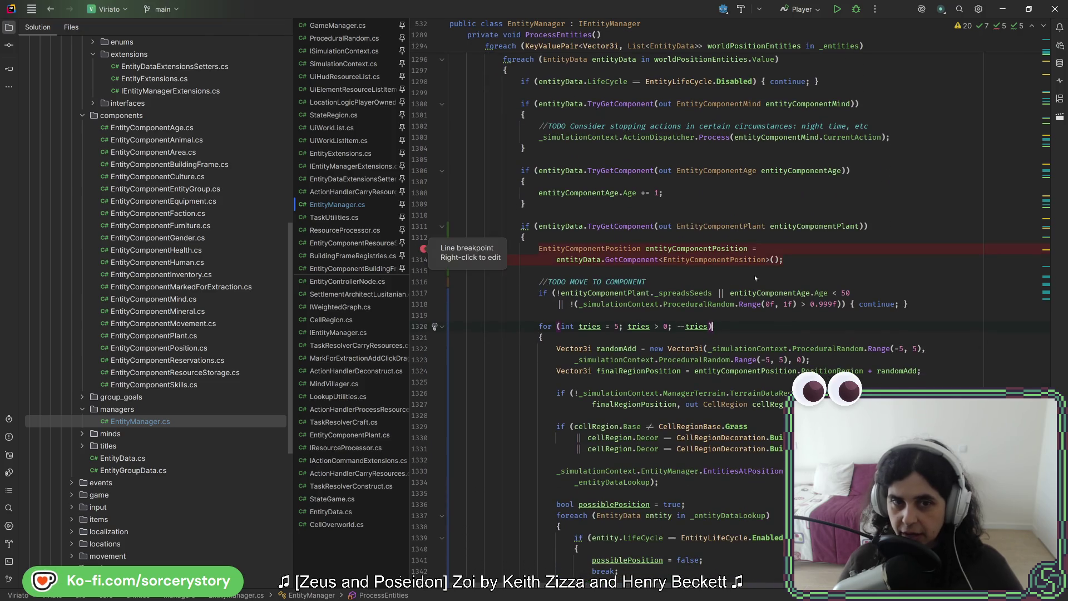
key(alt+Tab)
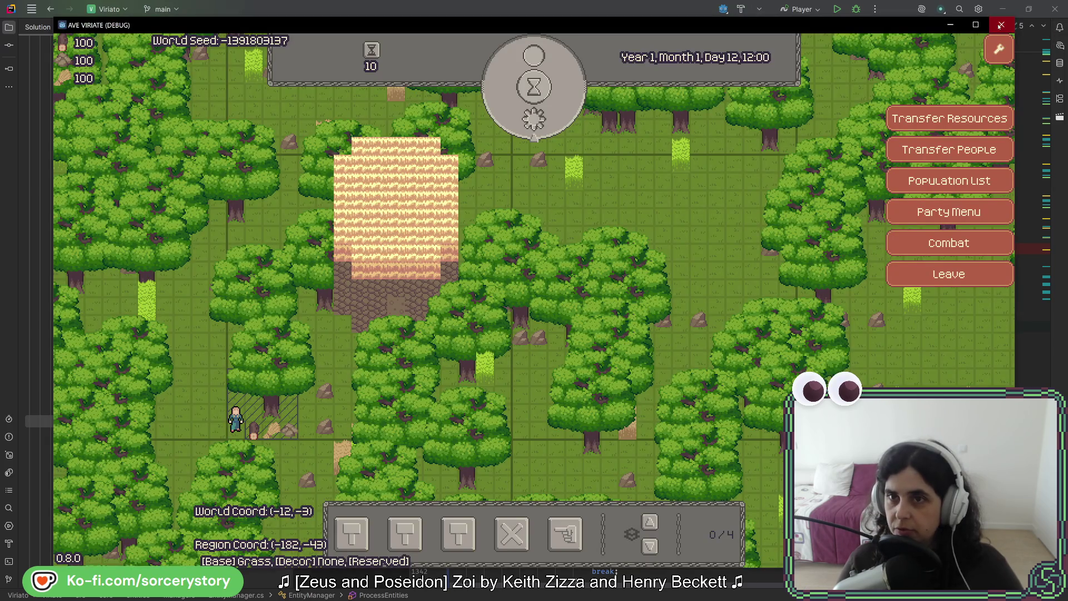
click(1001, 25)
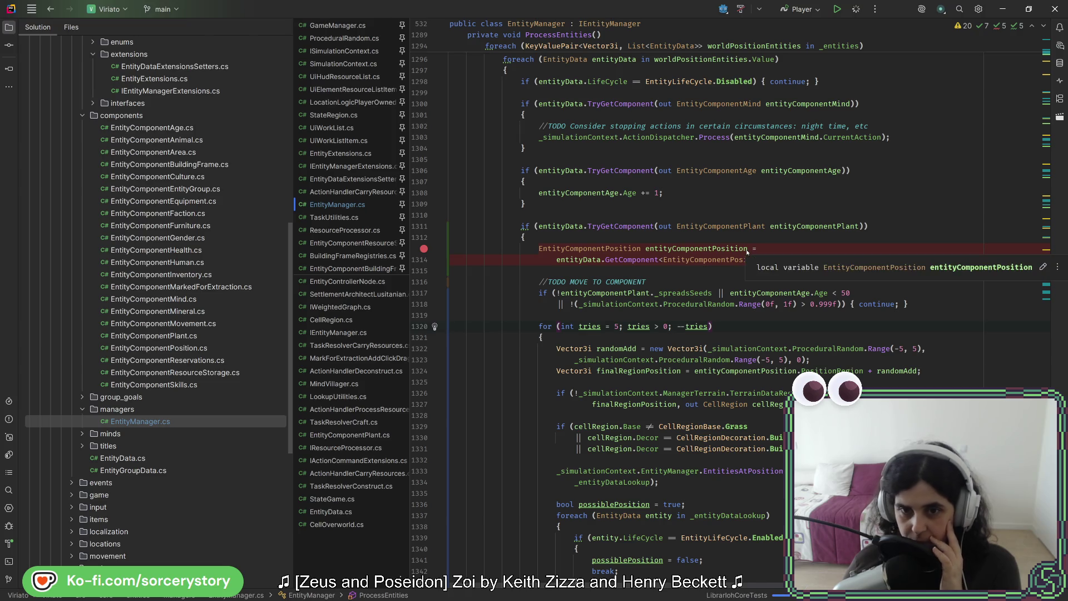
- At the paused breakpoint, expand entityComponentPlant's value tooltip to see _spreadsSeeds is false
click(690, 294)
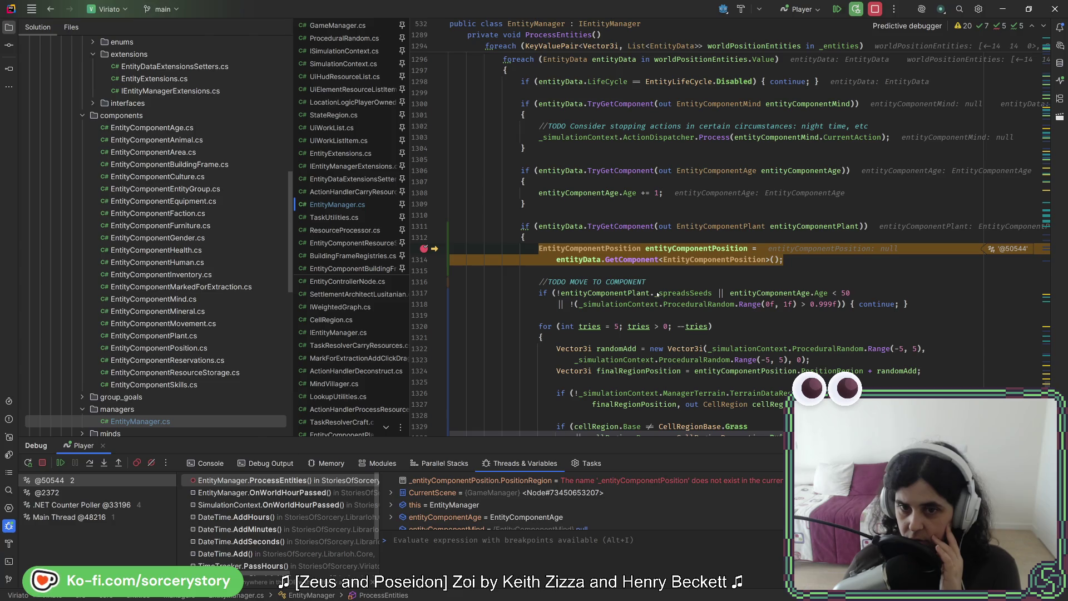
mouse_move(692, 295)
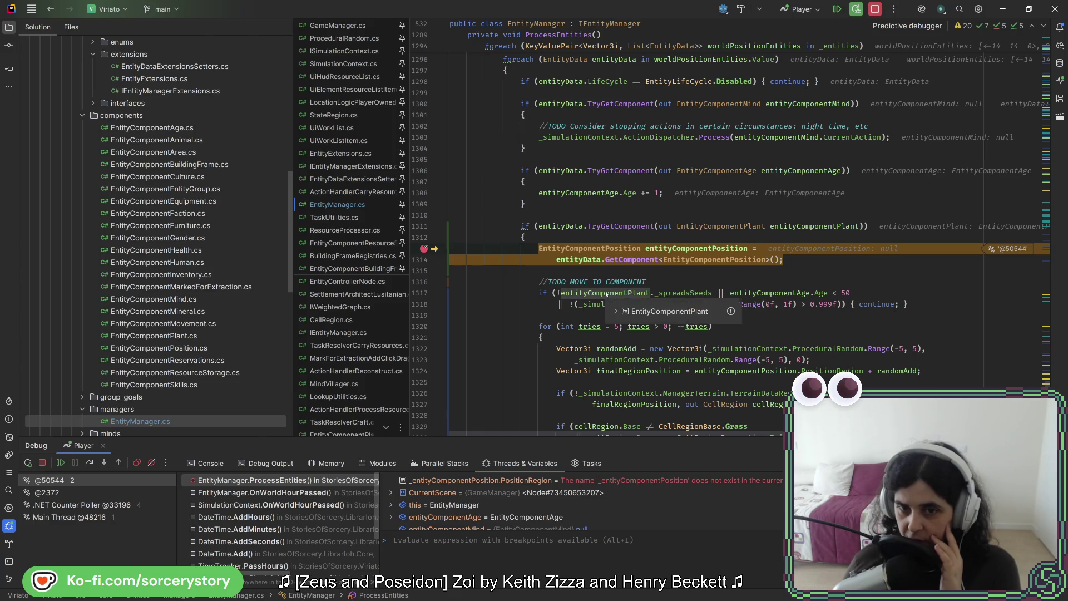
click(614, 310)
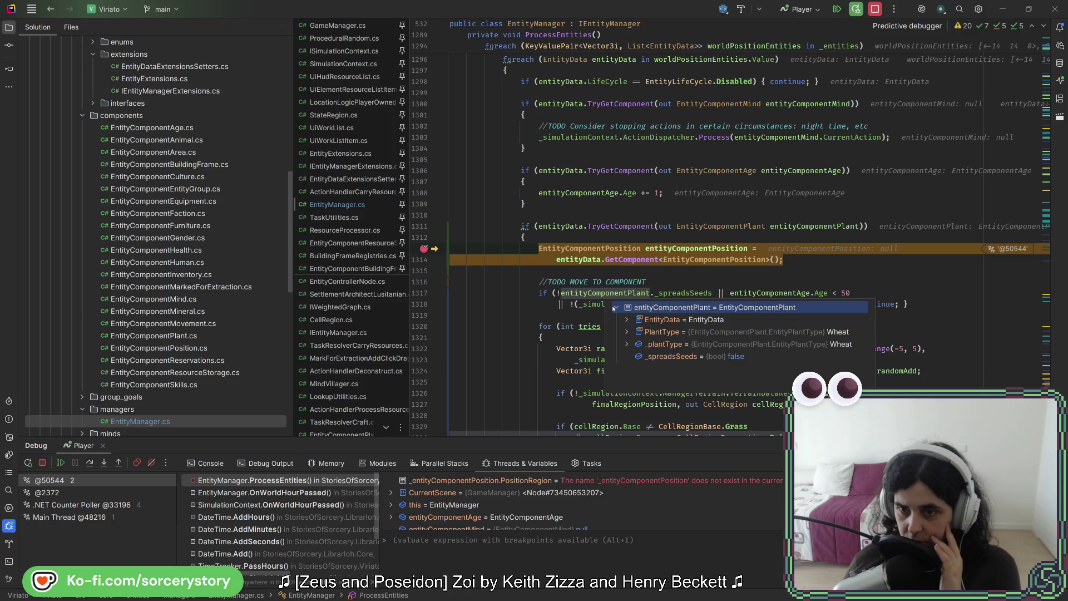
right_click(673, 296)
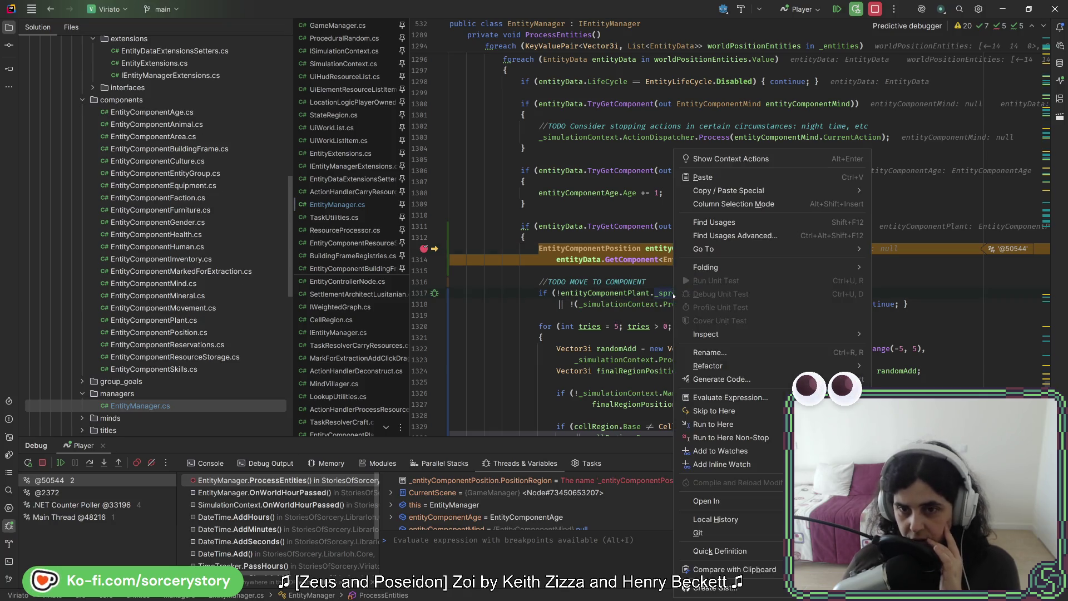
- List all usages of _spreadsSeeds
click(714, 222)
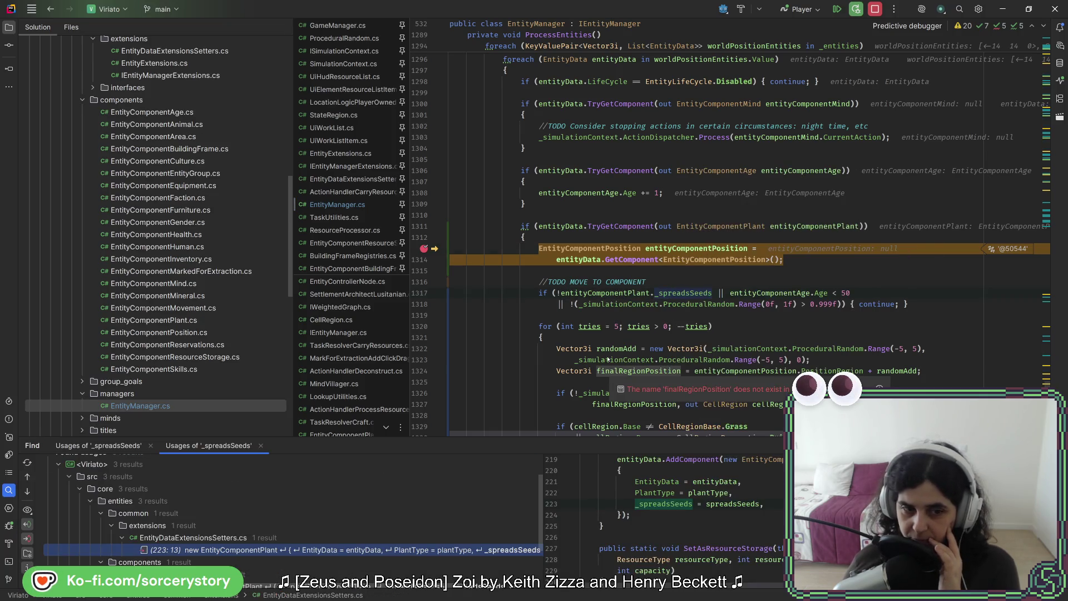
scroll(406, 508, down, 3)
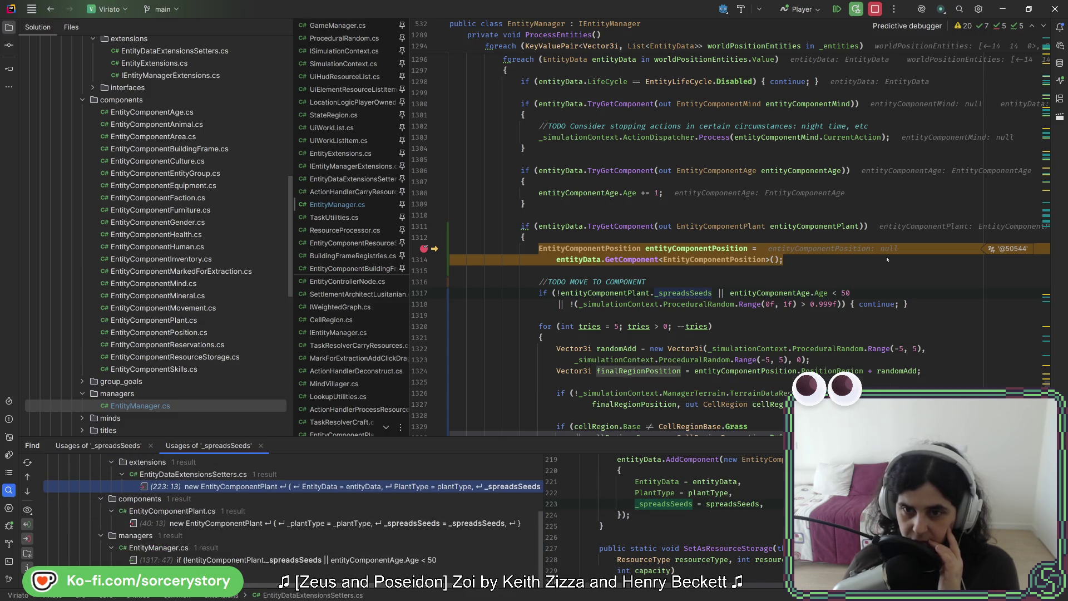
scroll(870, 278, down, 10)
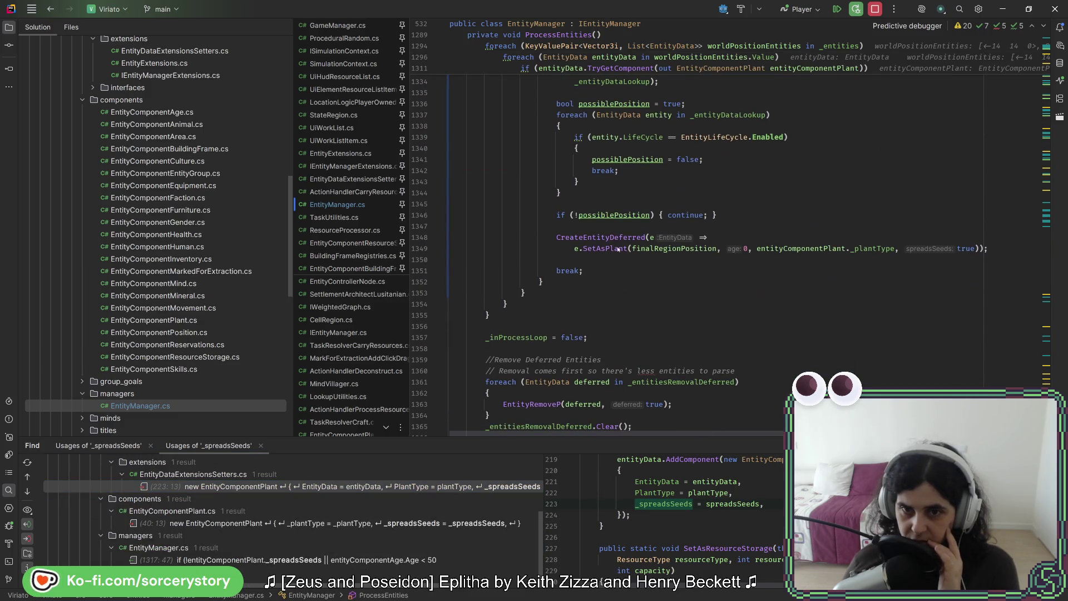
- Find the 8 SetAsPlant usages and open the call in ActionHandlerCreateEntity.cs
right_click(619, 250)
click(717, 222)
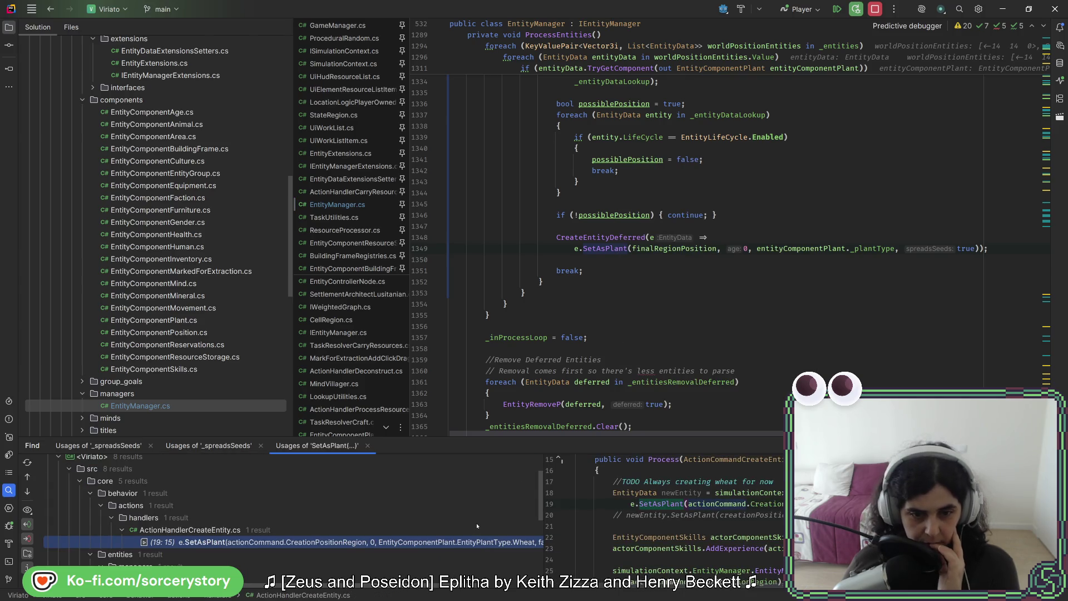
scroll(477, 526, down, 4)
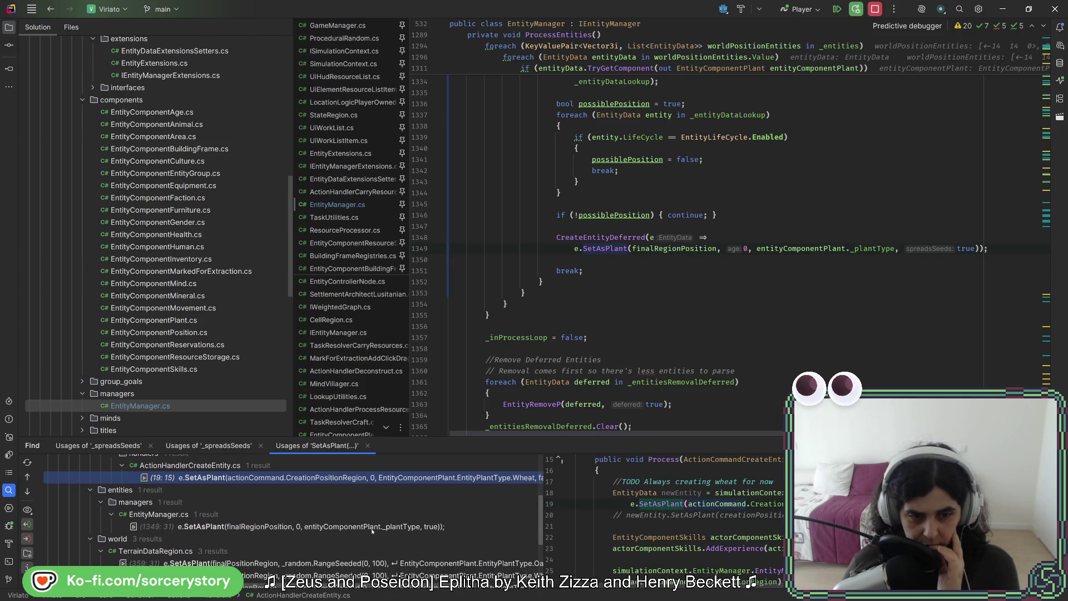
scroll(384, 529, down, 2)
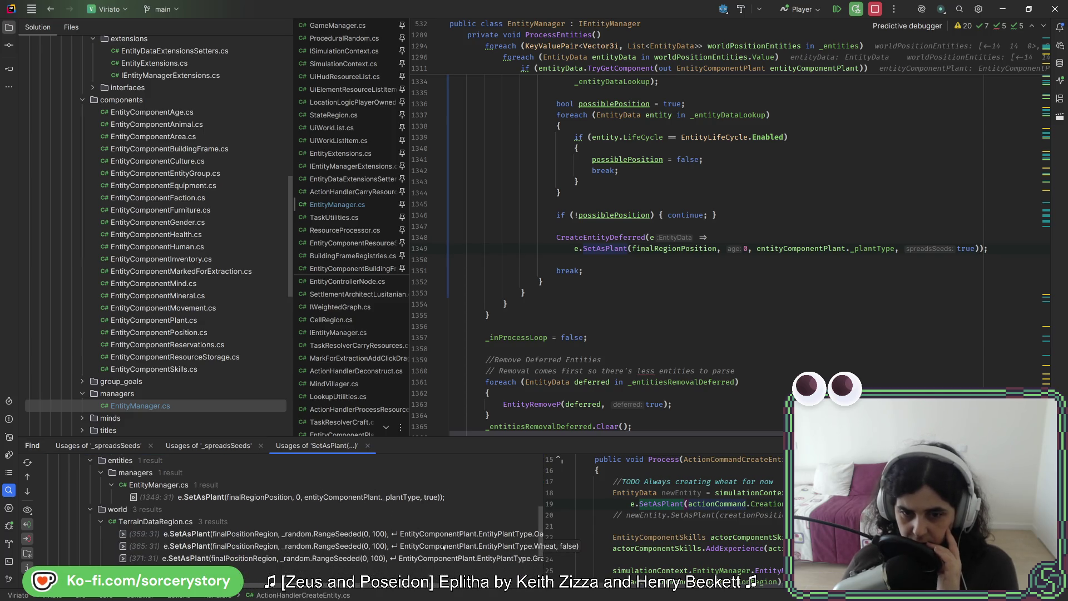
scroll(452, 529, up, 5)
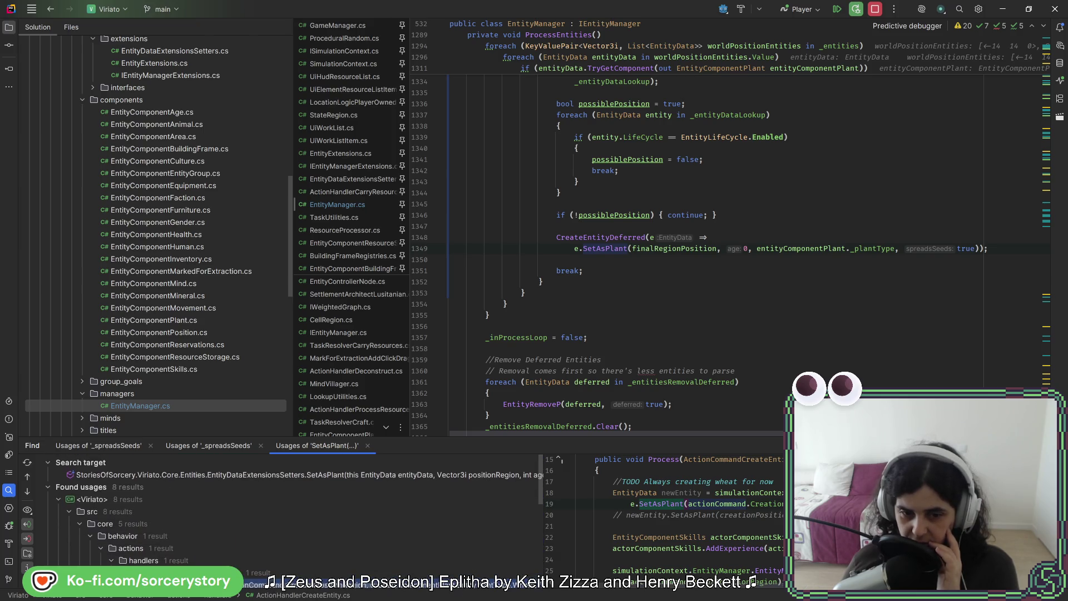
double_click(482, 513)
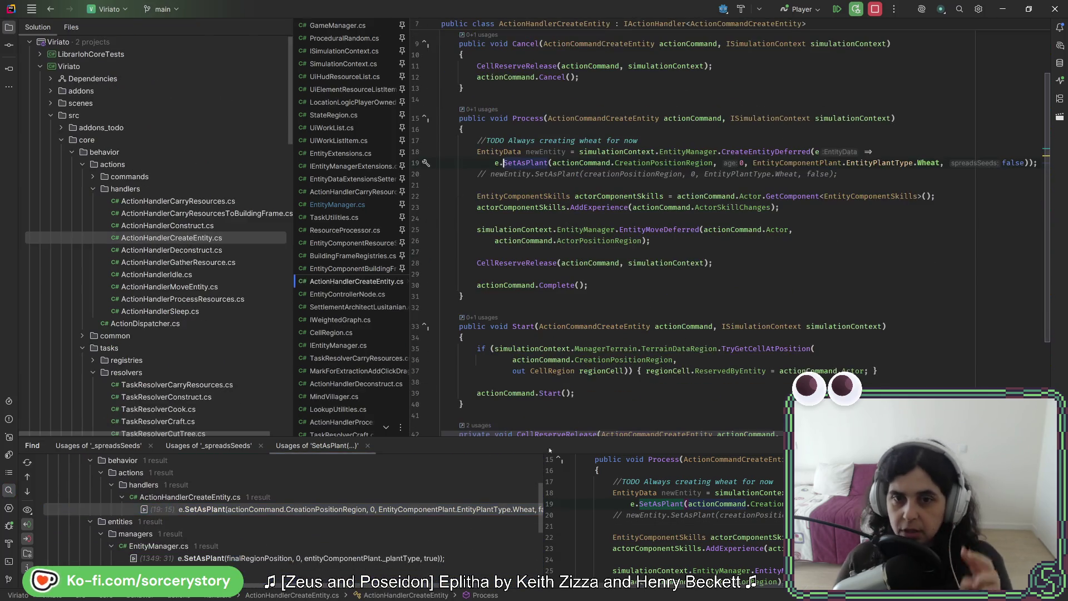
- Change the Wheat SetAsPlant call on line 19 of ActionHandlerCreateEntity.cs to spreadsSeeds true
click(1020, 163)
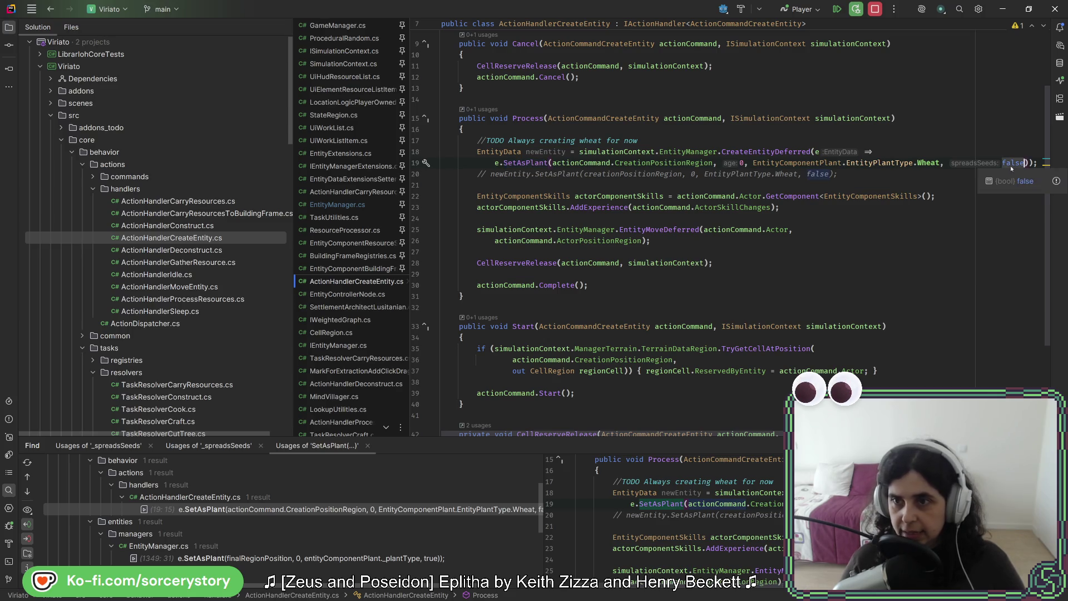
key(BackSpace)
key(BackSpace)
key(BackSpace)
text(true)
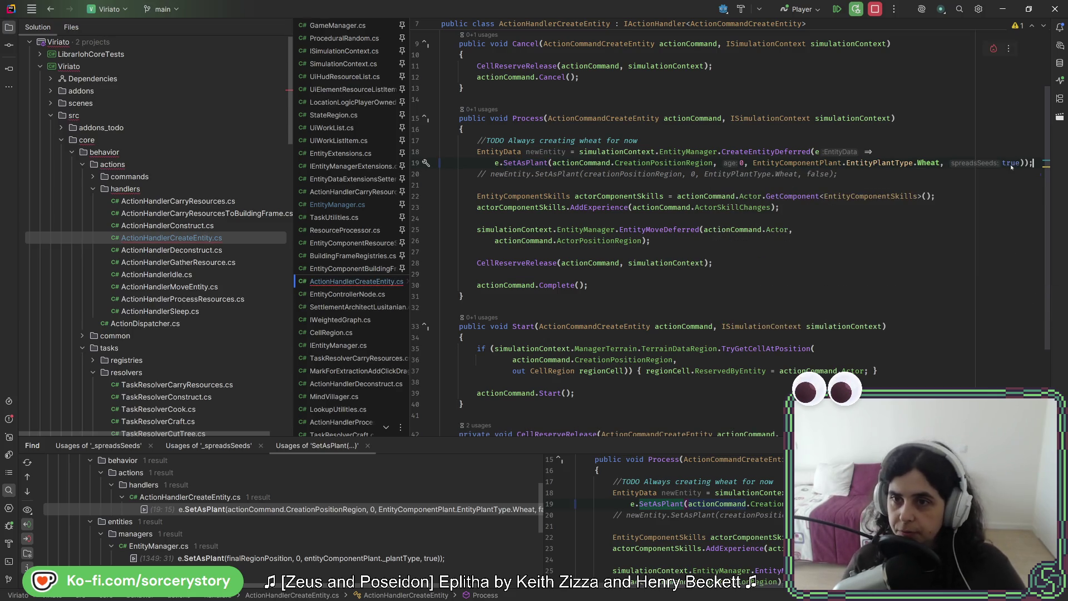
scroll(501, 517, down, 2)
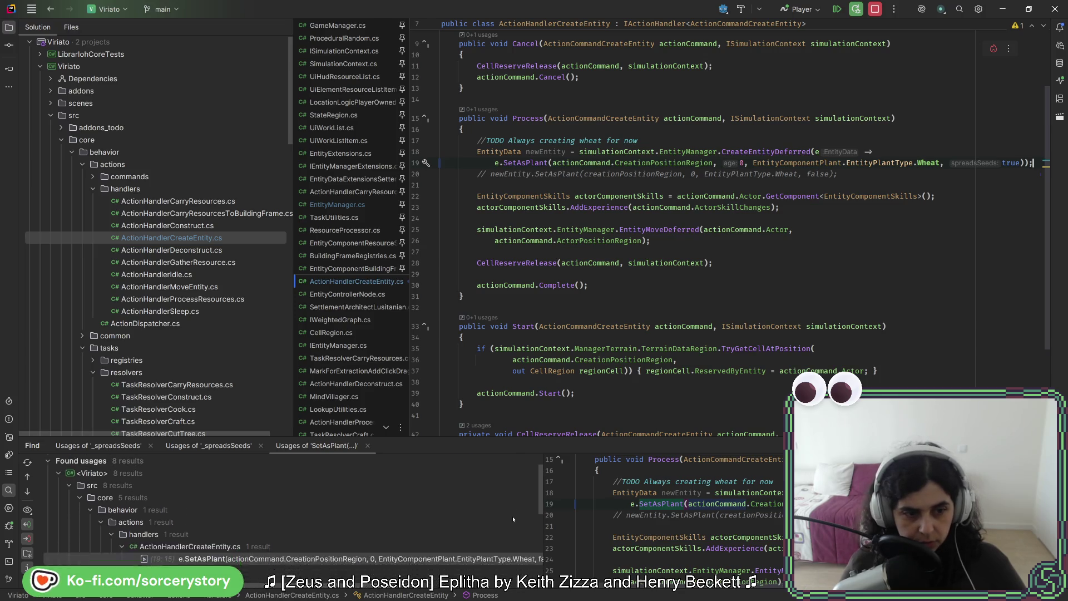
scroll(463, 517, down, 3)
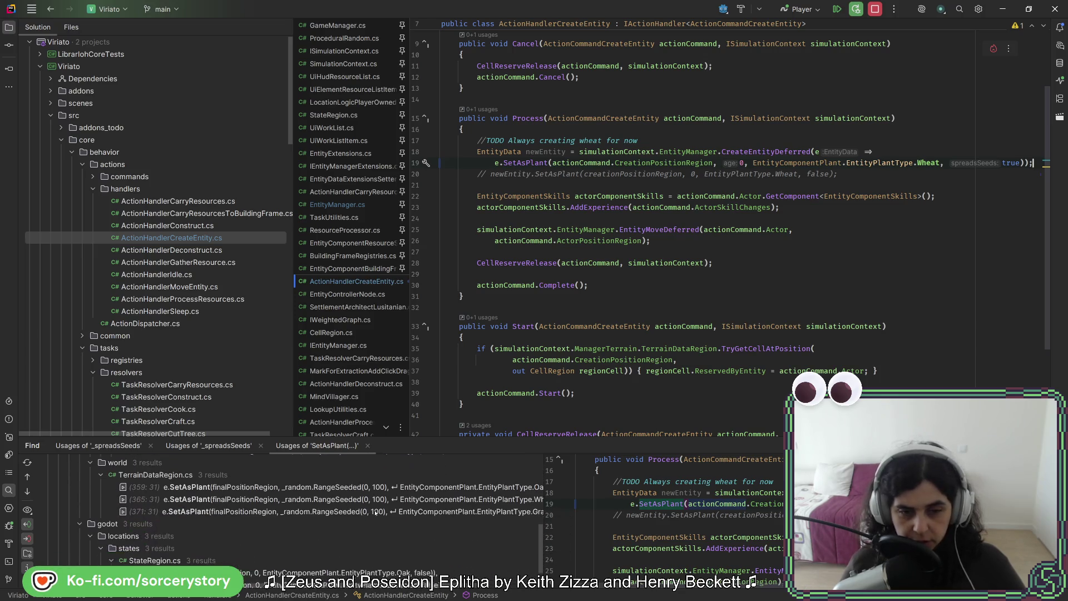
- In TerrainDataRegion.cs, set spreadsSeeds true for Oak, Wheat and Grass, then run Code Cleanup
double_click(473, 484)
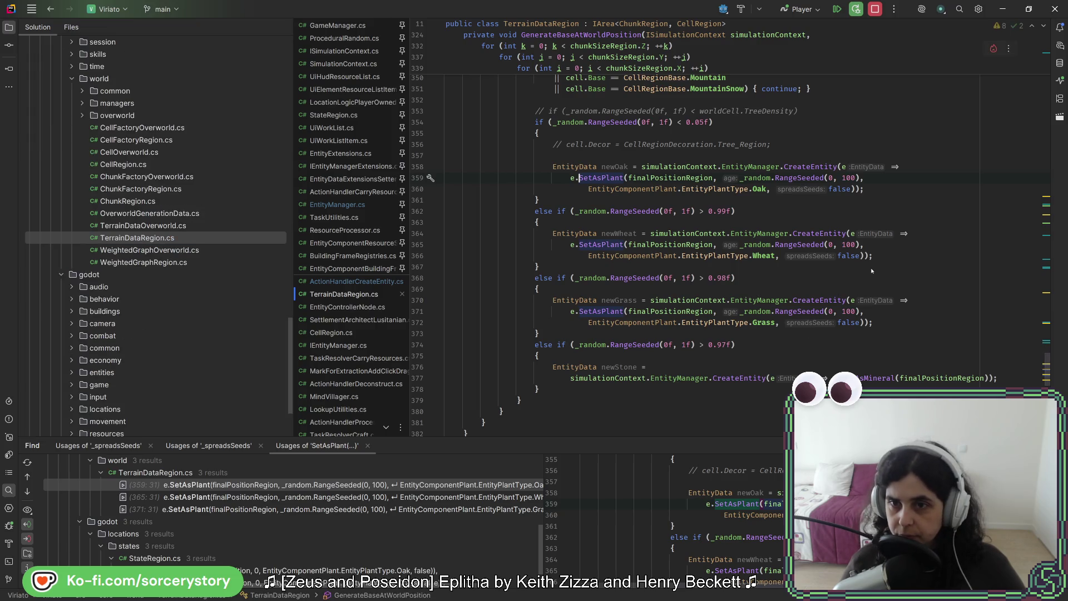
text(true)
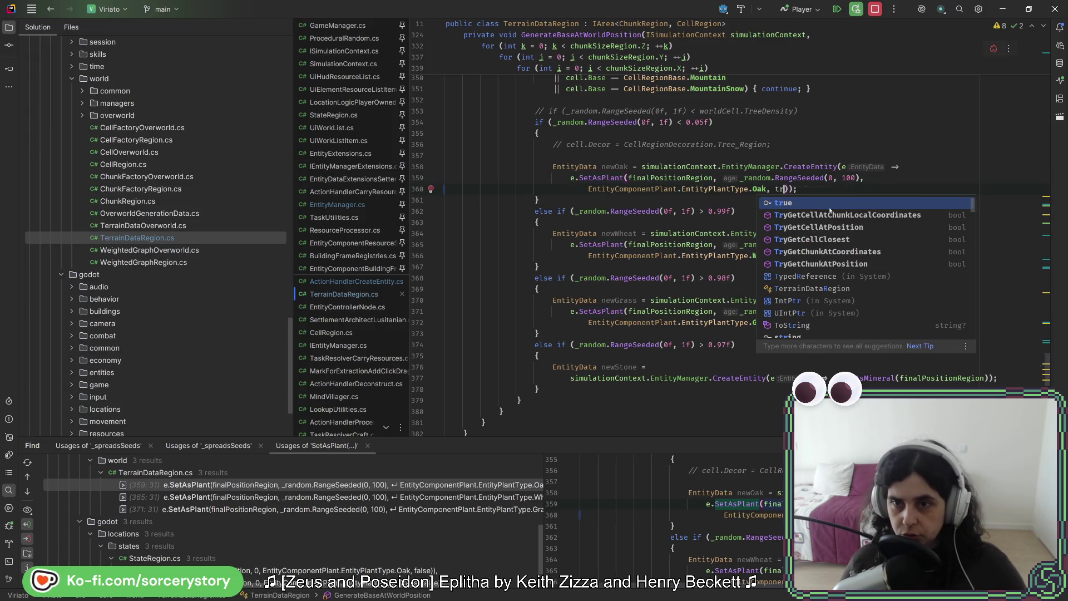
key(Escape)
double_click(846, 255)
text(true)
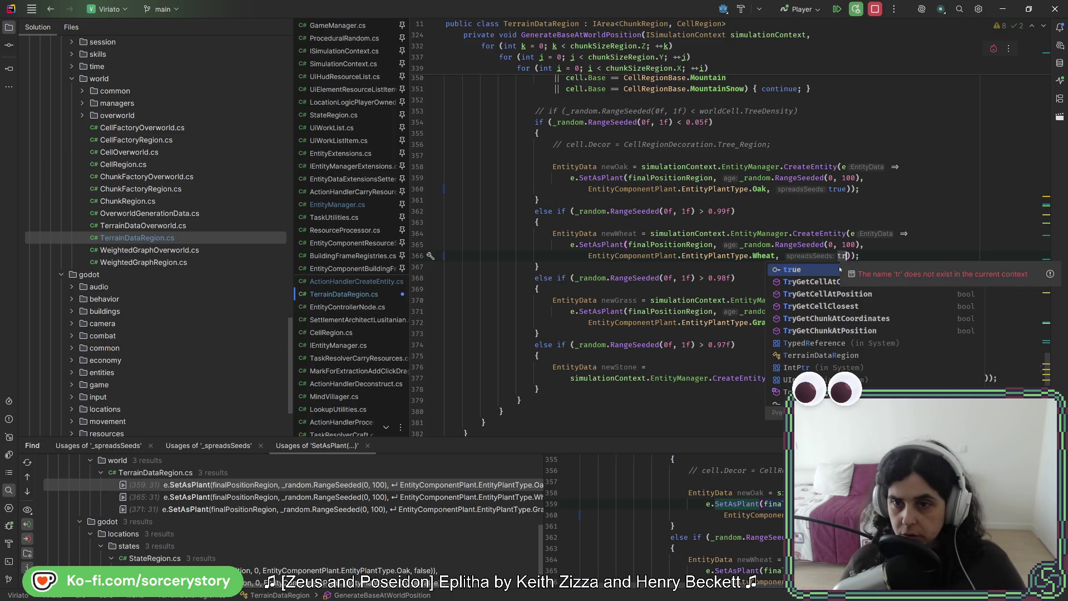
key(Escape)
double_click(848, 322)
text(true)
key(Escape)
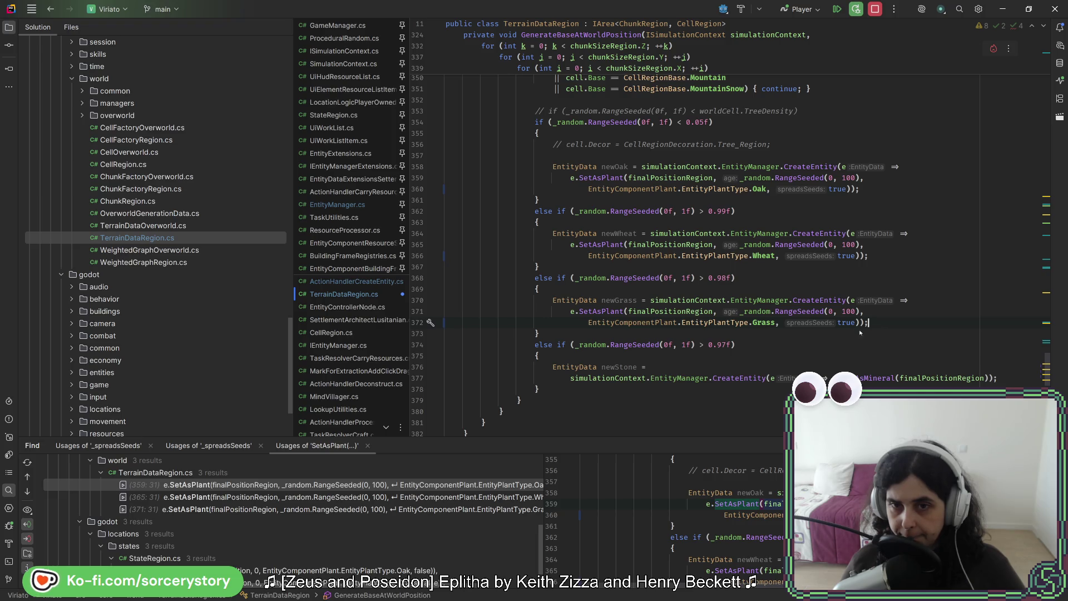
key(ctrl+e)
key(c)
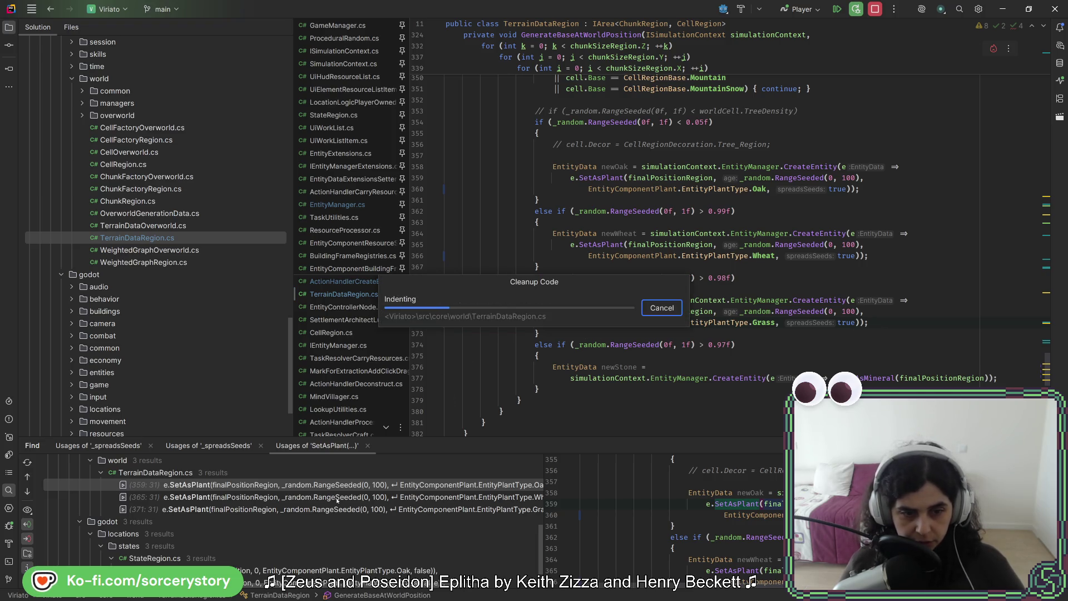
- In StateRegion.cs, set spreadsSeeds true for the Oak and Grass SetAsPlant calls
scroll(389, 518, down, 1)
double_click(420, 535)
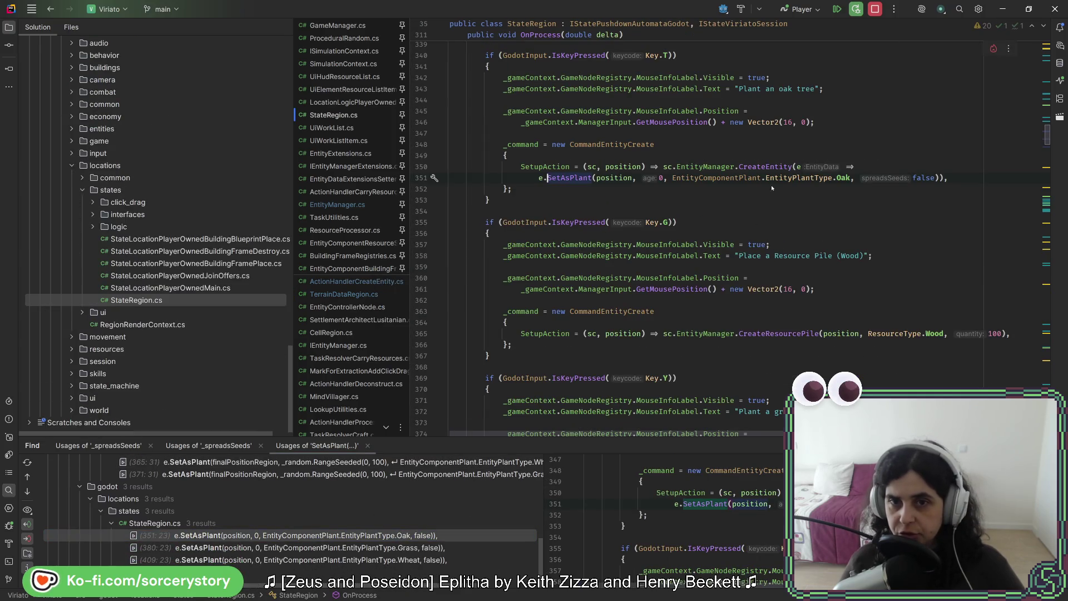
double_click(924, 178)
text(true)
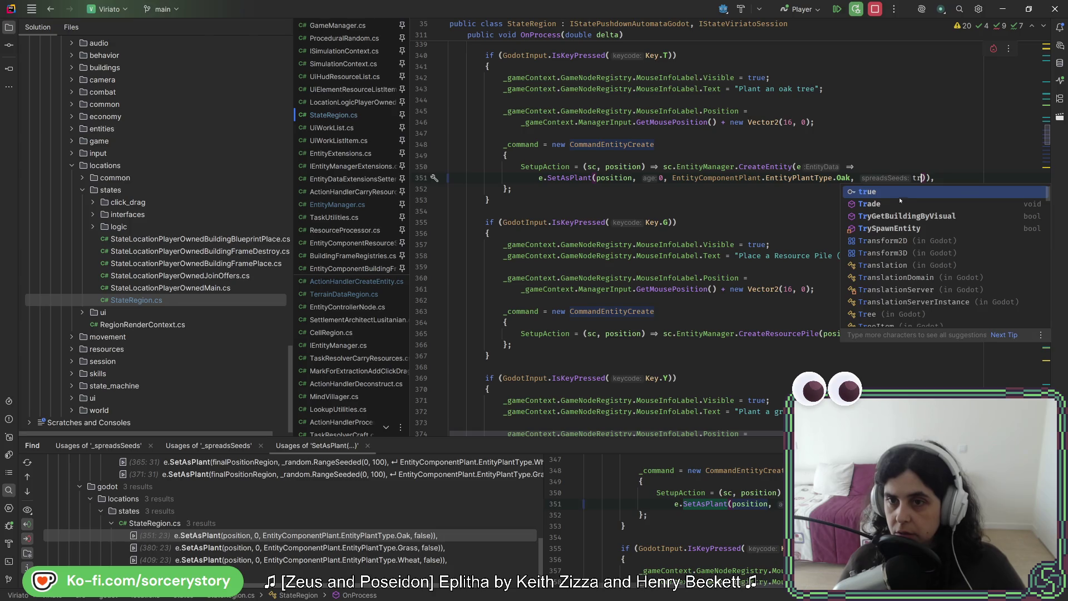
scroll(891, 215, down, 4)
double_click(928, 367)
text(tr)
click(919, 380)
- Set the Wheat call's spreadsSeeds to true, save, and stop the running game session
scroll(900, 347, down, 8)
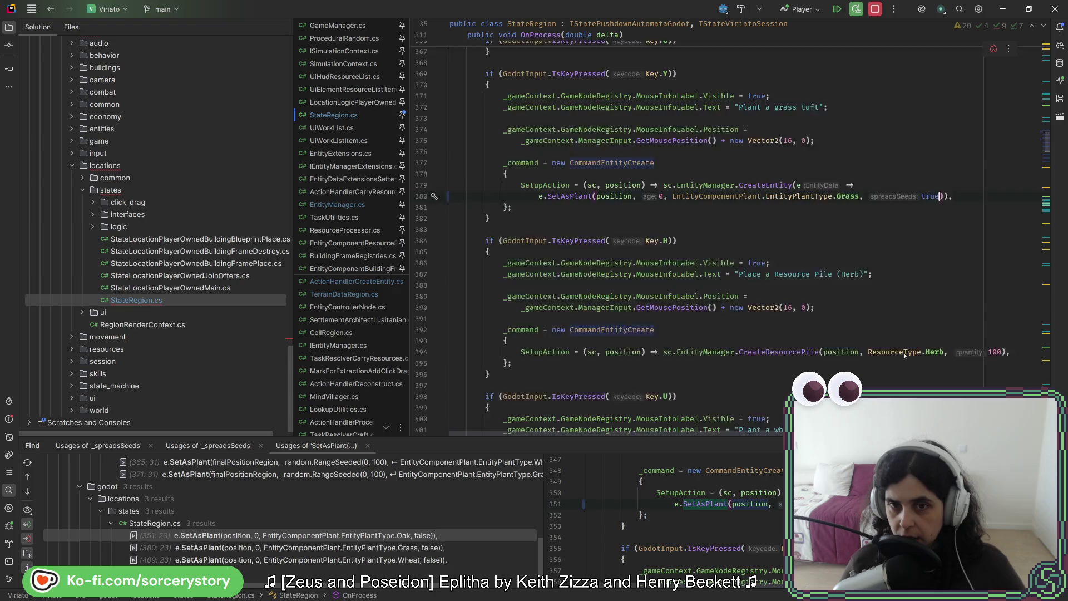
scroll(900, 347, down, 3)
double_click(930, 323)
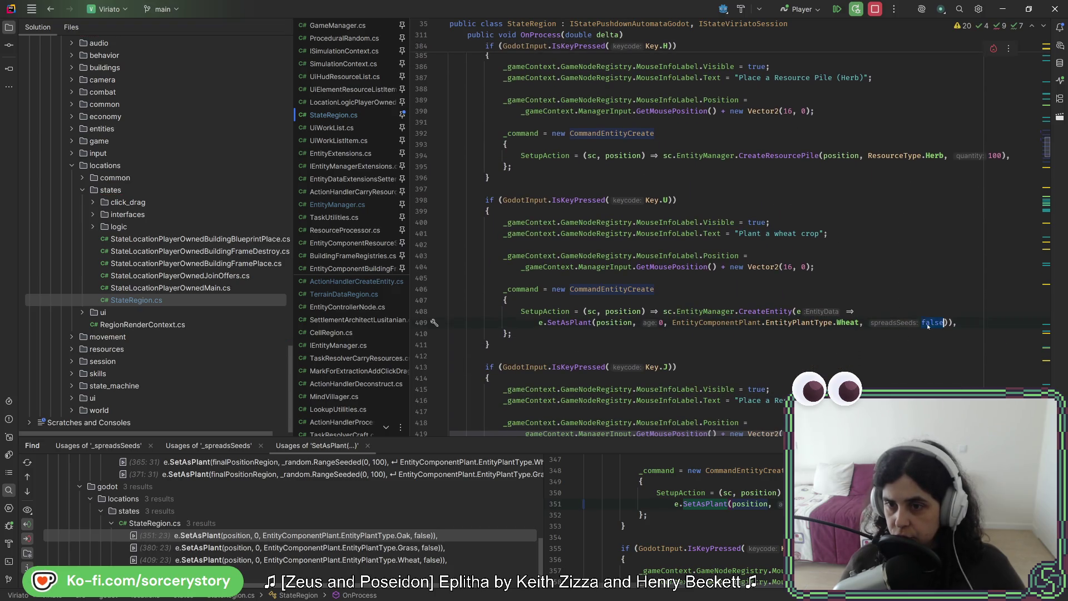
text(tr)
click(922, 337)
key(ctrl+s)
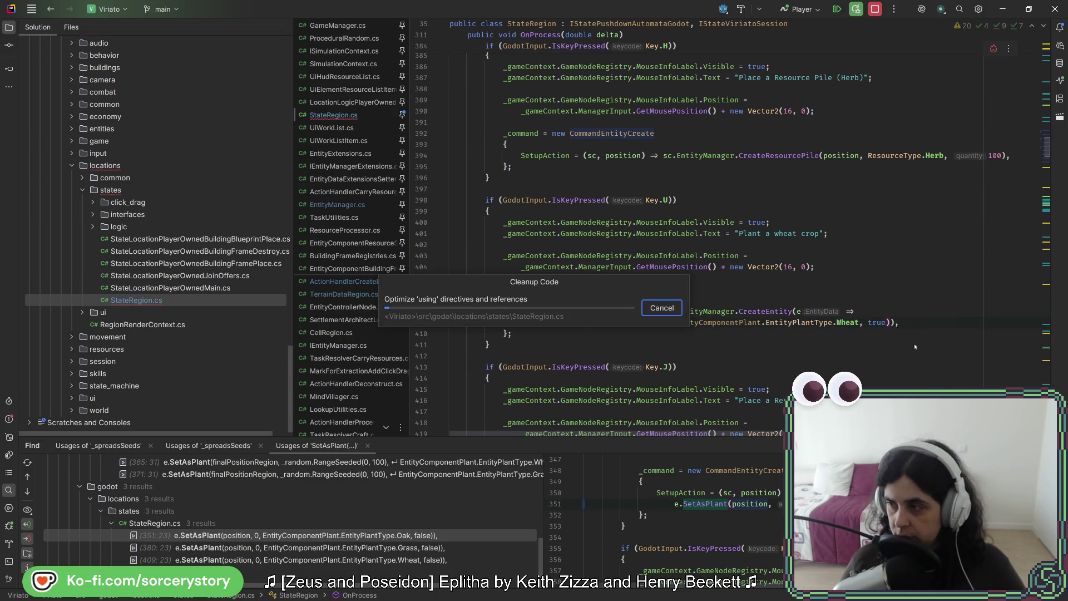
click(875, 9)
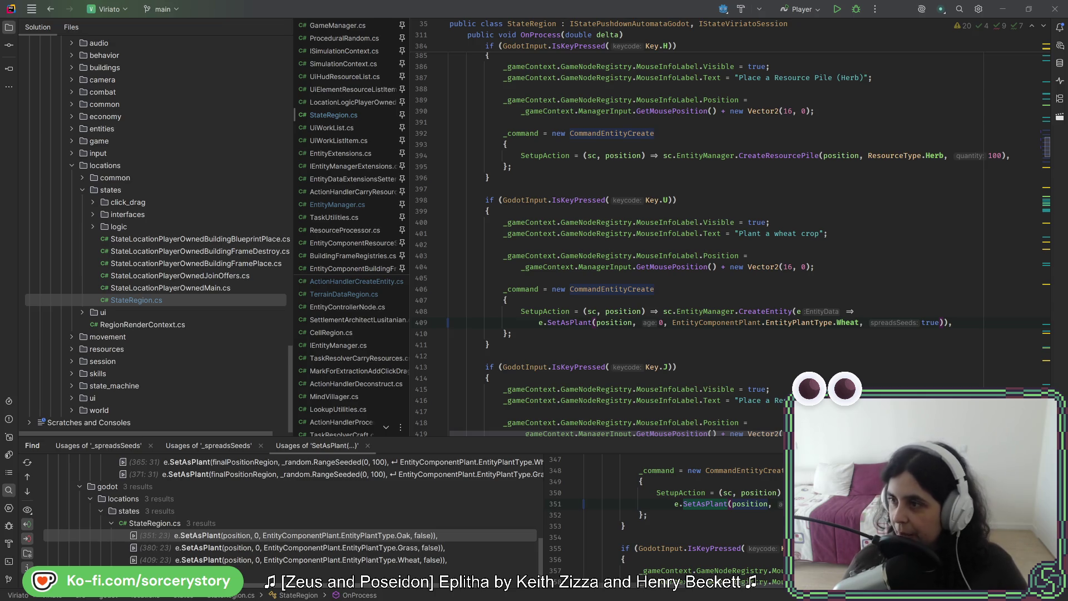
key(alt+Tab)
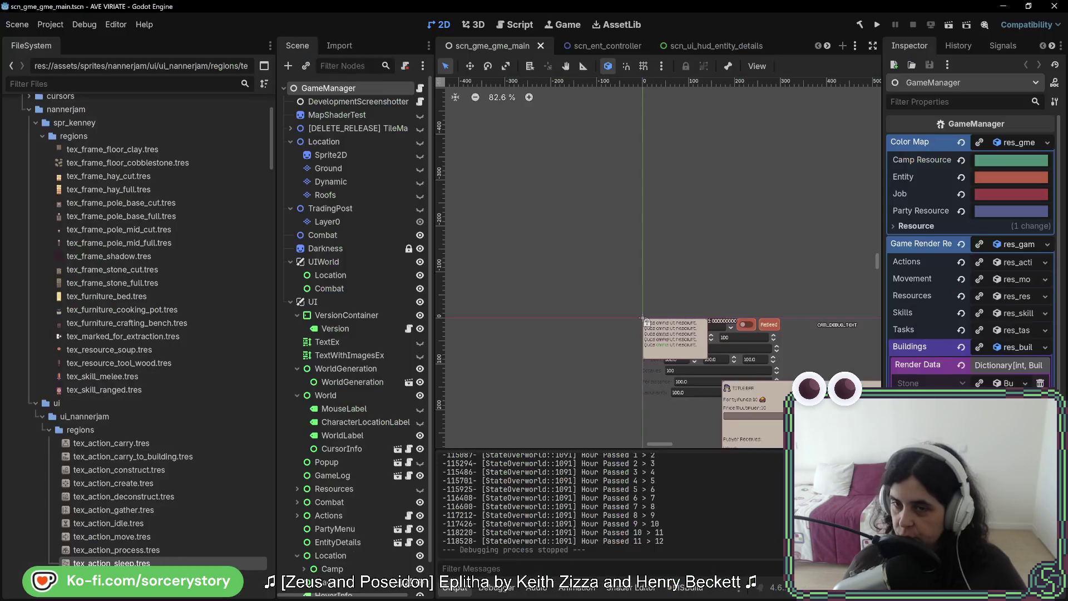
- Relaunch Ave Viriate, start a new game, enter the player settlement and pass three hours
click(879, 26)
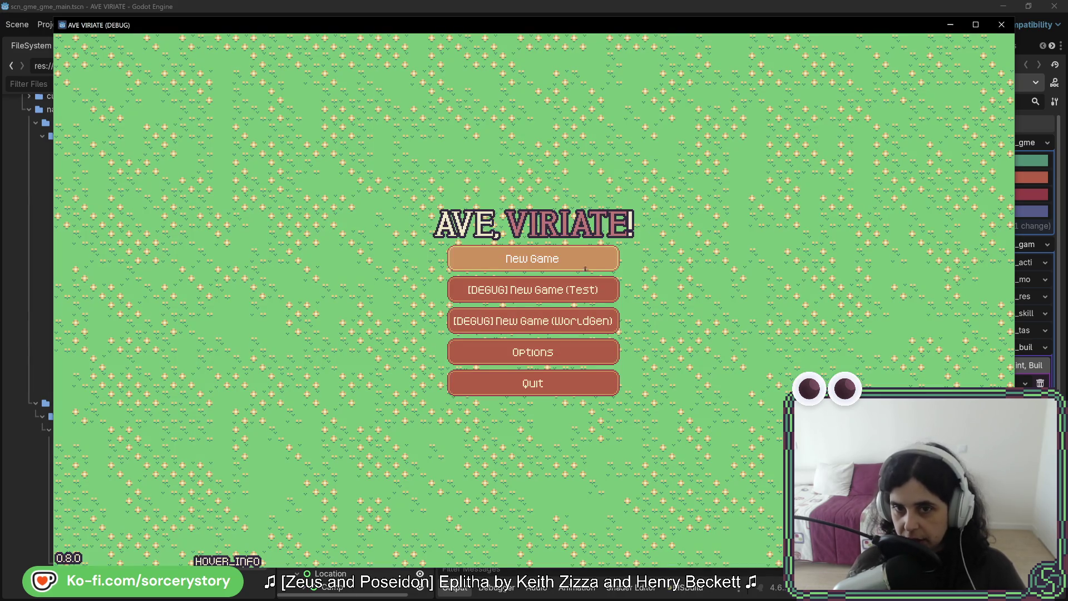
click(532, 288)
click(814, 342)
click(509, 114)
click(509, 114)
click(509, 114)
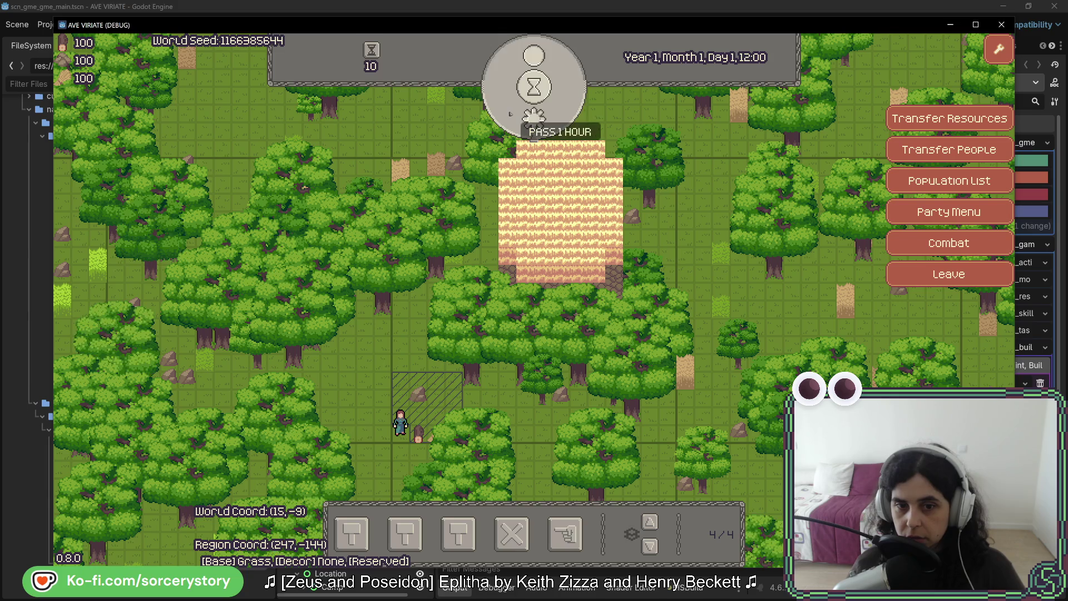
- Pan the wheat field to the bottom-right, then pass hours from Day 1 through Day 2 toward midday of Day 3
key(w)
key(a)
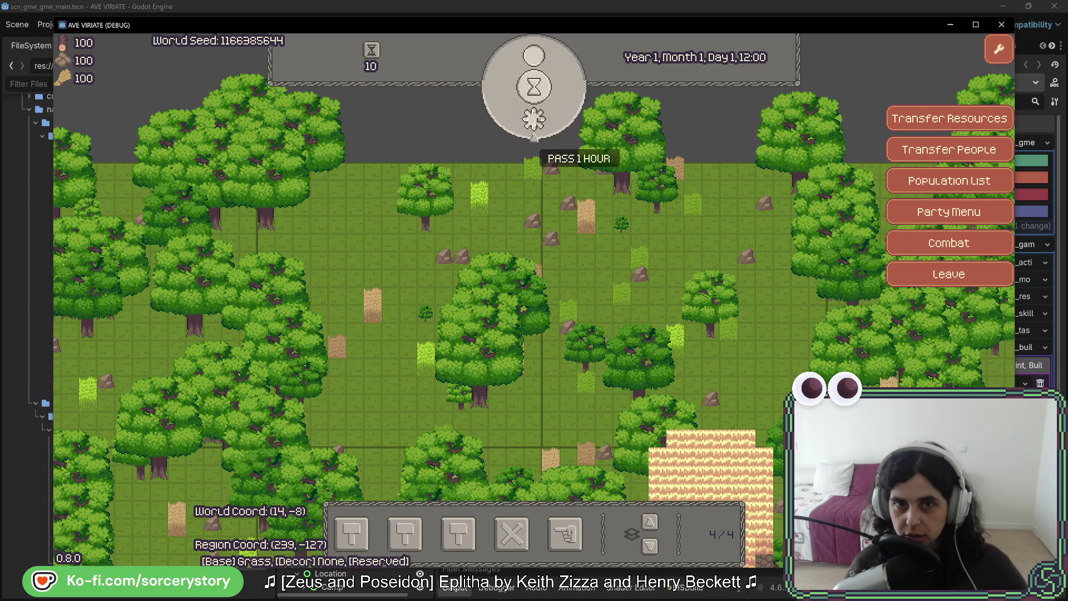
click(537, 120)
click(537, 120)
click(537, 120)
click(537, 120)
click(538, 120)
click(537, 119)
click(537, 119)
click(538, 120)
click(537, 119)
click(537, 119)
click(537, 120)
click(537, 120)
click(537, 120)
click(537, 120)
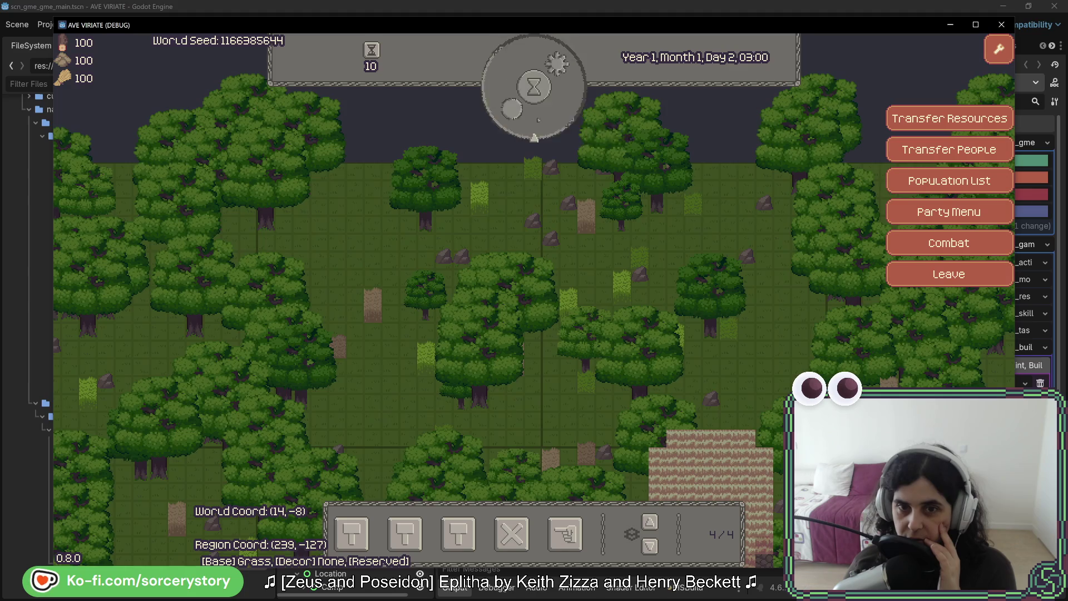
click(537, 120)
click(538, 120)
click(537, 120)
click(537, 120)
click(537, 120)
click(537, 119)
click(537, 120)
click(538, 120)
click(538, 120)
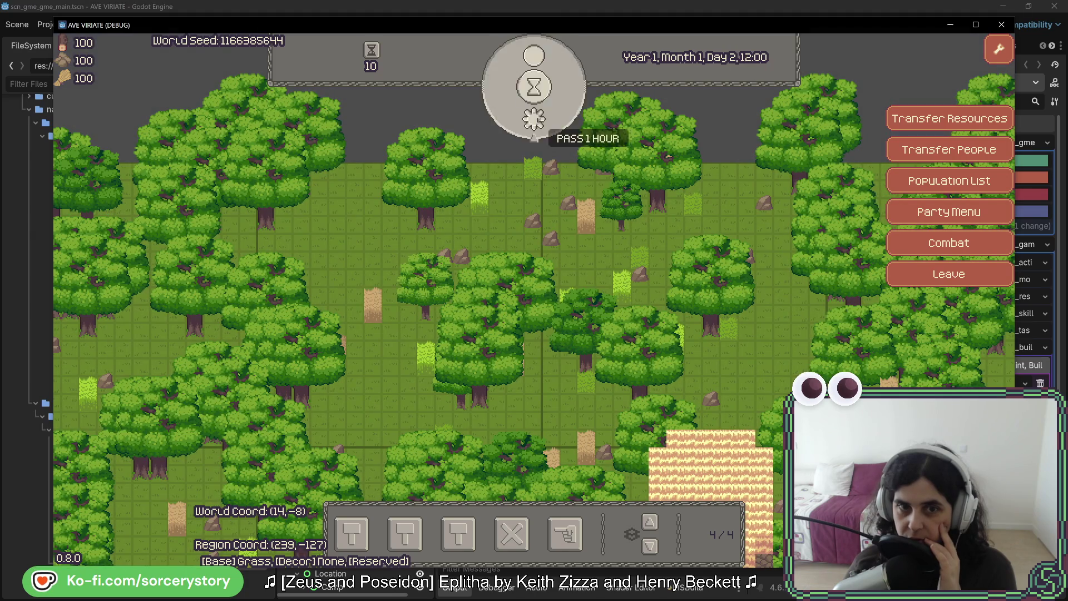
click(537, 119)
click(537, 119)
click(538, 119)
click(537, 119)
click(537, 119)
click(537, 119)
click(537, 119)
click(538, 120)
click(538, 120)
click(537, 119)
click(537, 120)
click(537, 120)
click(537, 120)
click(537, 119)
click(538, 119)
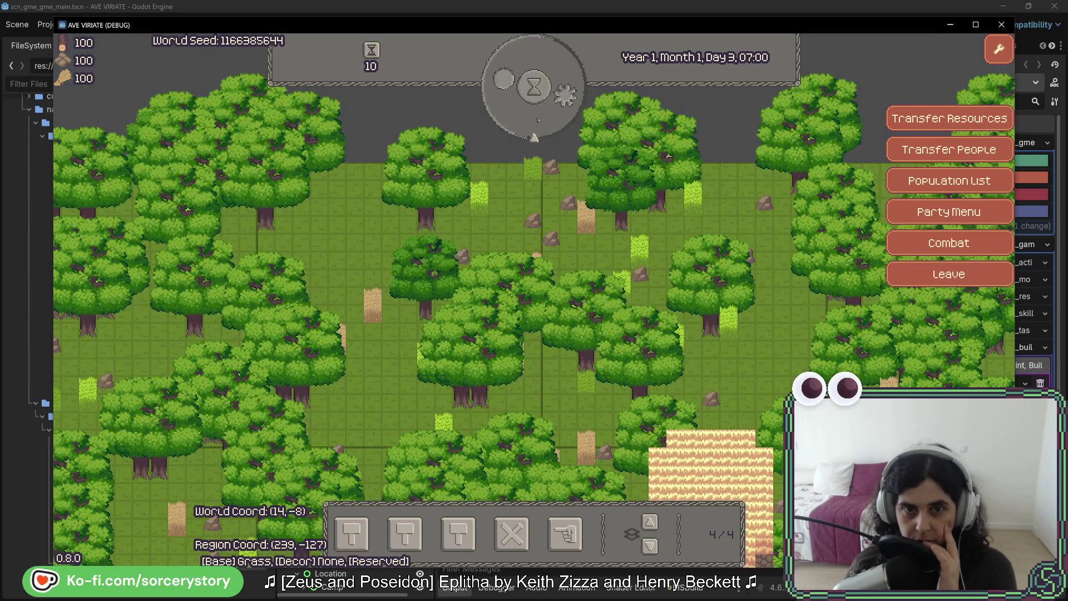
click(537, 119)
click(537, 120)
- Skip several hours at a time from Day 3 through Days 4 and 5 to midday of Day 6
click(537, 119)
click(537, 119)
click(537, 119)
click(537, 120)
click(537, 120)
click(537, 120)
click(538, 119)
click(537, 120)
click(537, 119)
click(537, 119)
click(537, 120)
click(537, 119)
double_click(537, 119)
double_click(538, 120)
double_click(537, 120)
click(538, 120)
click(537, 119)
click(537, 120)
double_click(537, 120)
double_click(537, 119)
double_click(537, 120)
double_click(538, 120)
click(537, 119)
double_click(537, 120)
double_click(537, 120)
double_click(537, 120)
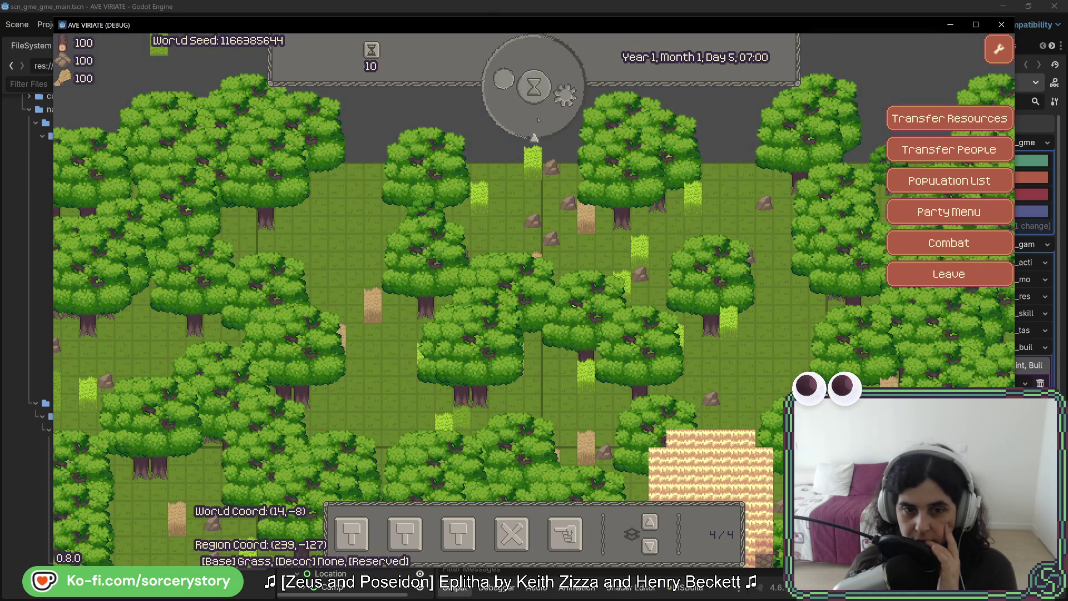
double_click(537, 119)
double_click(538, 119)
double_click(538, 119)
double_click(538, 120)
double_click(537, 120)
double_click(537, 119)
double_click(538, 119)
double_click(537, 120)
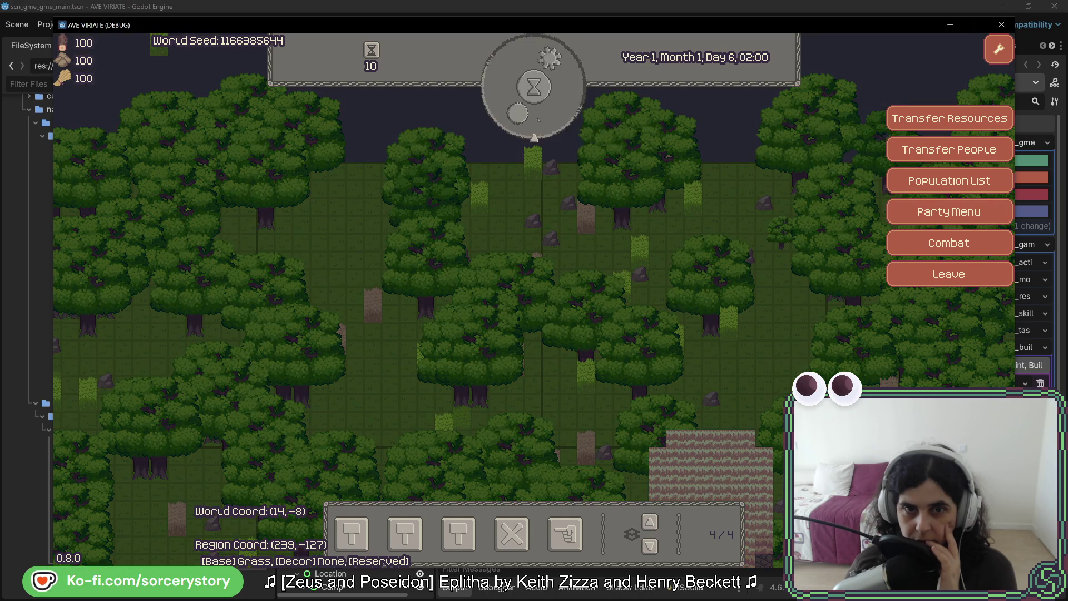
double_click(537, 119)
double_click(538, 120)
double_click(537, 119)
- Keep passing hours from Day 7 through Day 9 and Day 11 into the night of Day 12
double_click(537, 120)
double_click(537, 120)
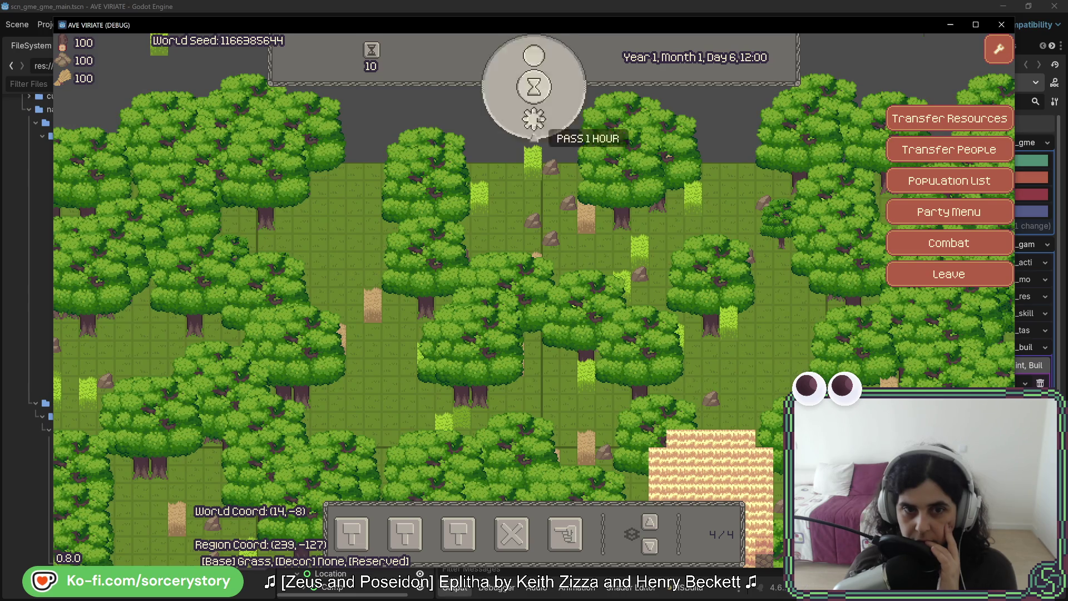
triple_click(537, 119)
triple_click(537, 119)
double_click(538, 119)
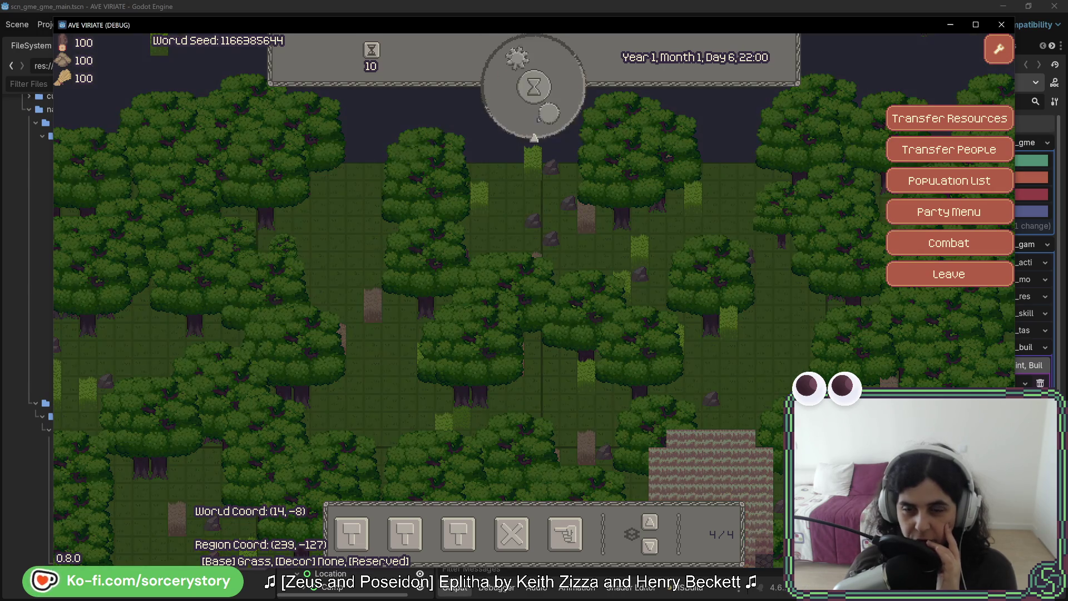
triple_click(538, 119)
triple_click(537, 119)
triple_click(537, 119)
double_click(537, 119)
click(537, 120)
triple_click(537, 120)
double_click(537, 119)
double_click(537, 119)
double_click(537, 120)
triple_click(537, 120)
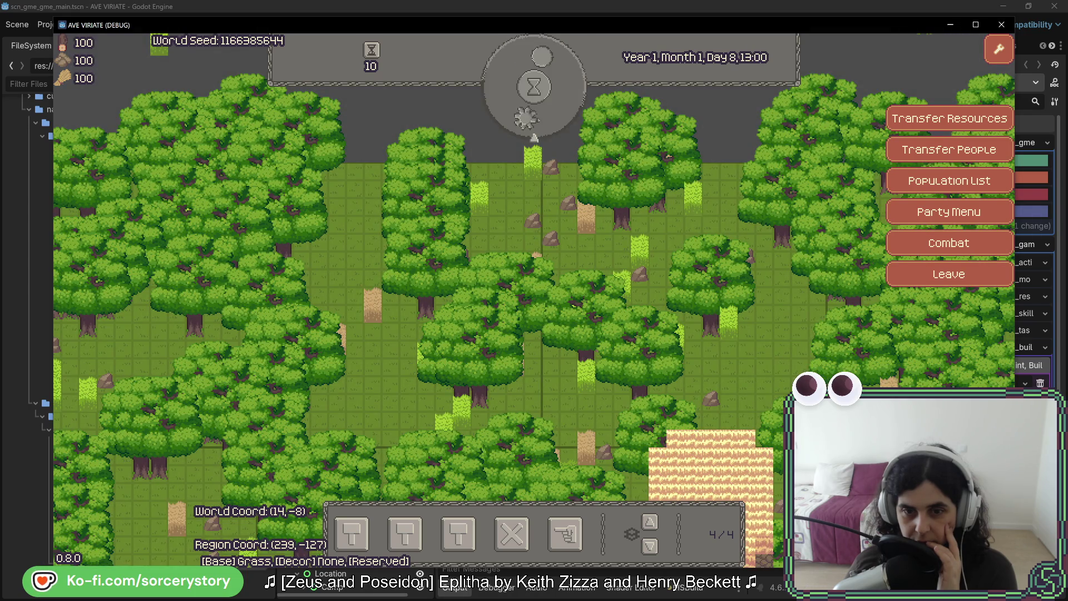
double_click(537, 120)
double_click(538, 120)
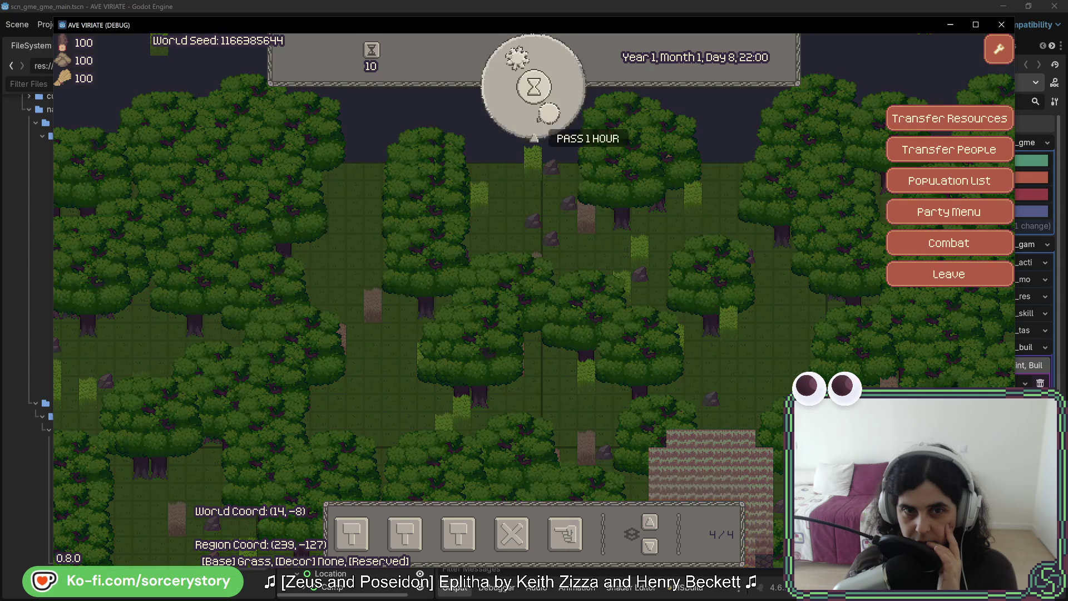
triple_click(537, 119)
triple_click(537, 119)
triple_click(538, 120)
click(537, 119)
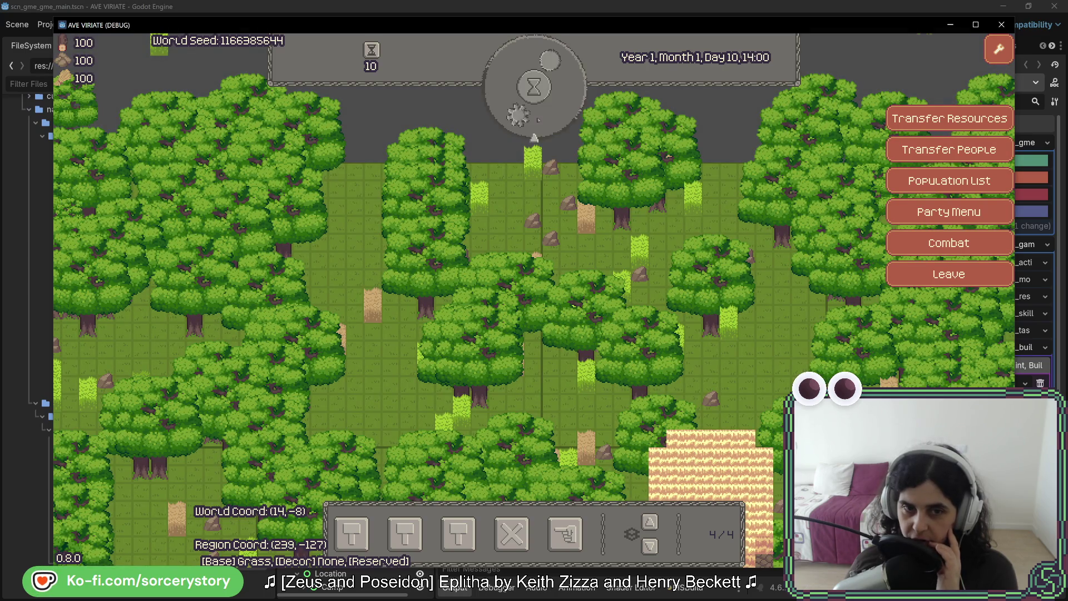
click(537, 119)
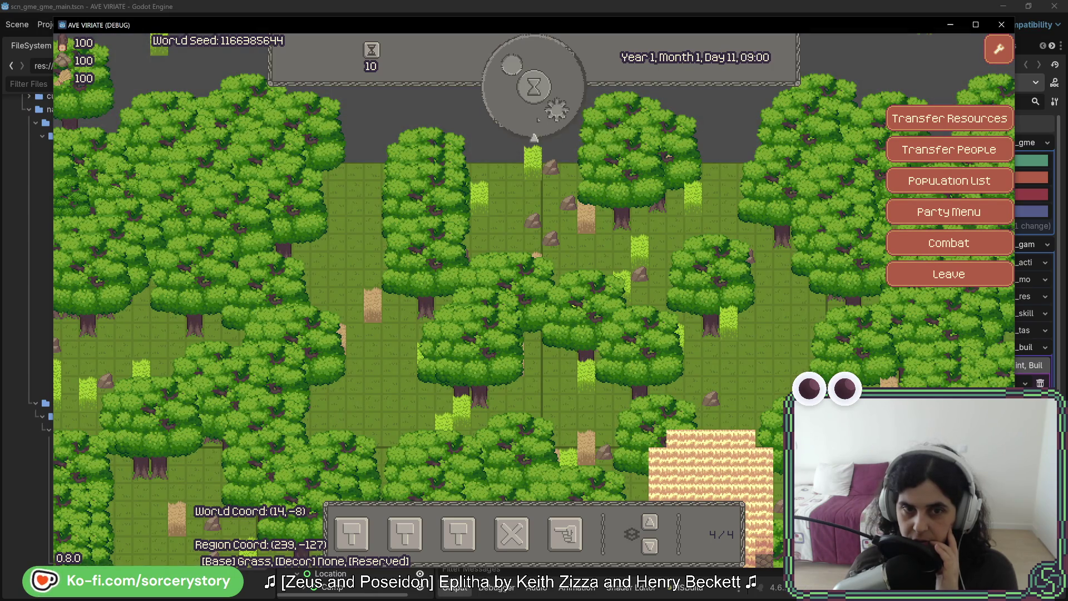
click(537, 120)
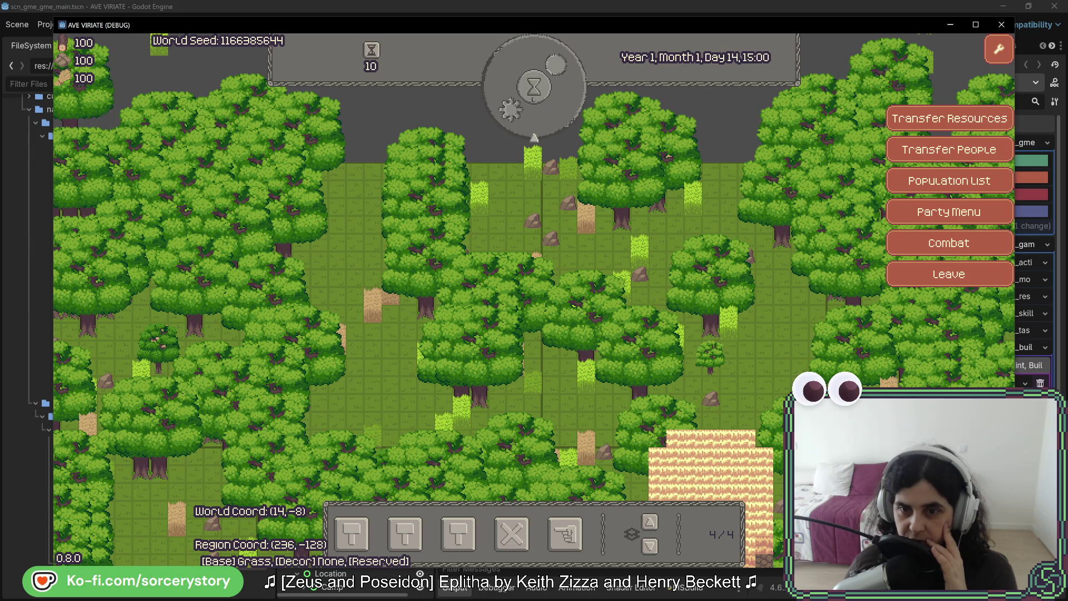
- Inspect a young sapling in the clearing to see its PLANT_Oak info
mouse_move(717, 360)
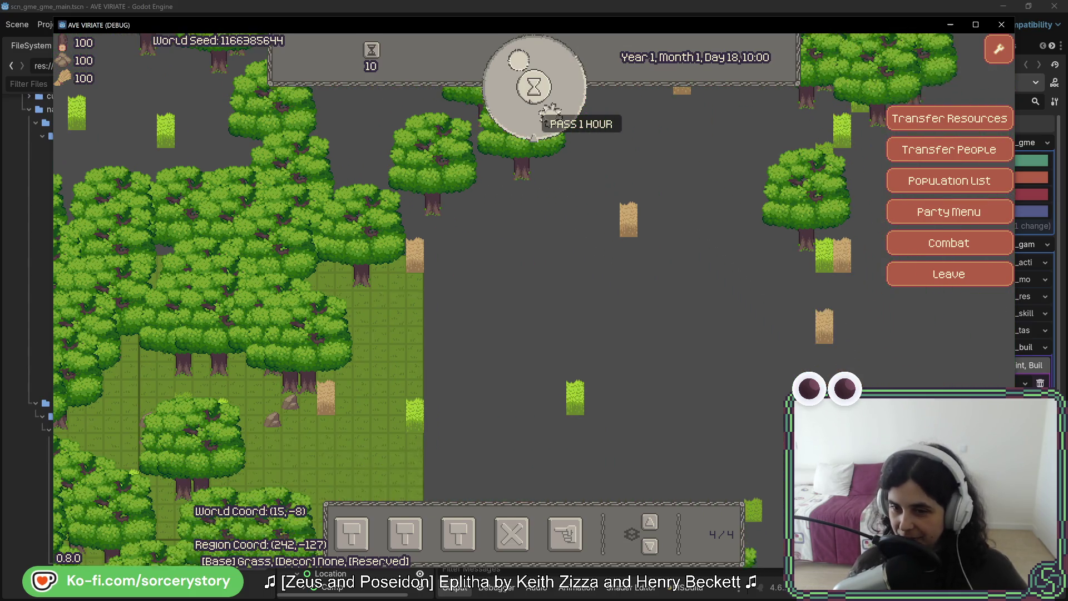
- Queue long multi-hour time skips until the clock passes Month 2, Day 18 and saplings become full oaks
click(545, 113)
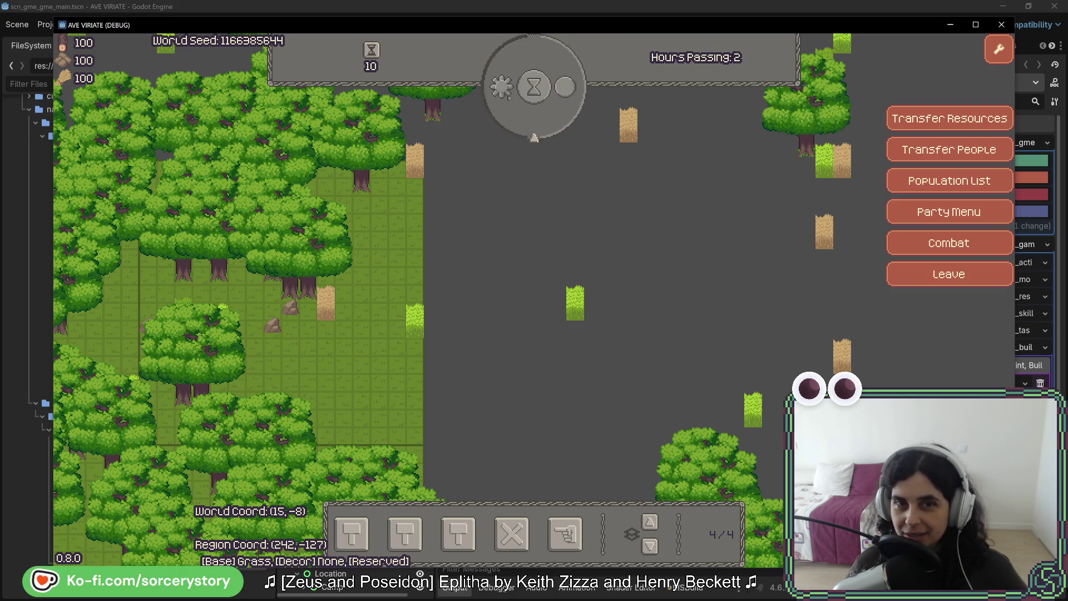
drag(516, 144, 525, 135)
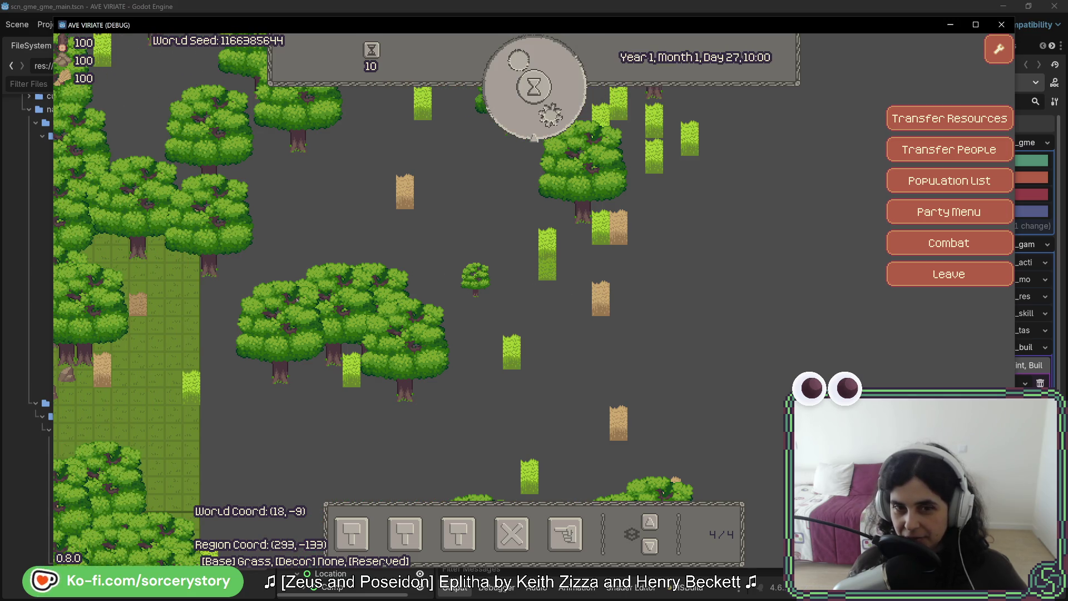
click(542, 118)
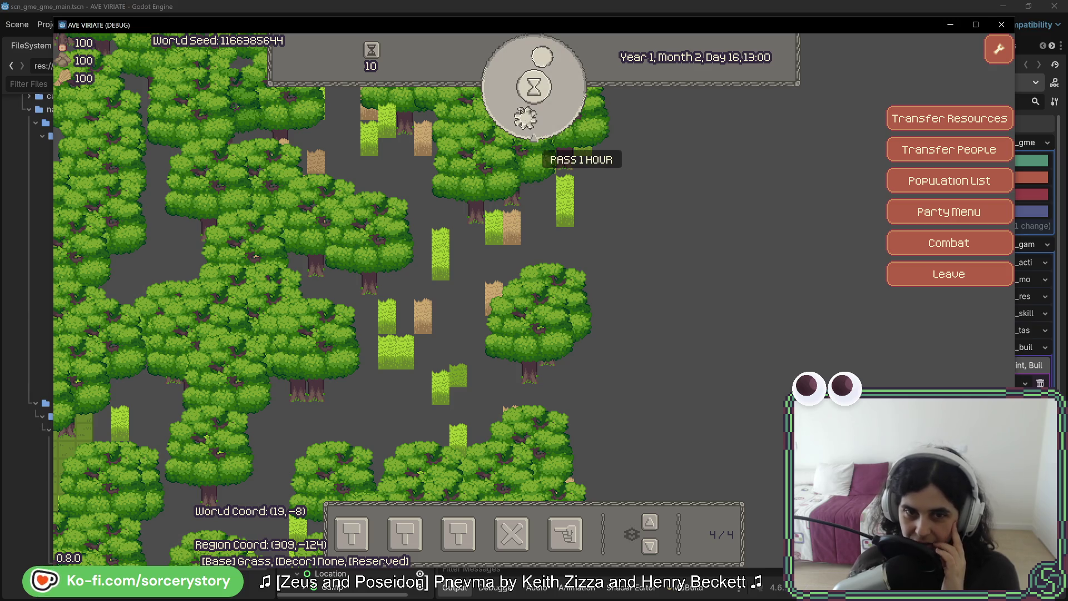
click(534, 139)
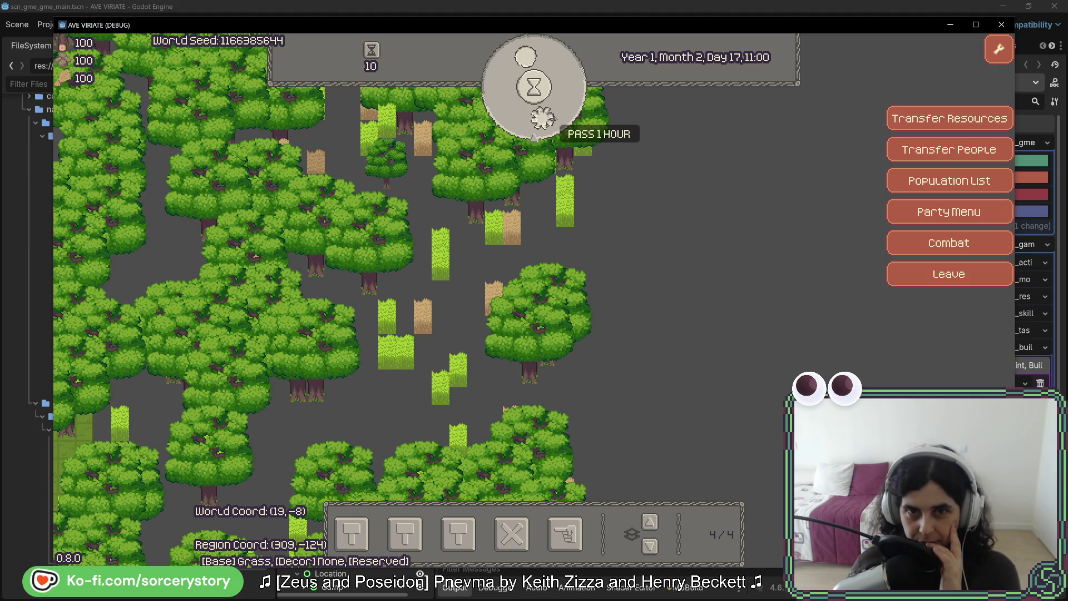
click(534, 139)
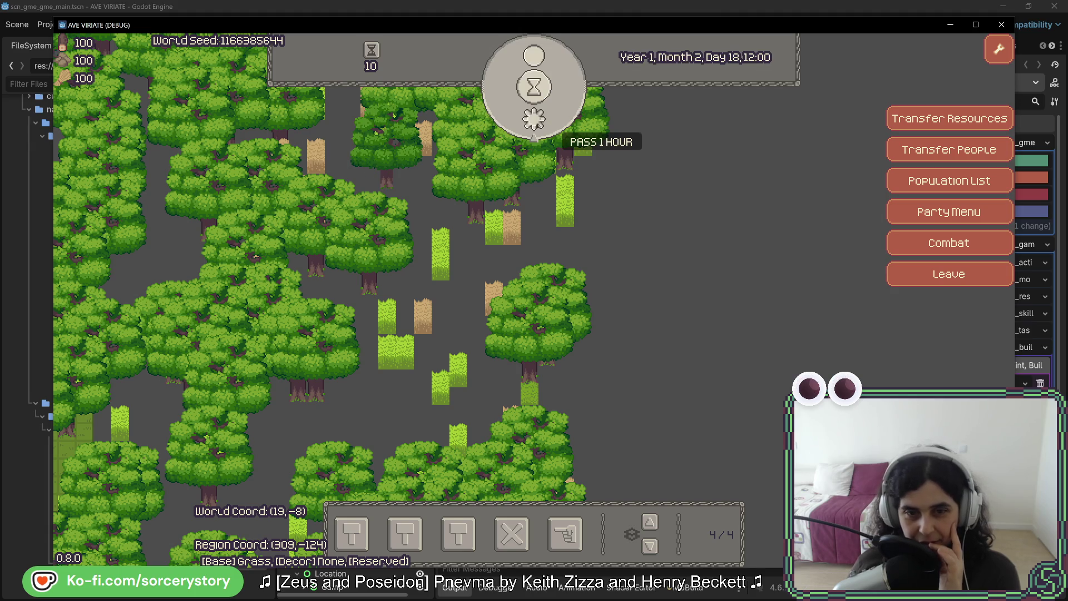
click(534, 139)
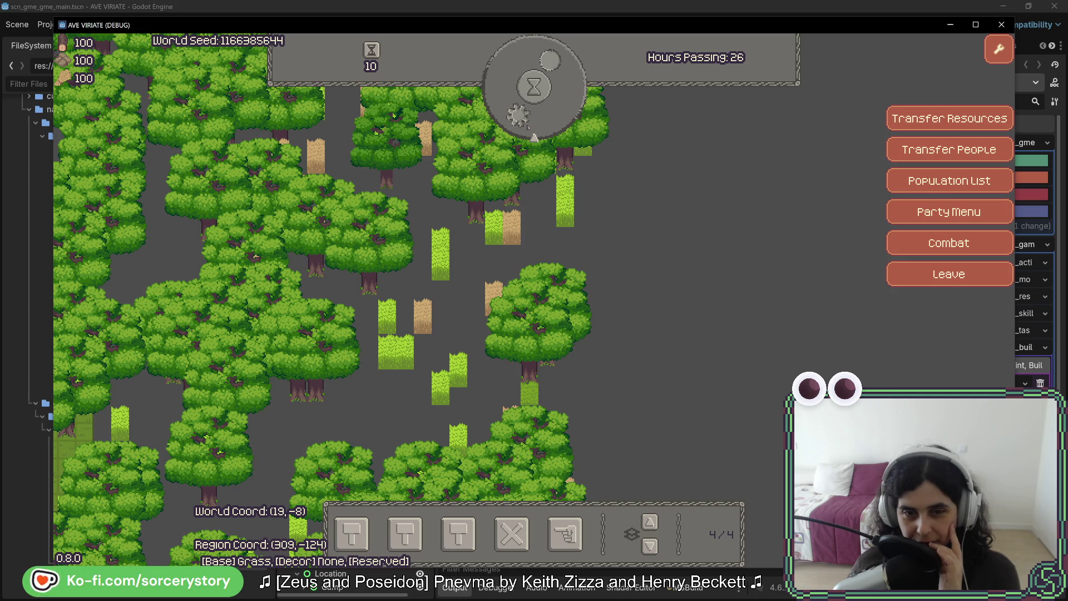
click(528, 129)
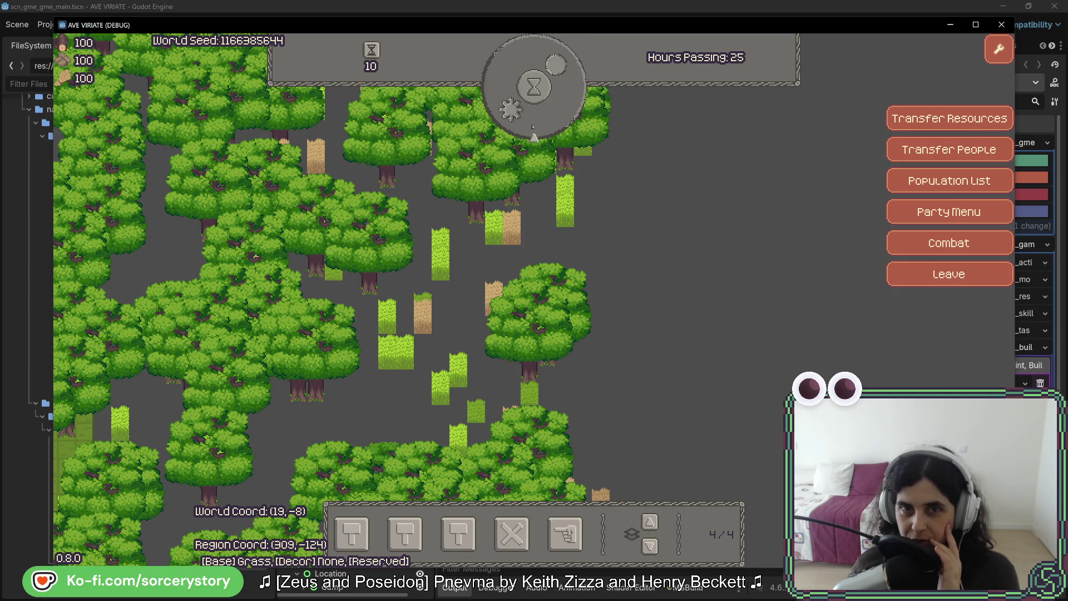
click(535, 114)
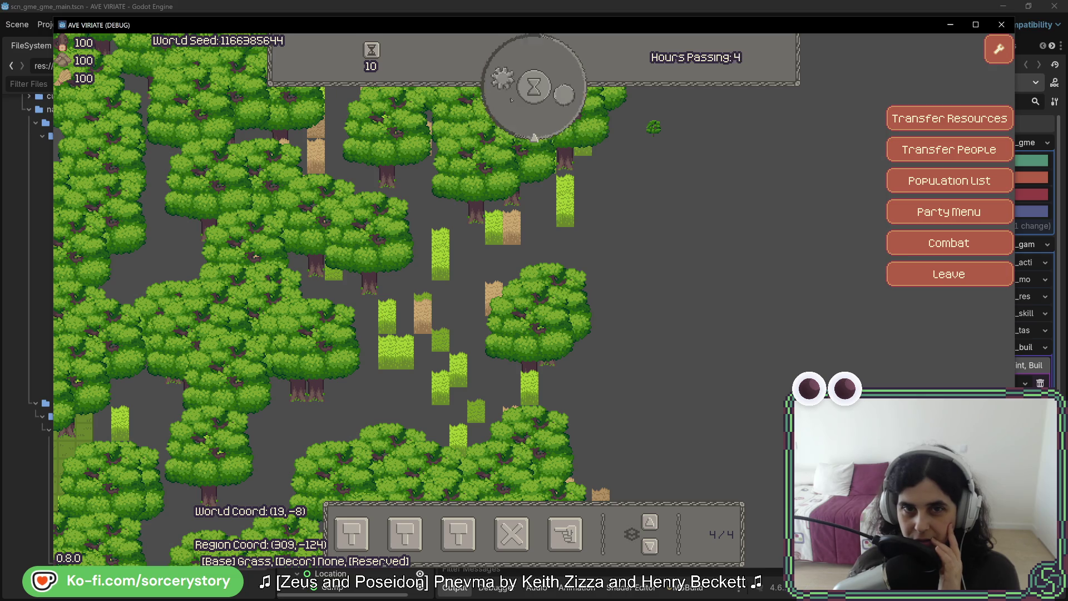
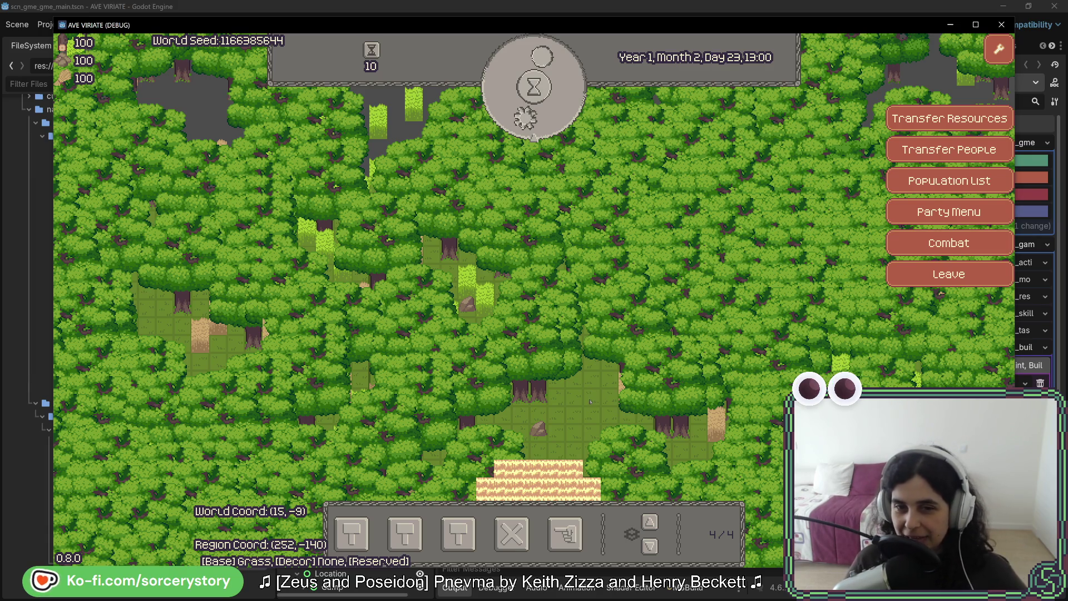
- Pan across the forest and back to the settlement, letting time run to Year 1, Month 3, Day 1
key(d)
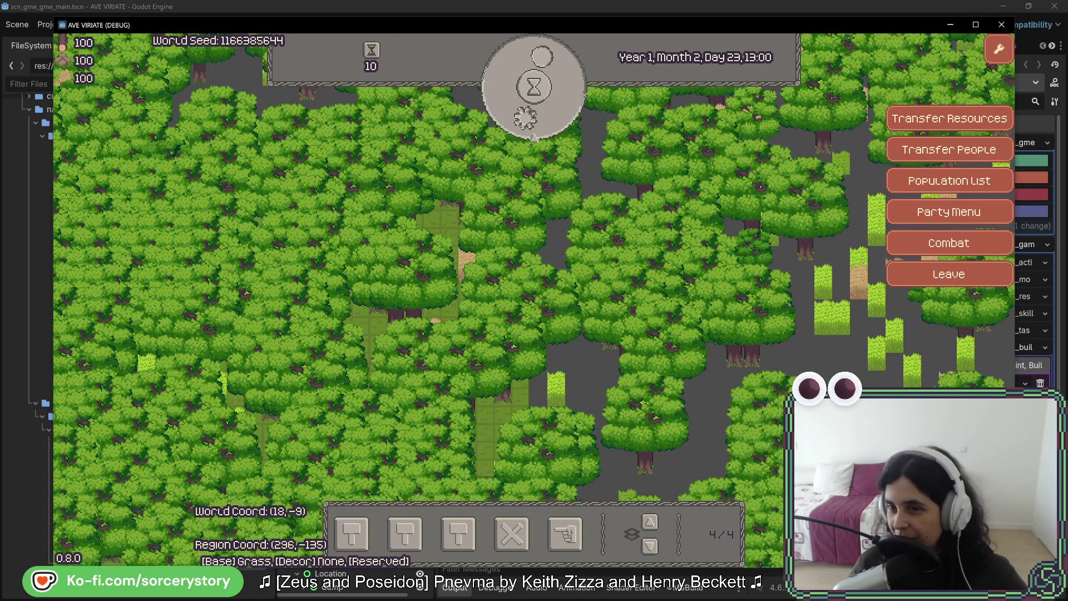
key(d)
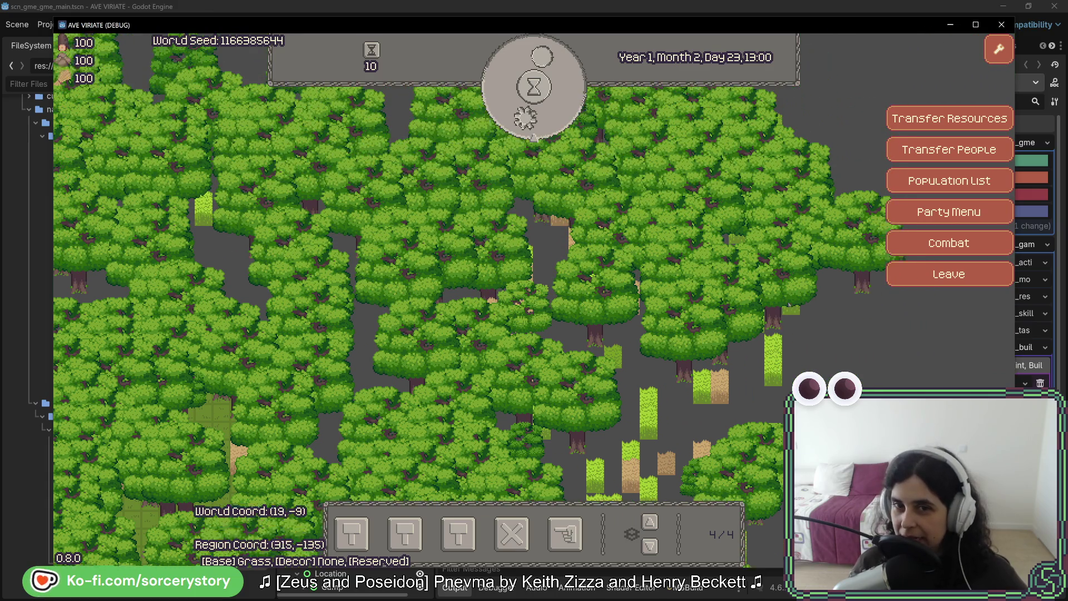
key(w)
key(a)
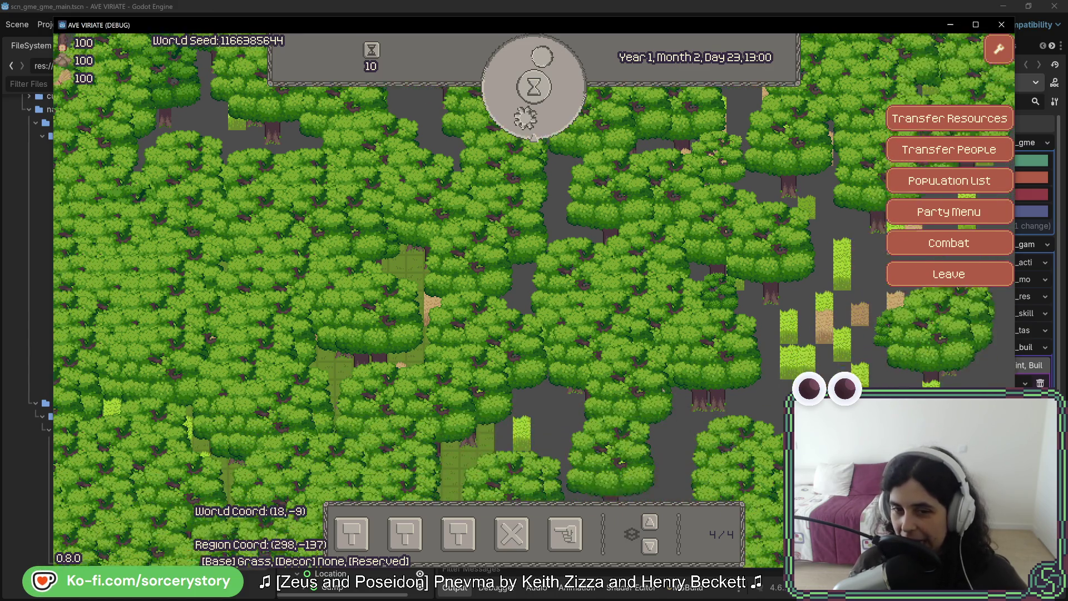
key(w)
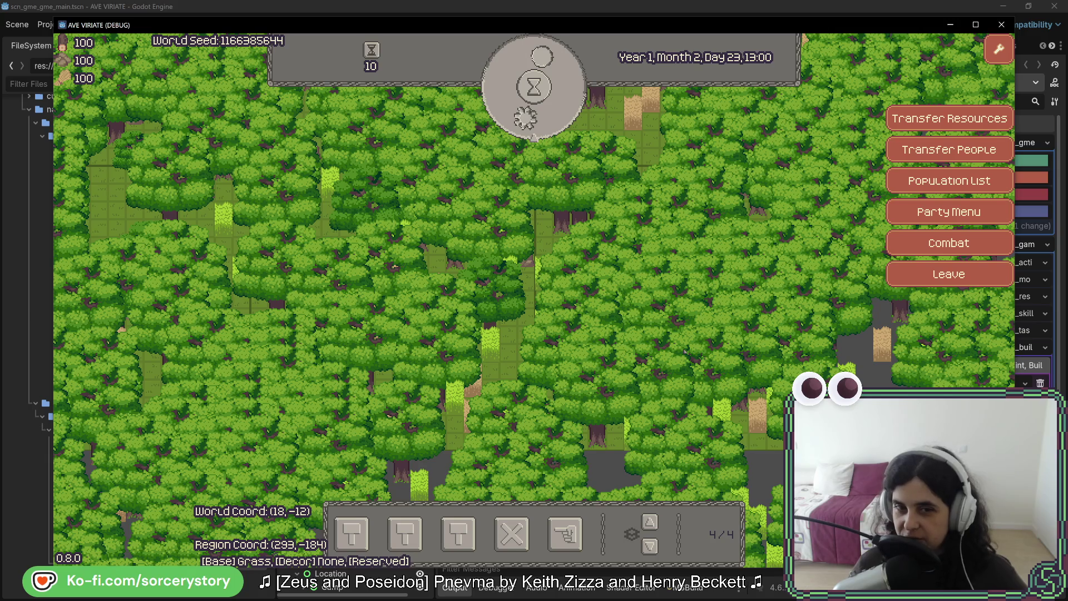
key(a)
key(s)
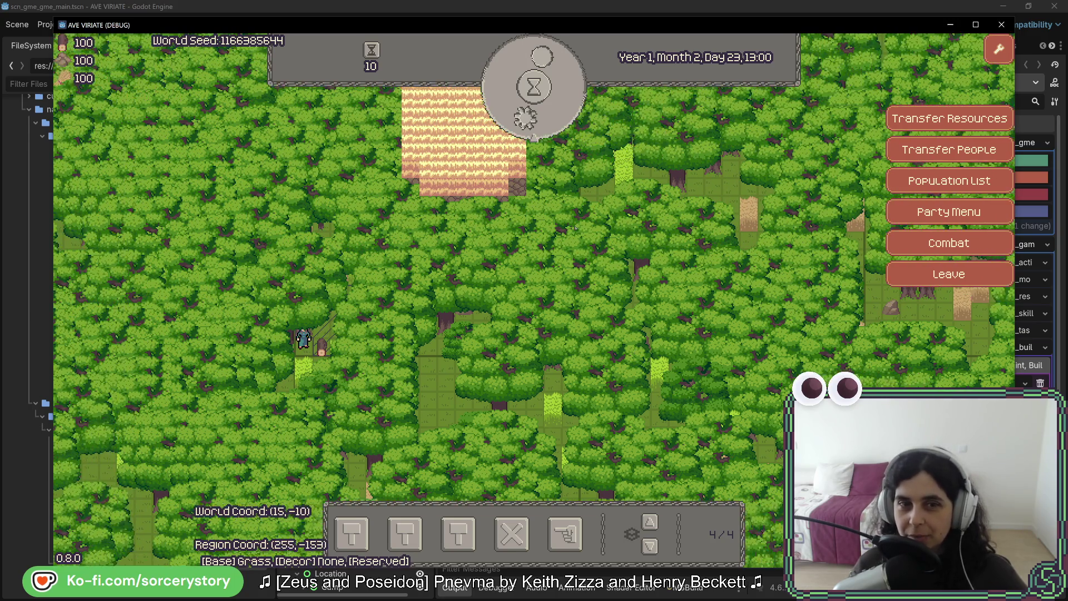
key(a)
key(a)
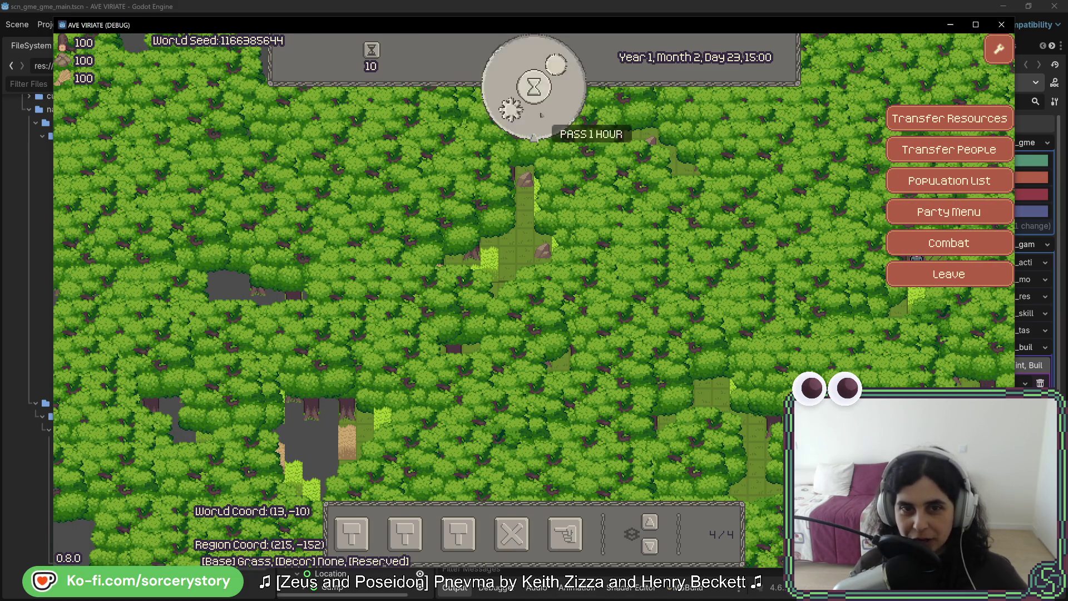
key(d)
key(w)
key(d)
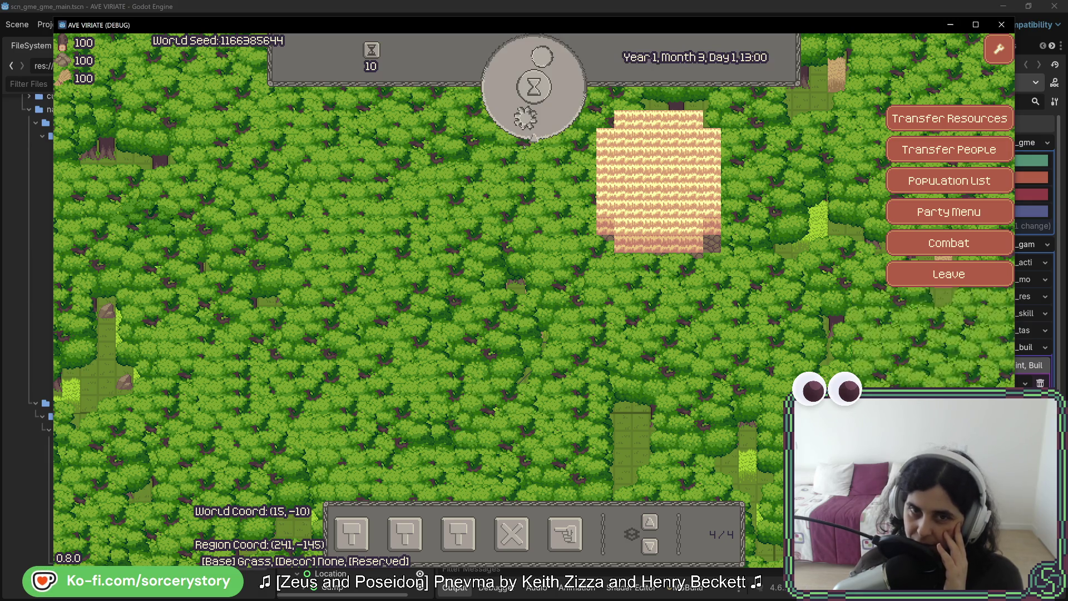
- Inspect the wheat field's details, then pass hour batches until Day 12, 14:00
click(533, 138)
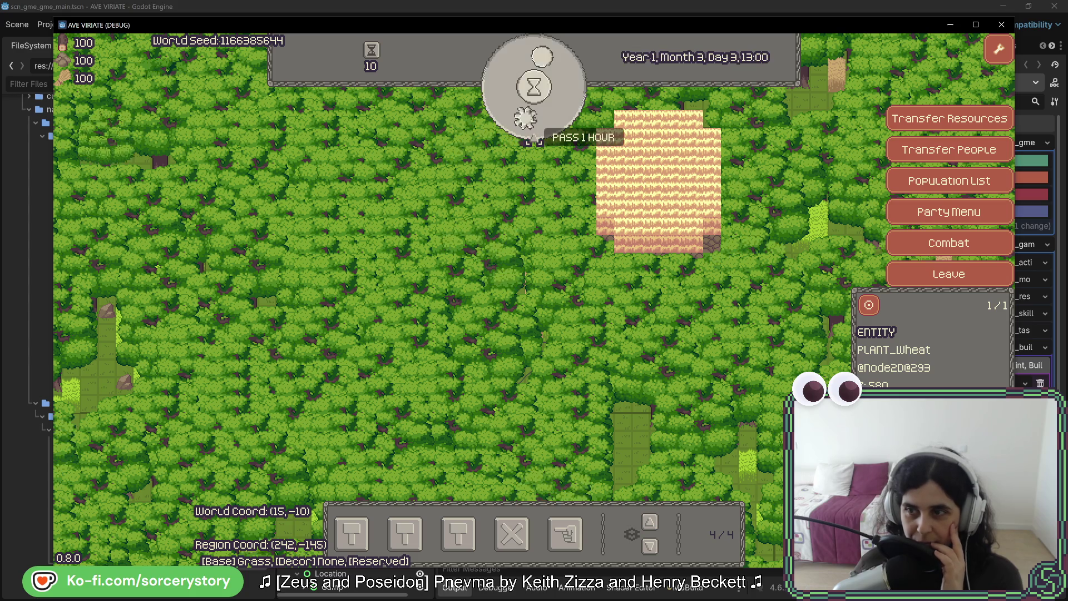
click(533, 137)
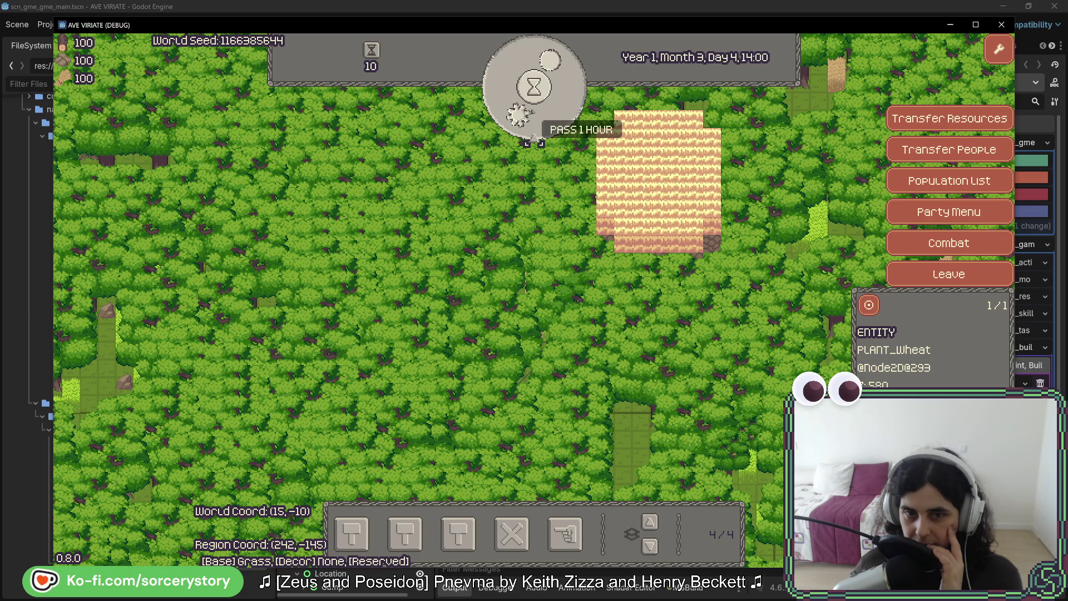
click(533, 138)
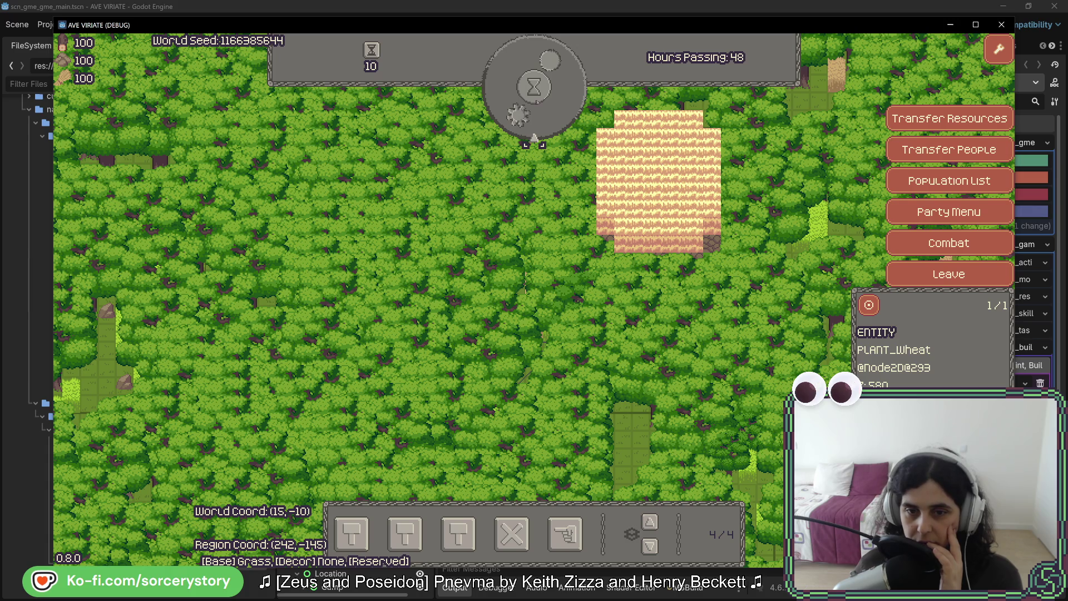
click(534, 137)
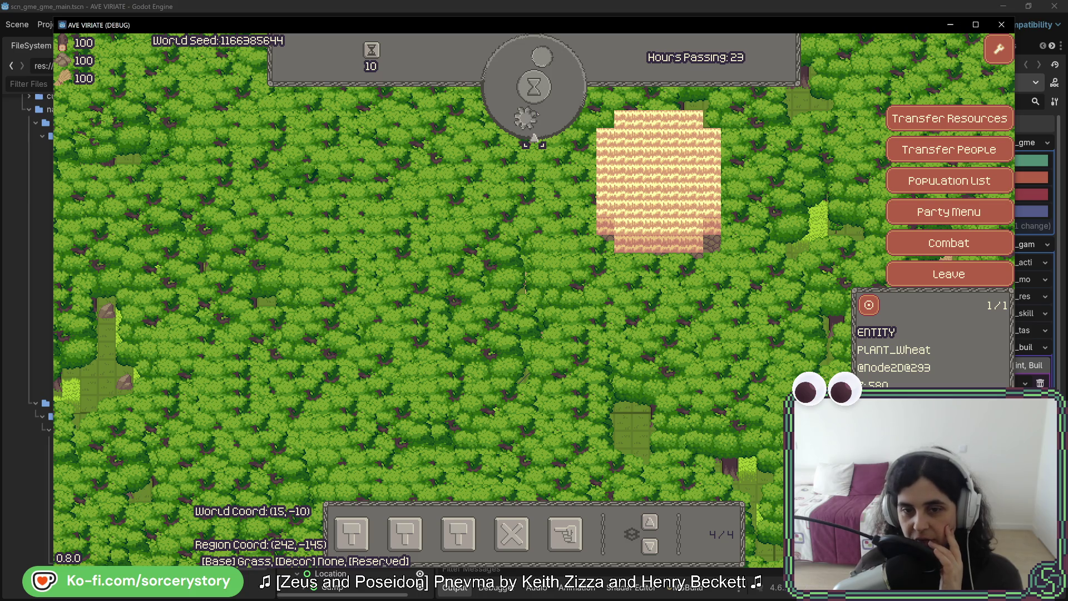
click(534, 139)
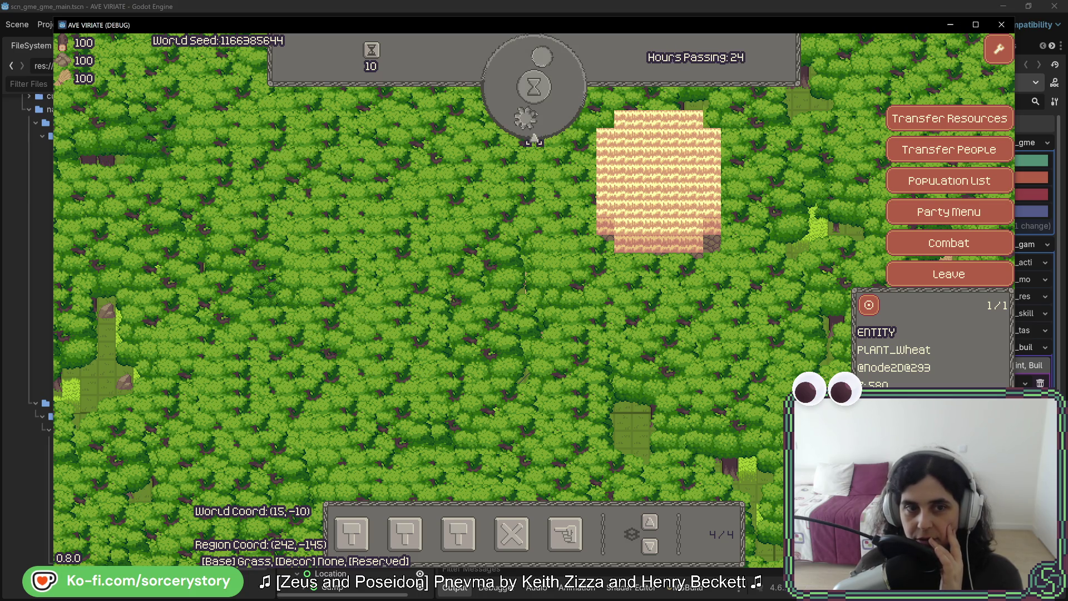
click(533, 137)
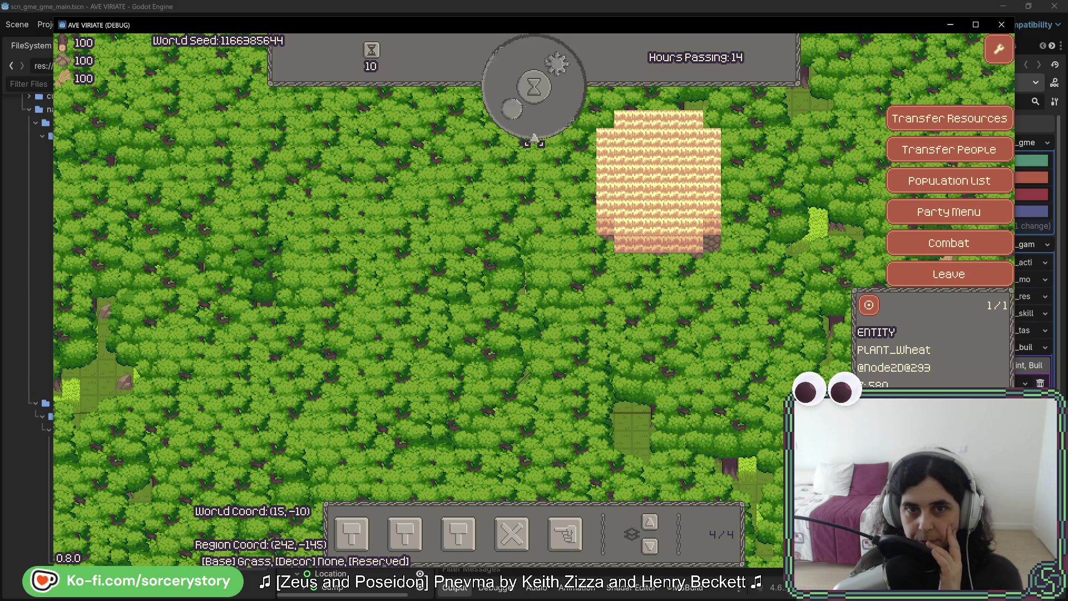
click(534, 137)
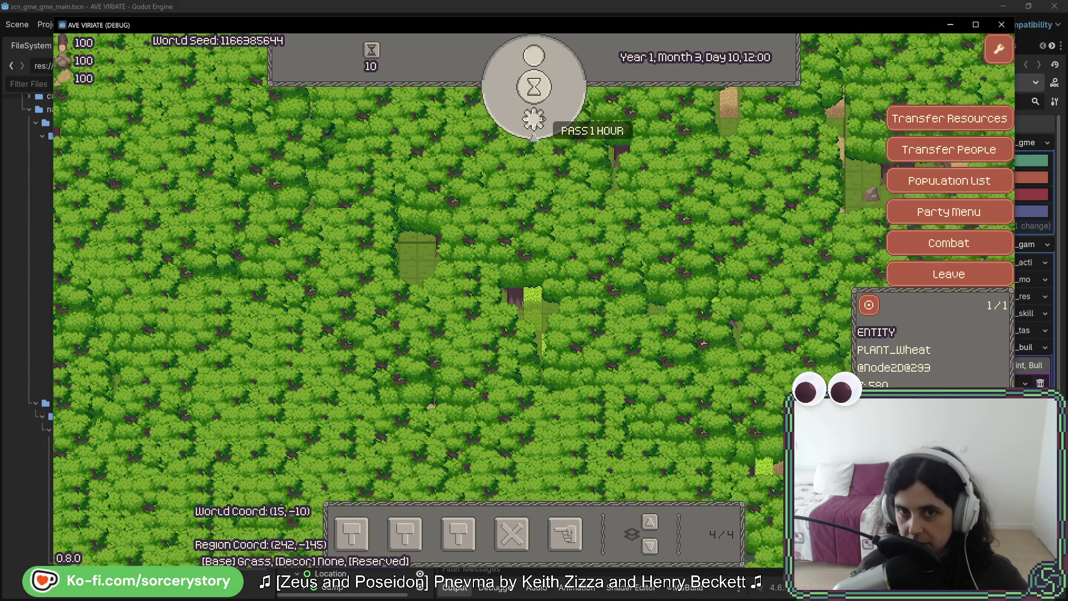
click(544, 115)
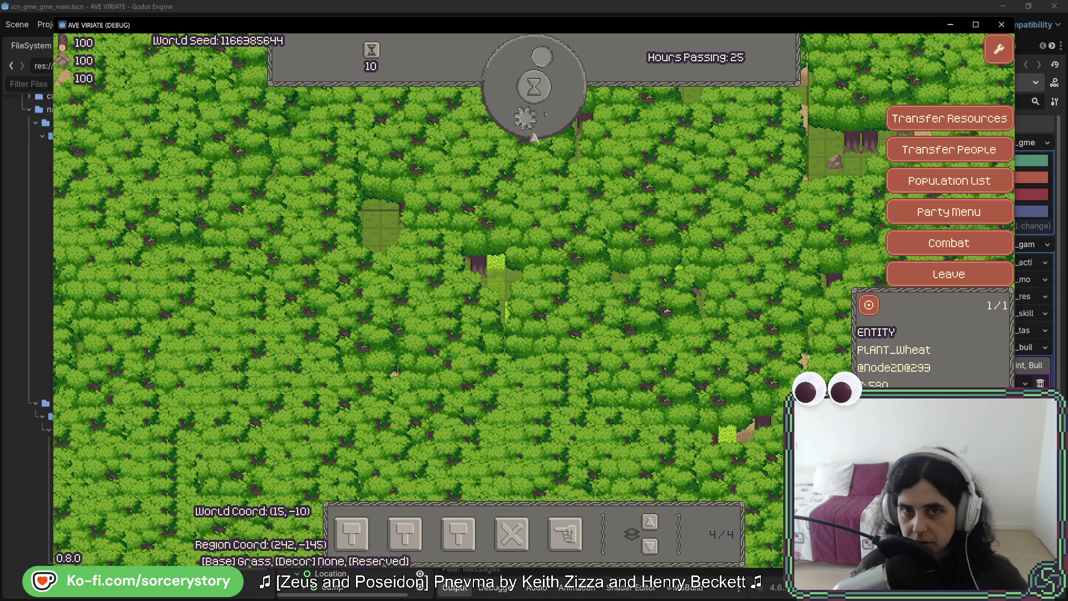
click(544, 114)
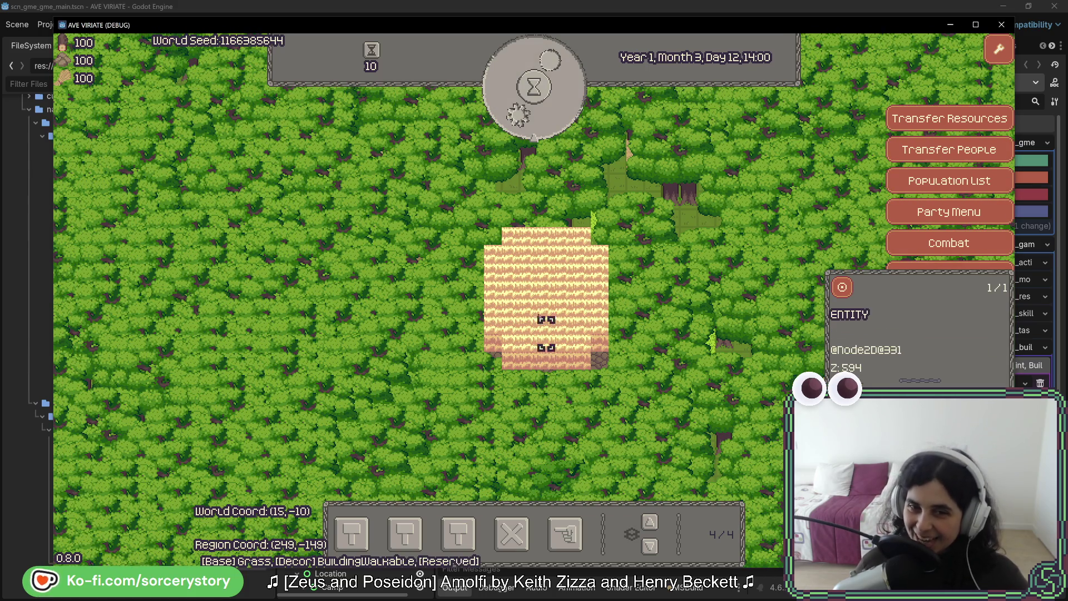
- Toggle to the lower map layer and back, then recentre on and inspect the wheat field
click(538, 309)
click(537, 310)
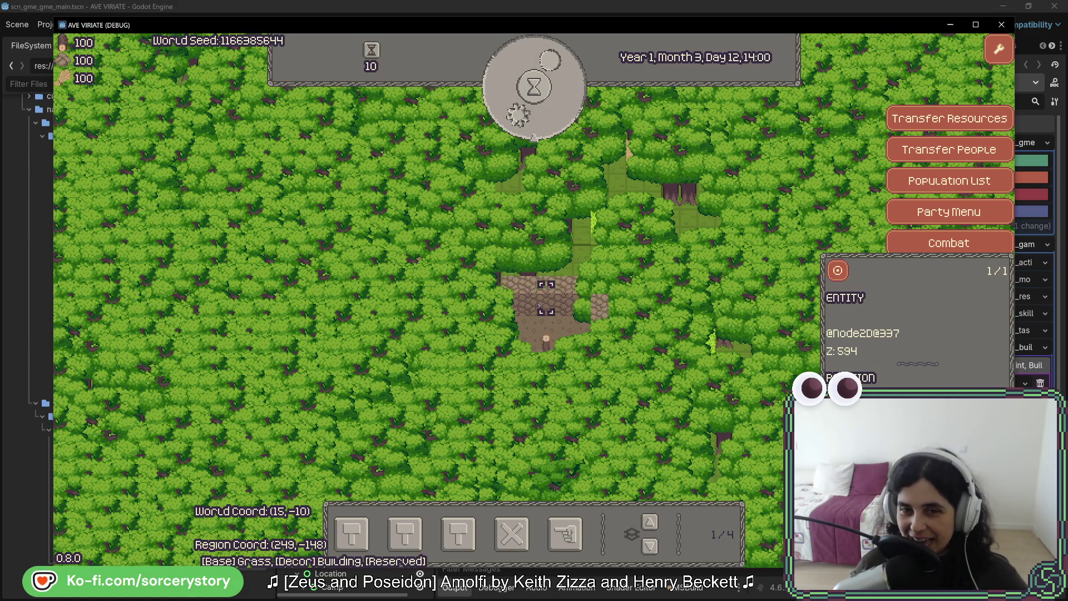
key(s)
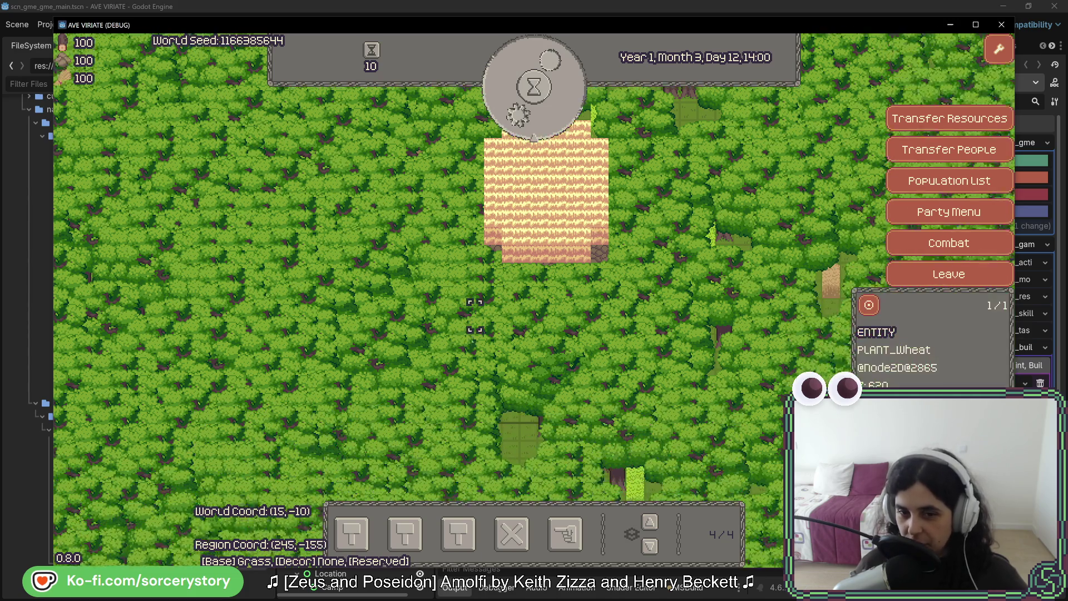
key(w)
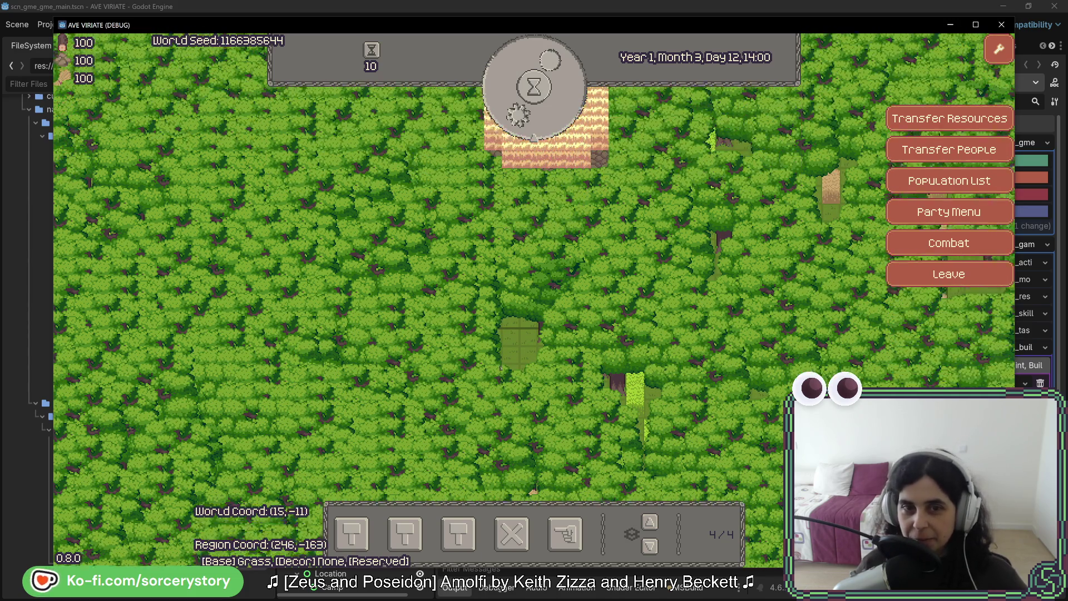
key(w)
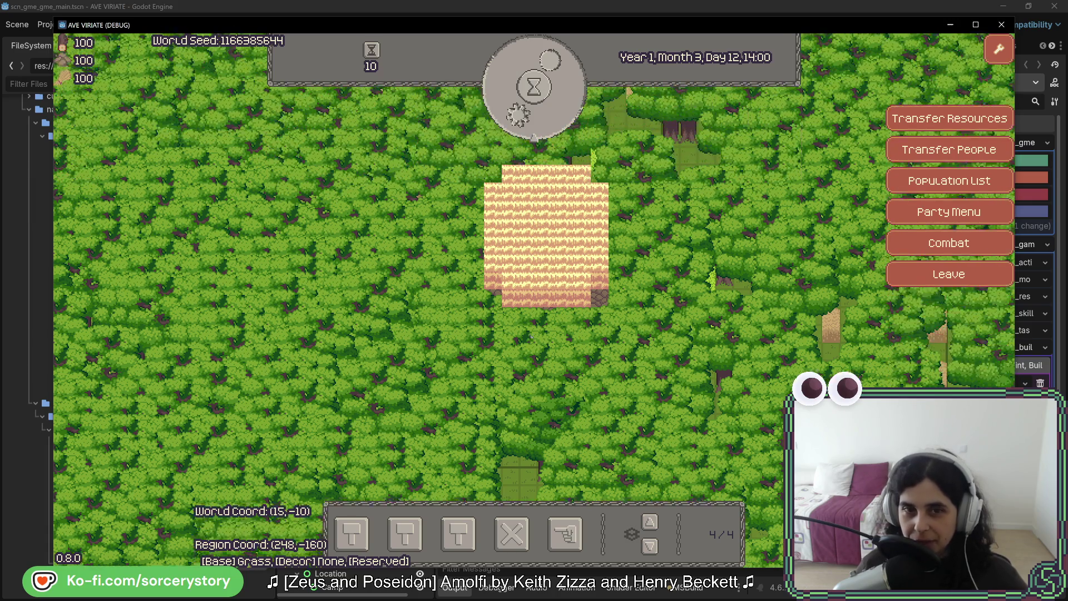
click(606, 256)
- Designate the hatched forest tile for extraction with the Designate Extraction tool
click(564, 534)
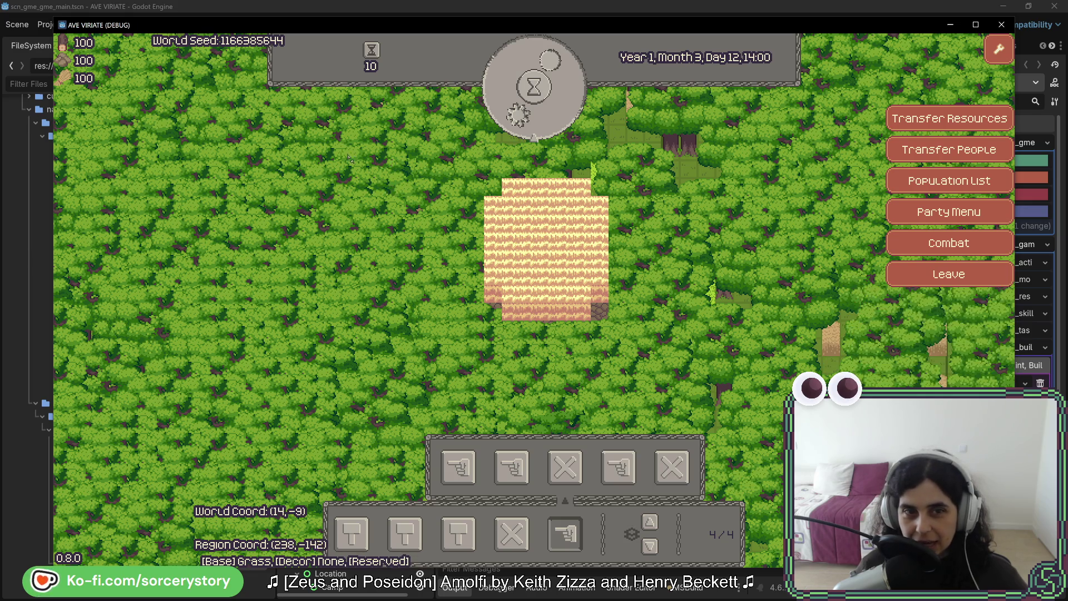
click(525, 303)
key(s)
key(d)
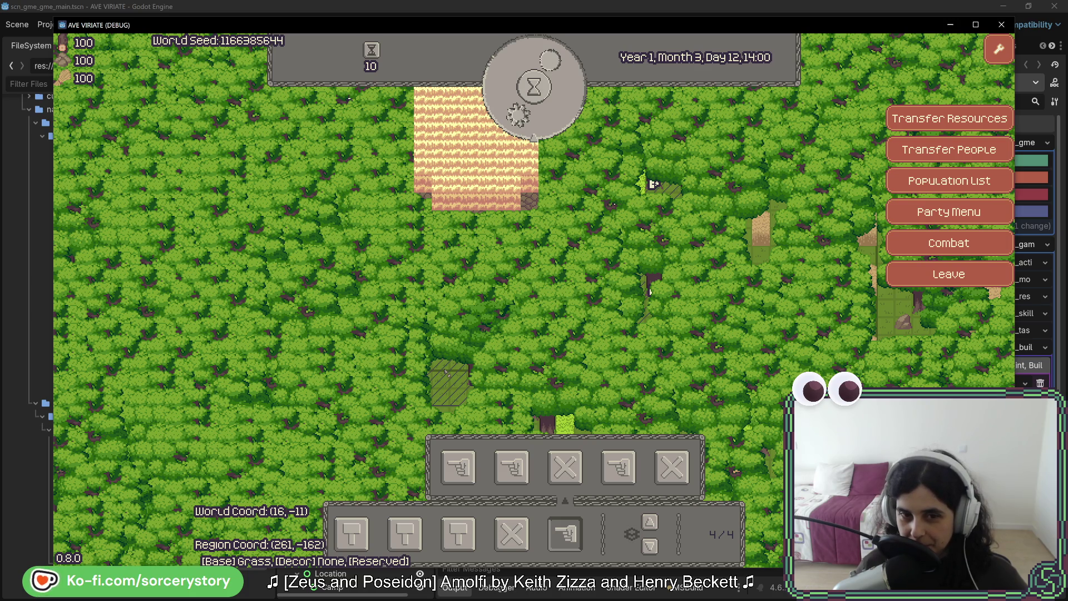
click(445, 371)
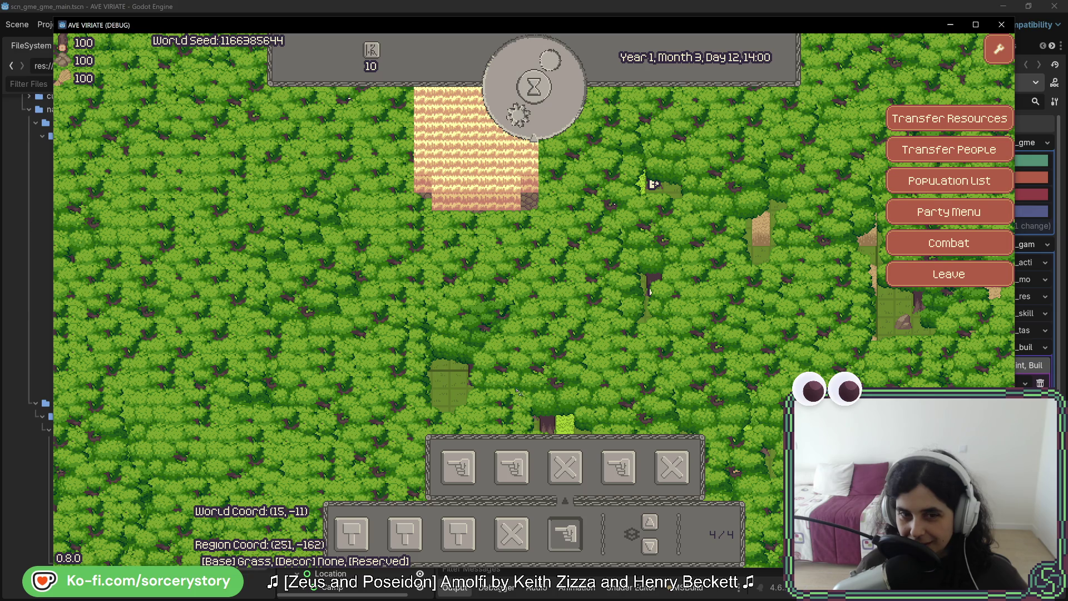
- Pass one hour so the stockpiles rise to 104 and 102
click(458, 364)
key(a)
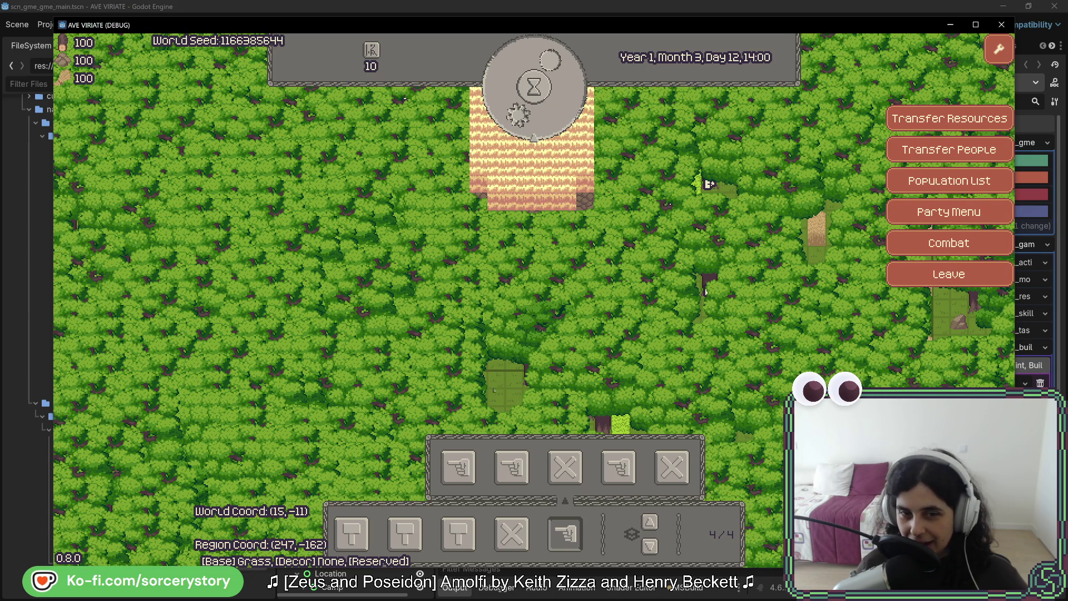
click(549, 174)
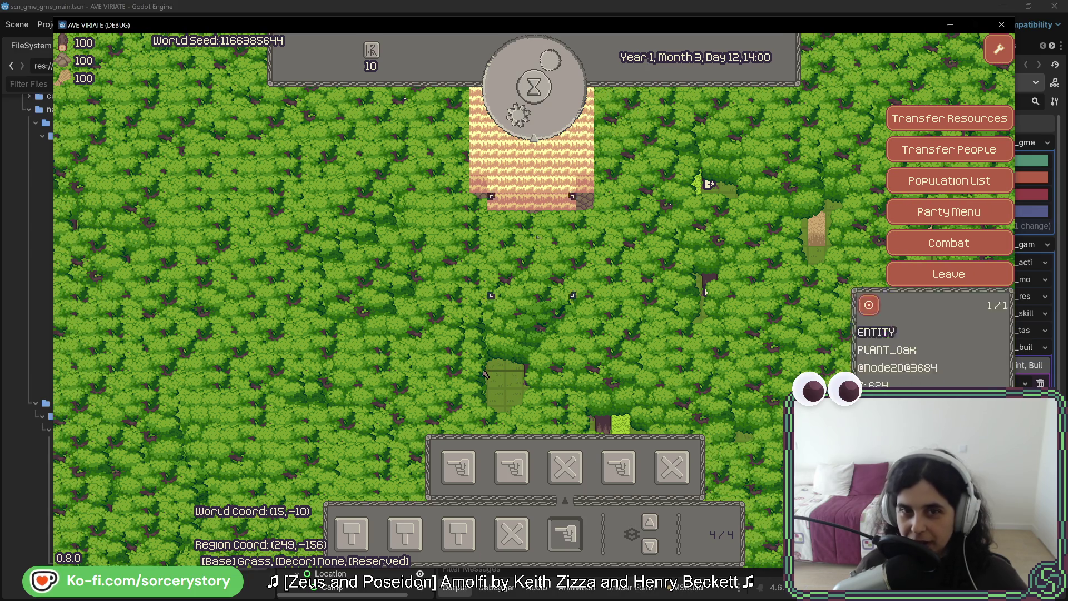
click(553, 117)
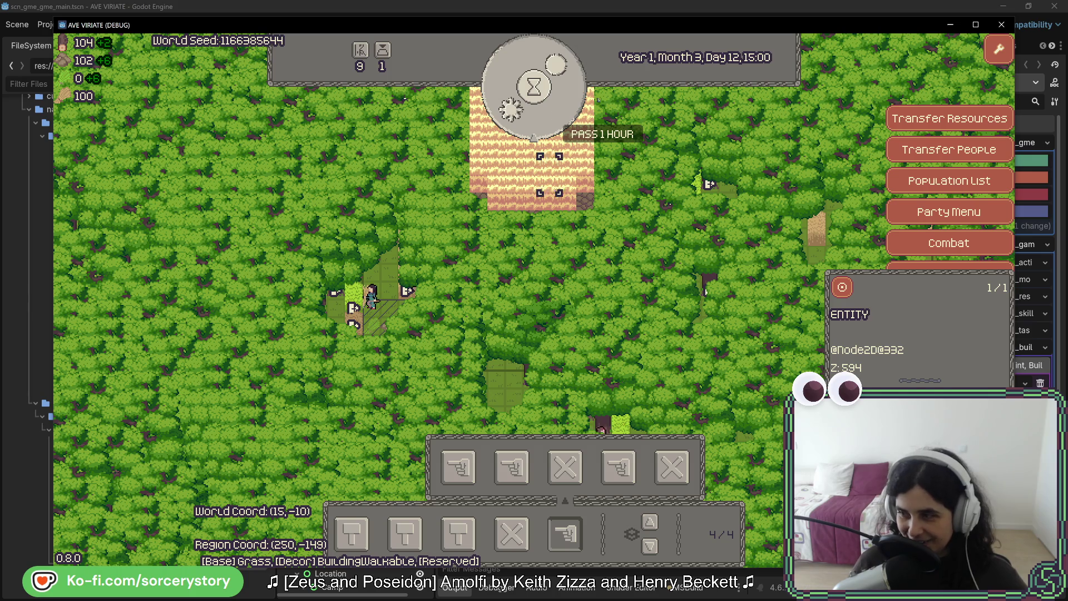
- Inspect the building tile and pan around the camp while time runs past Day 13, 14:00
key(Escape)
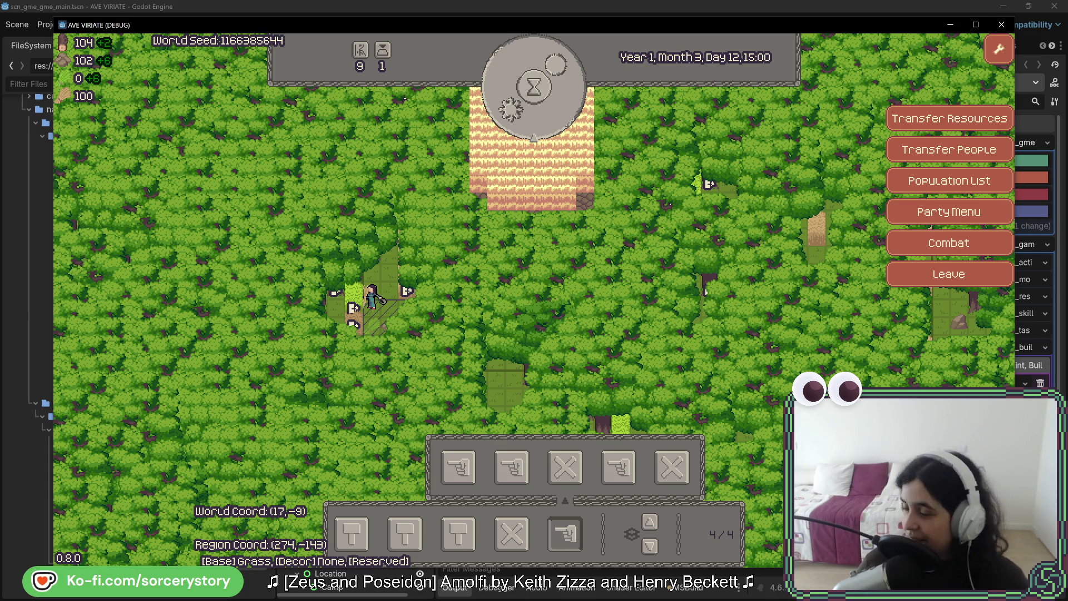
click(546, 205)
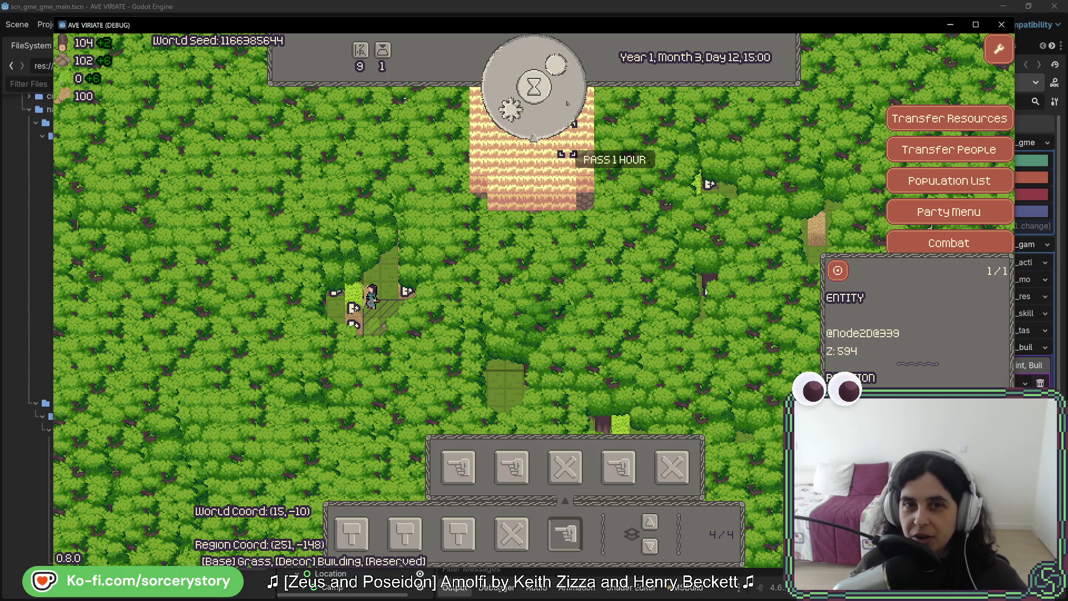
key(s+d)
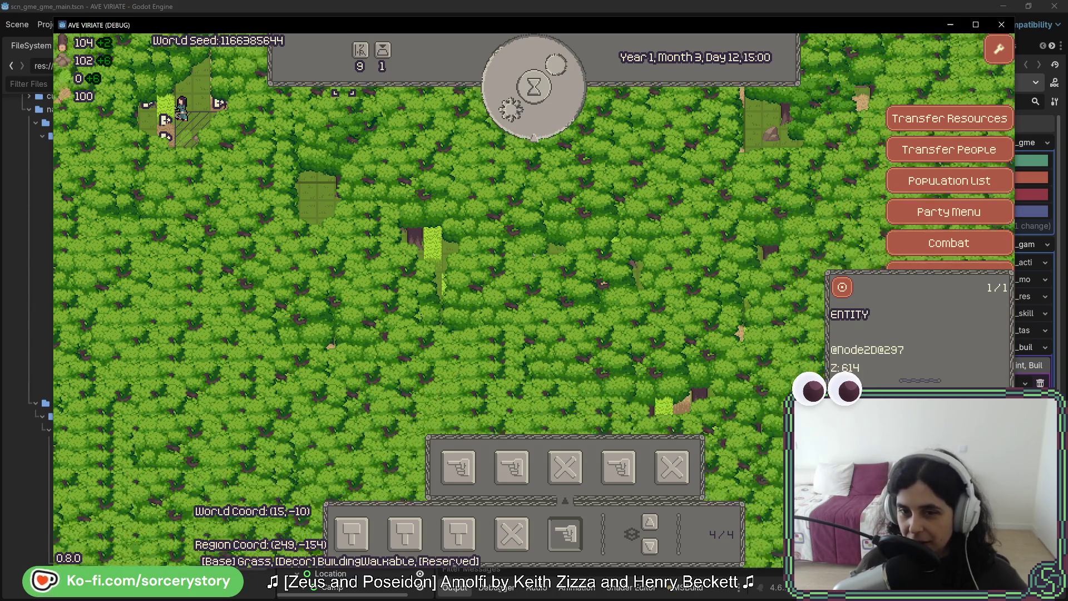
key(s+d)
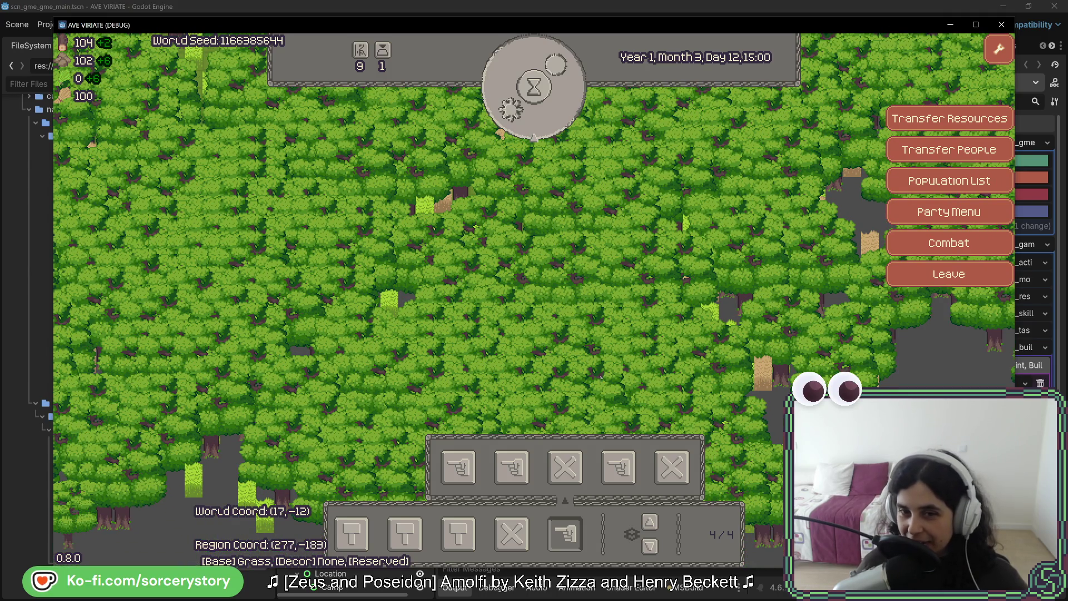
key(s)
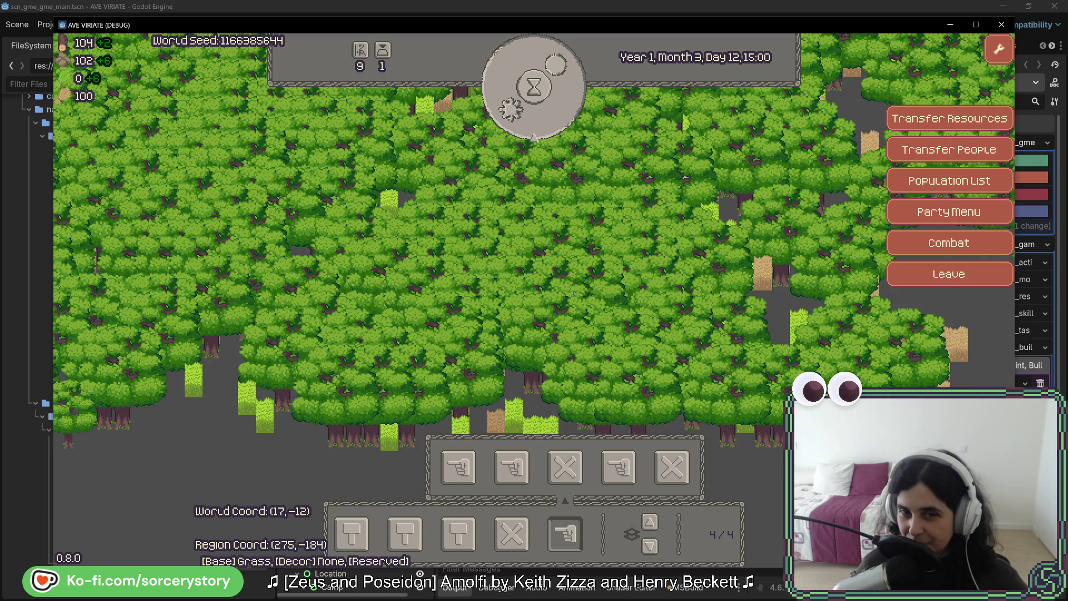
key(w+a)
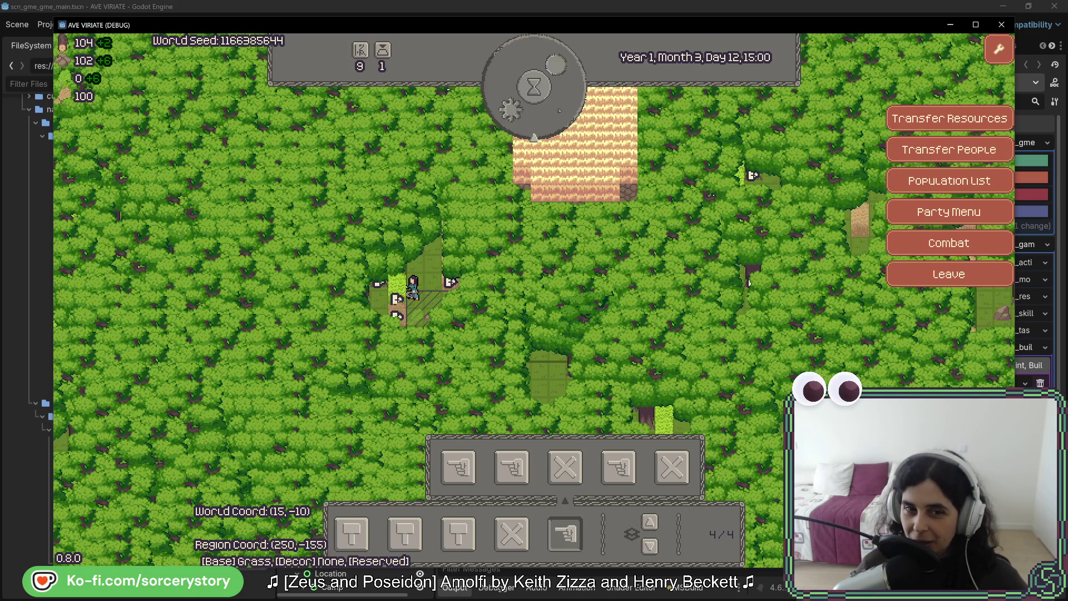
key(w+d)
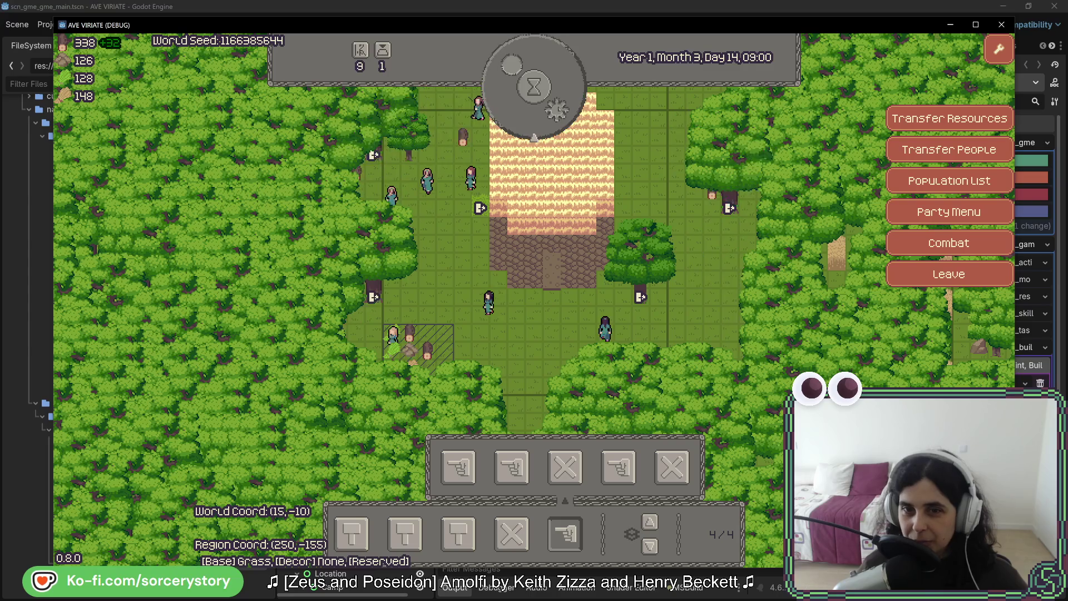
- Pan over the settlement and pass several hours until daylight
key(w)
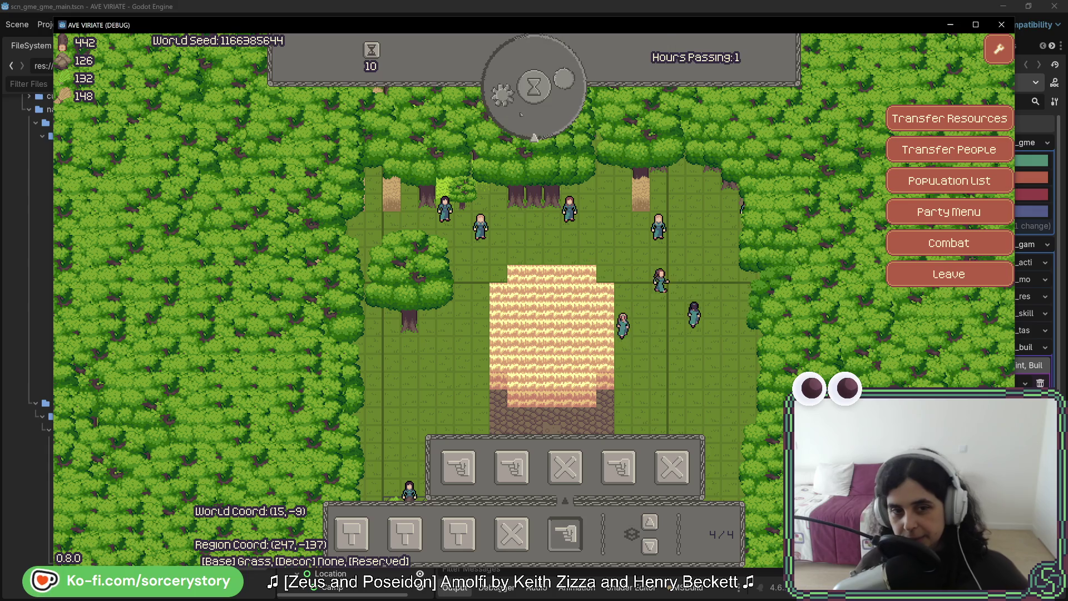
key(s)
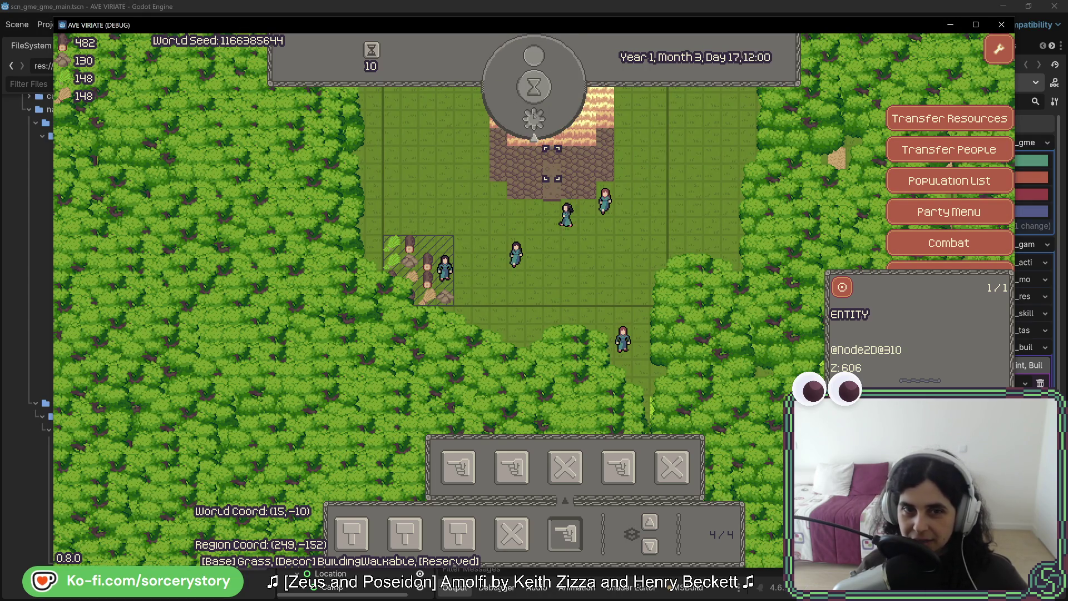
key(a)
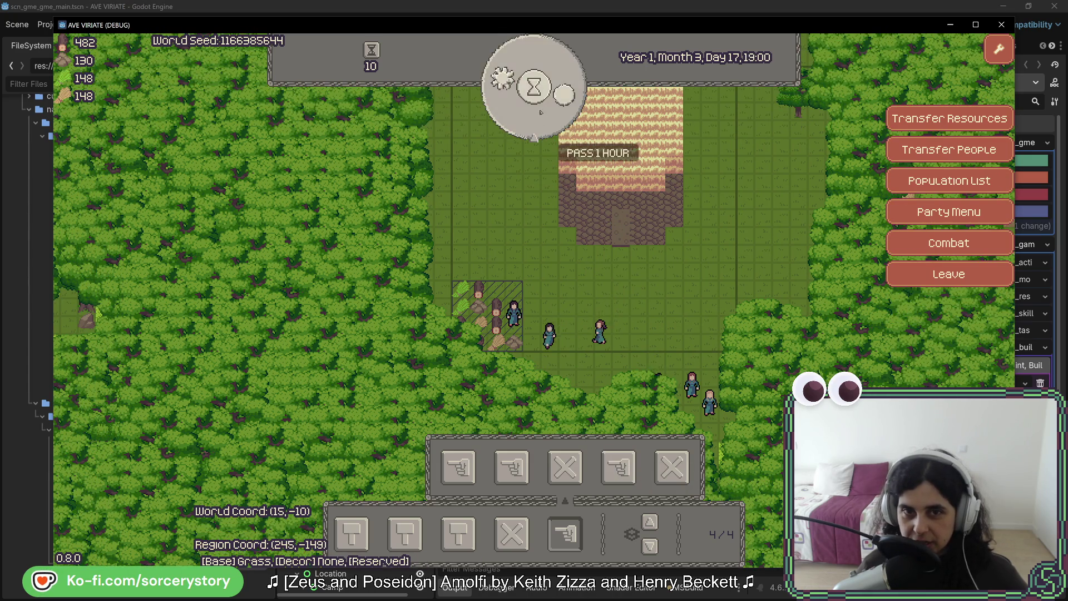
click(535, 118)
click(539, 116)
click(540, 114)
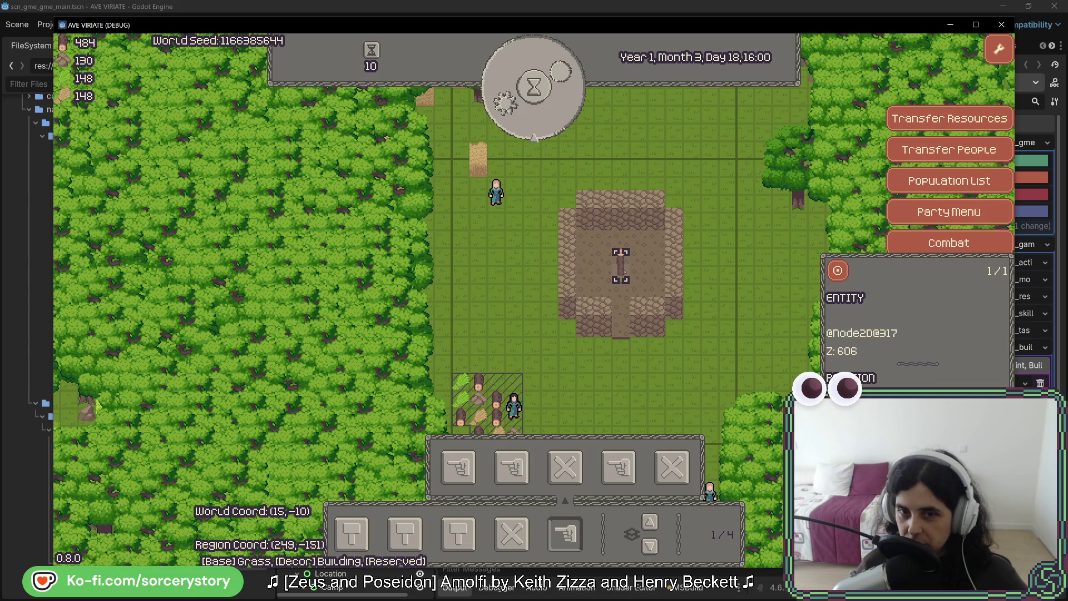
- Cycle through the entities on the building tile
click(621, 212)
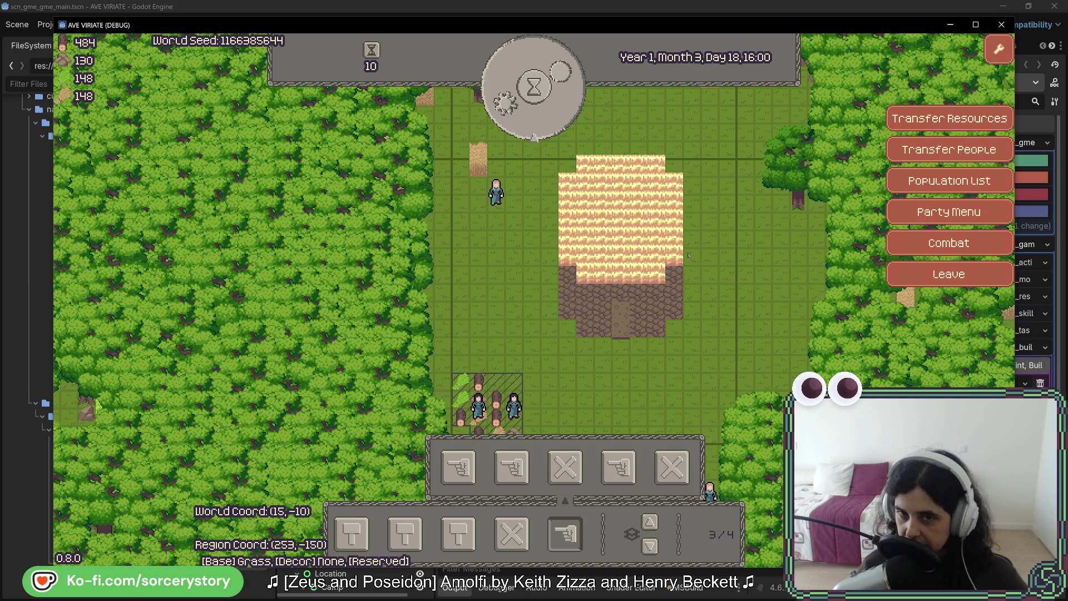
mouse_move(674, 300)
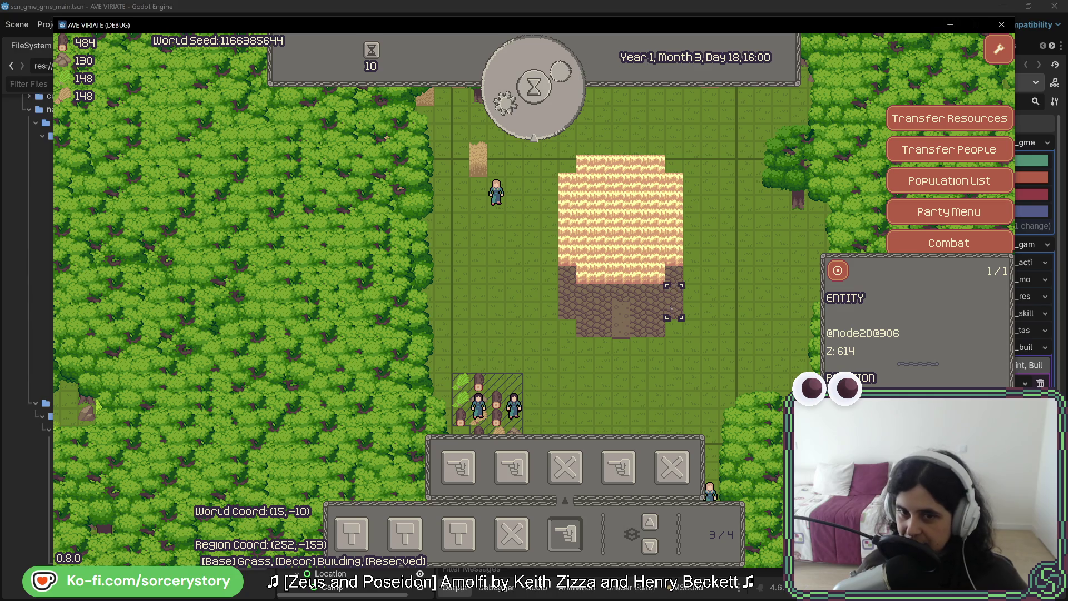
key(s)
key(w)
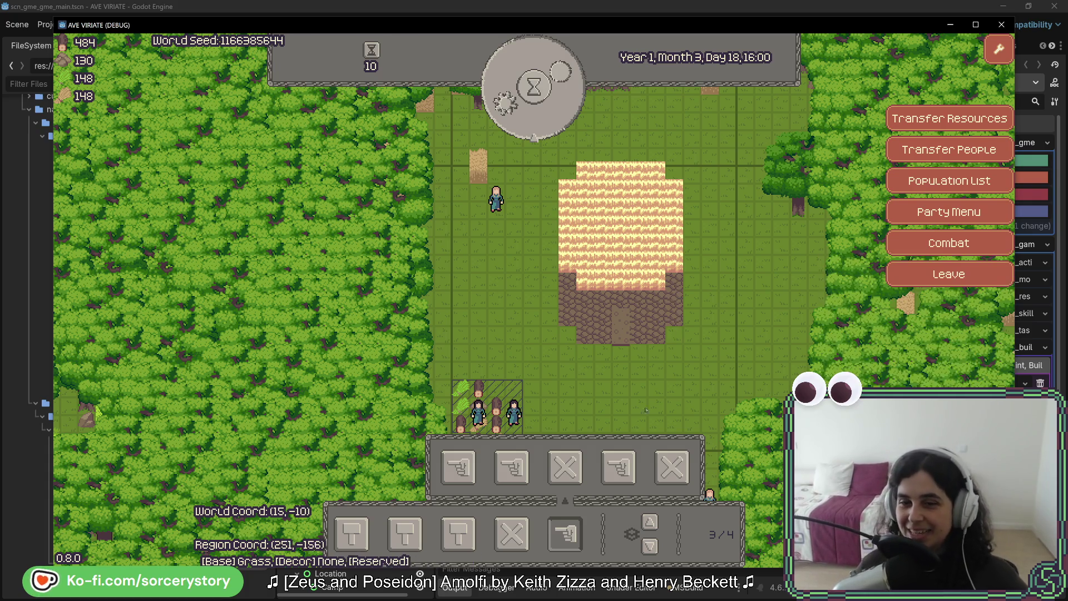
key(w)
- Inspect settler Character7, then survey the settlement and the storage plot's resource piles
click(476, 257)
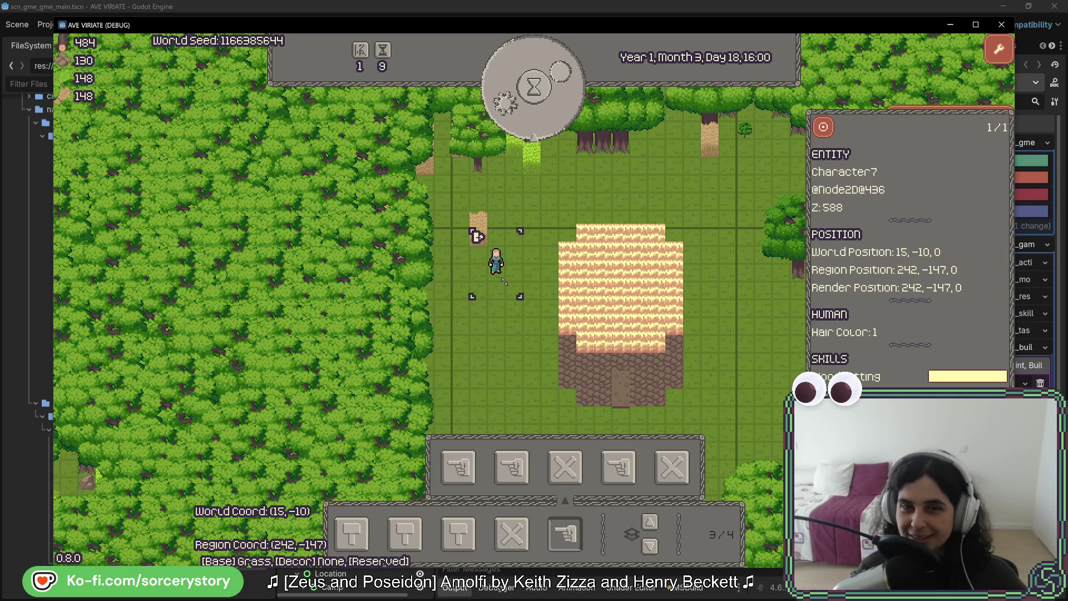
key(s)
key(d)
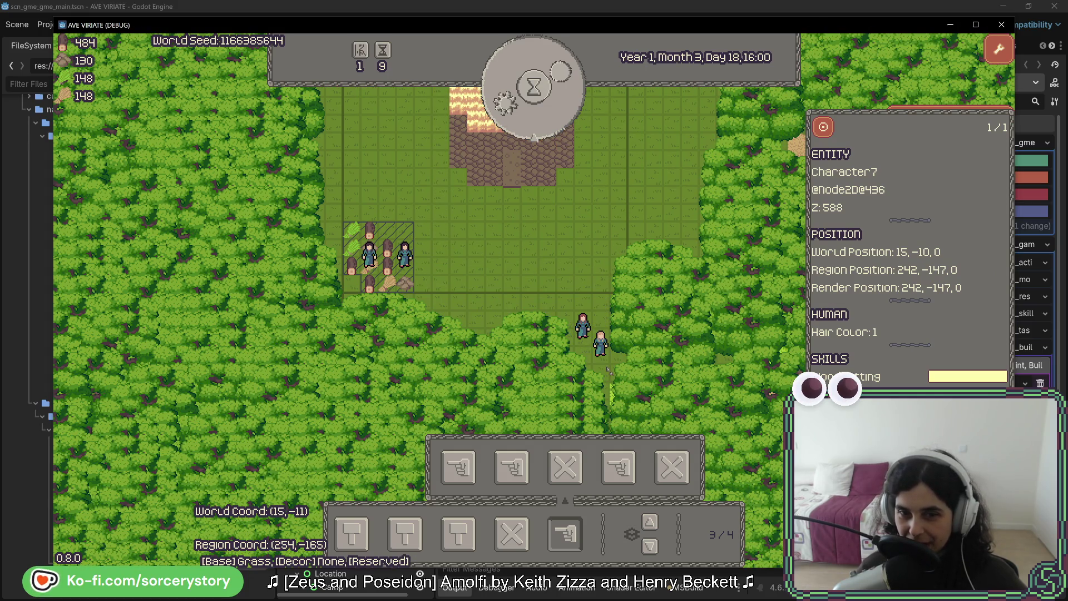
key(a)
key(w)
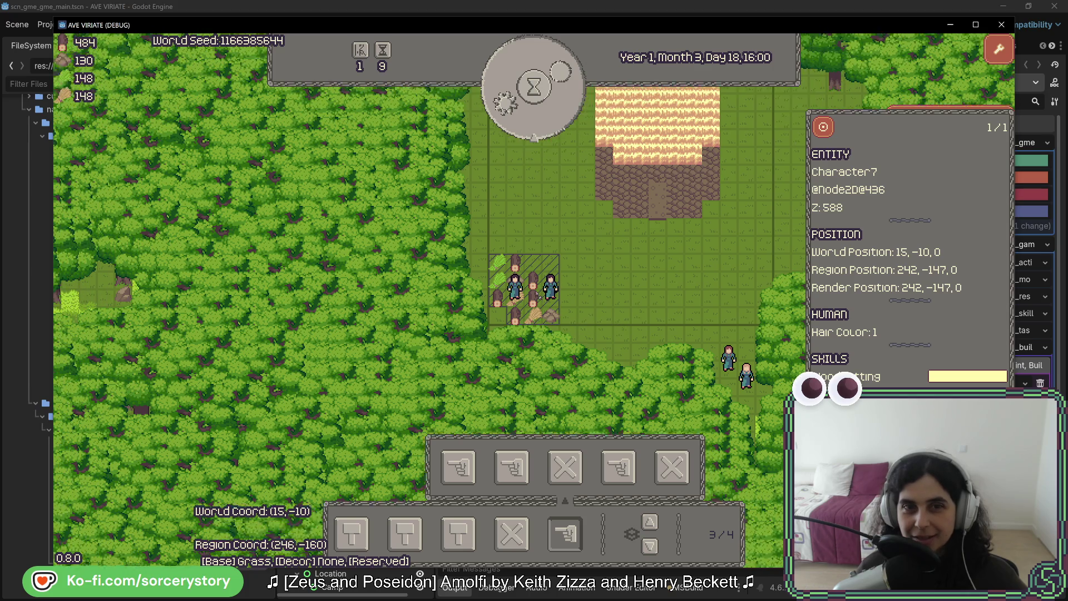
key(a)
key(w)
key(s)
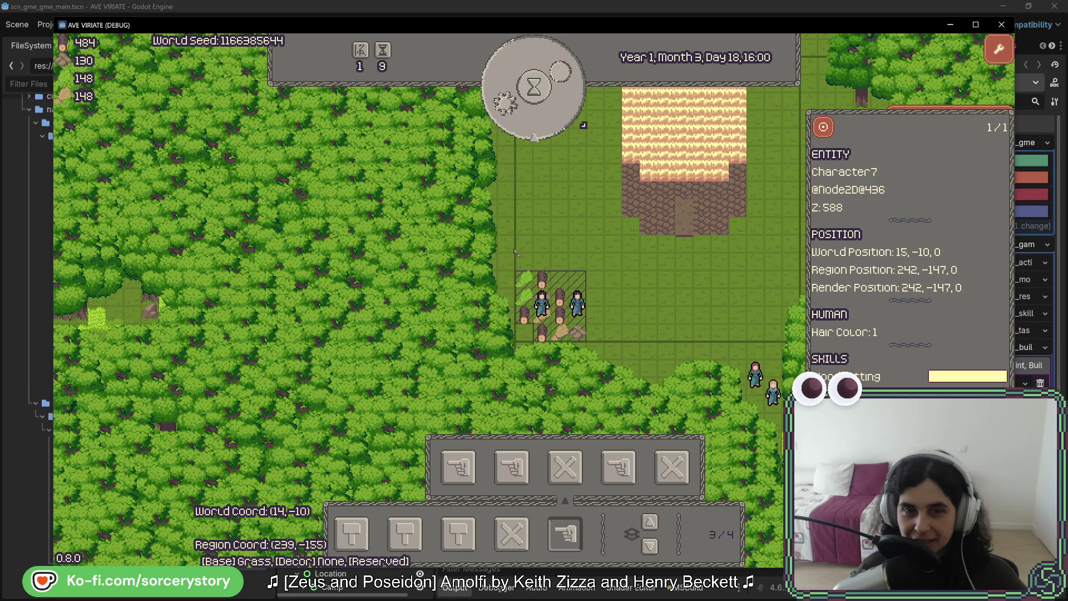
key(w)
key(d)
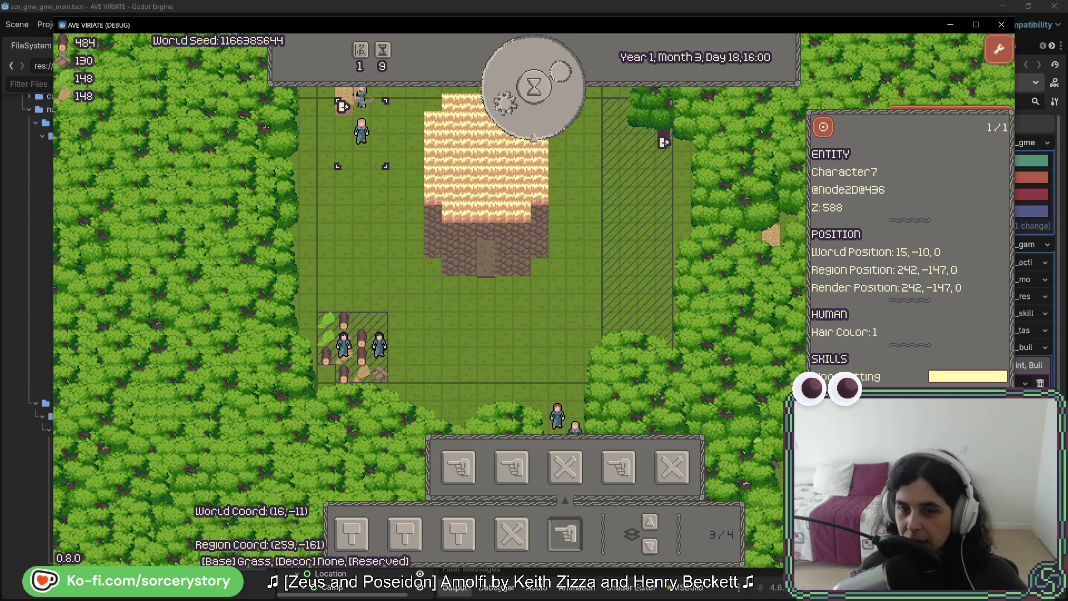
key(s)
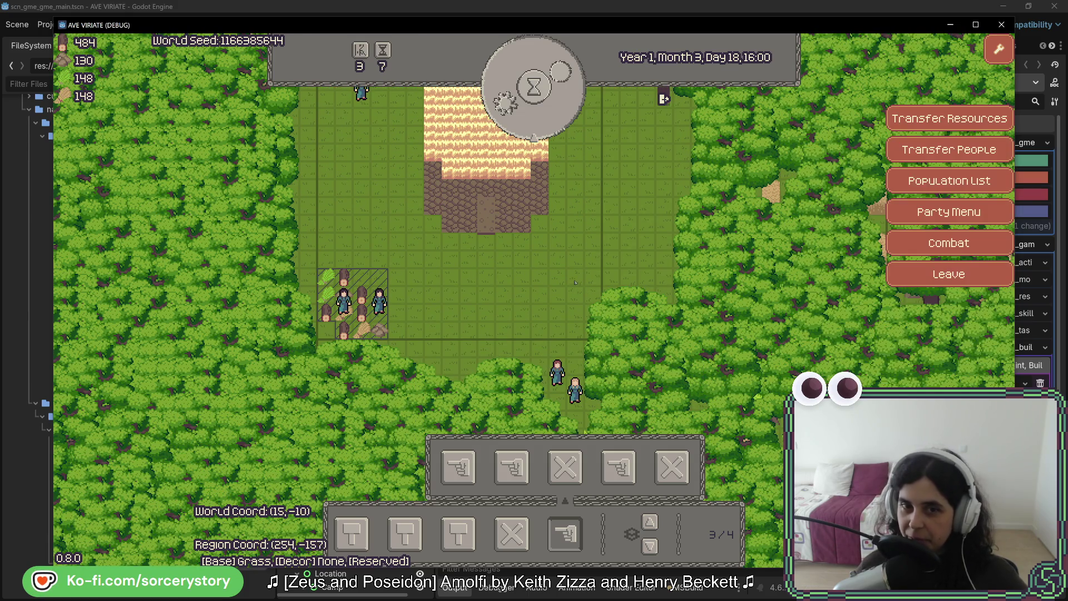
- Close the character details and keep passing hours until Day 21, 22:00
click(663, 98)
click(548, 123)
key(w)
key(w)
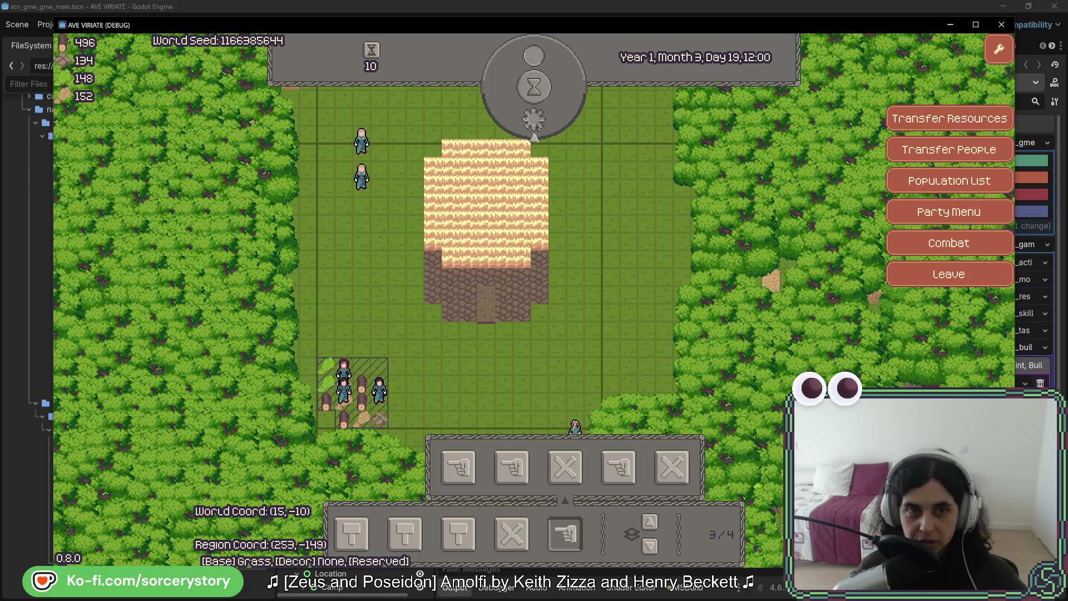
key(s)
key(s)
key(w)
key(w)
key(w)
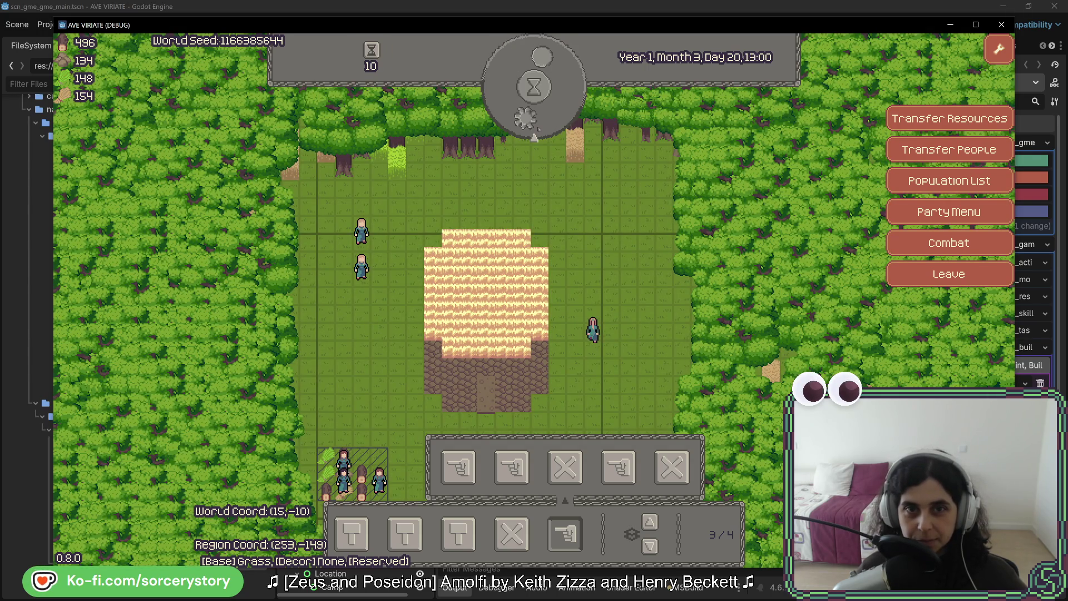
key(s)
key(s)
key(s)
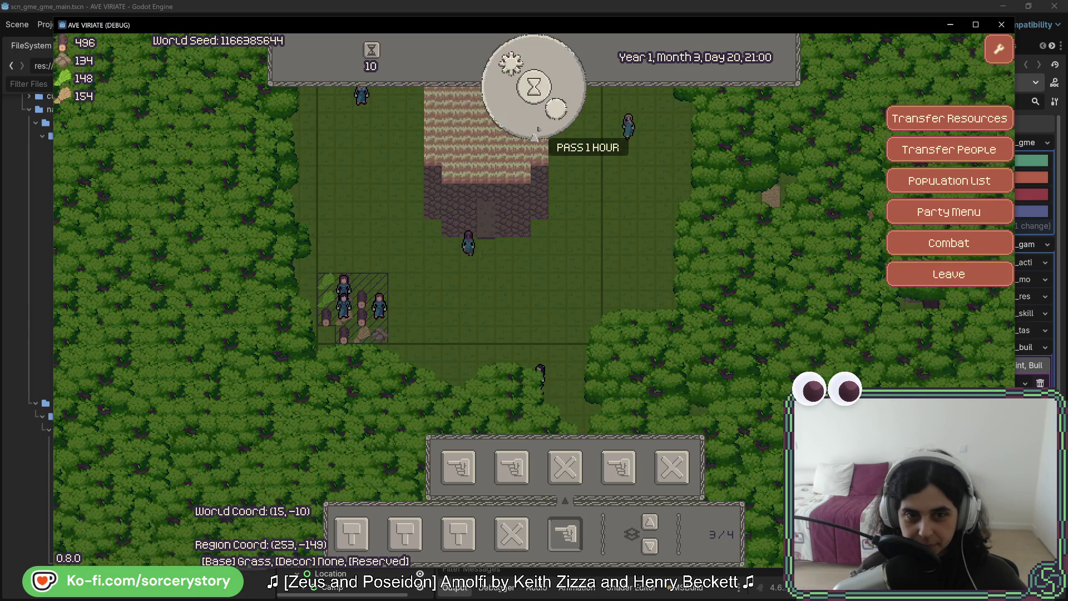
key(w)
key(w)
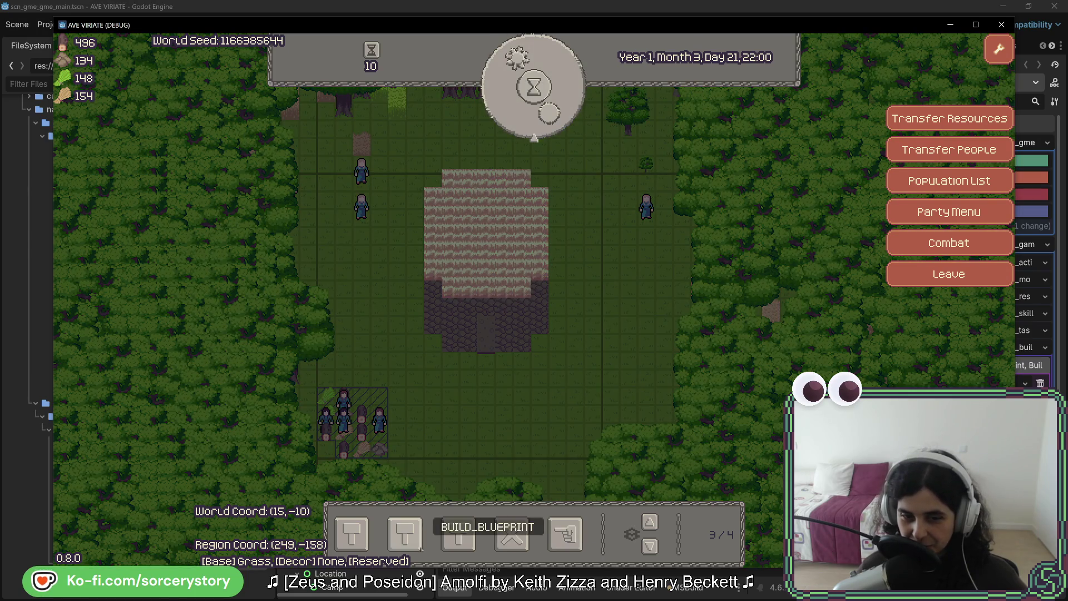
mouse_move(459, 538)
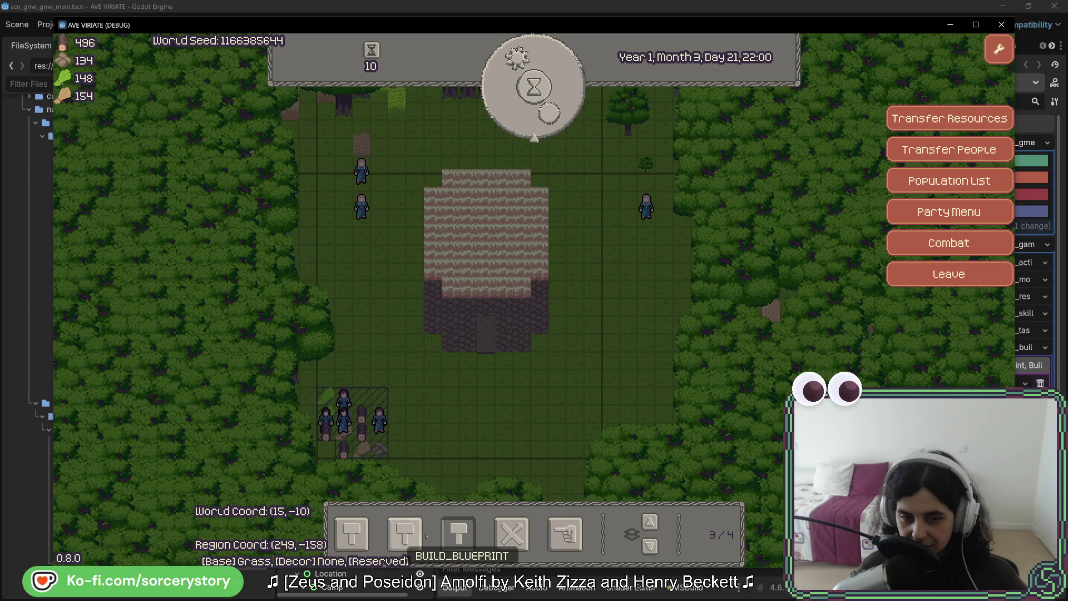
- Lay floor blueprints as a vertical strip and a row around the central stone building
click(350, 534)
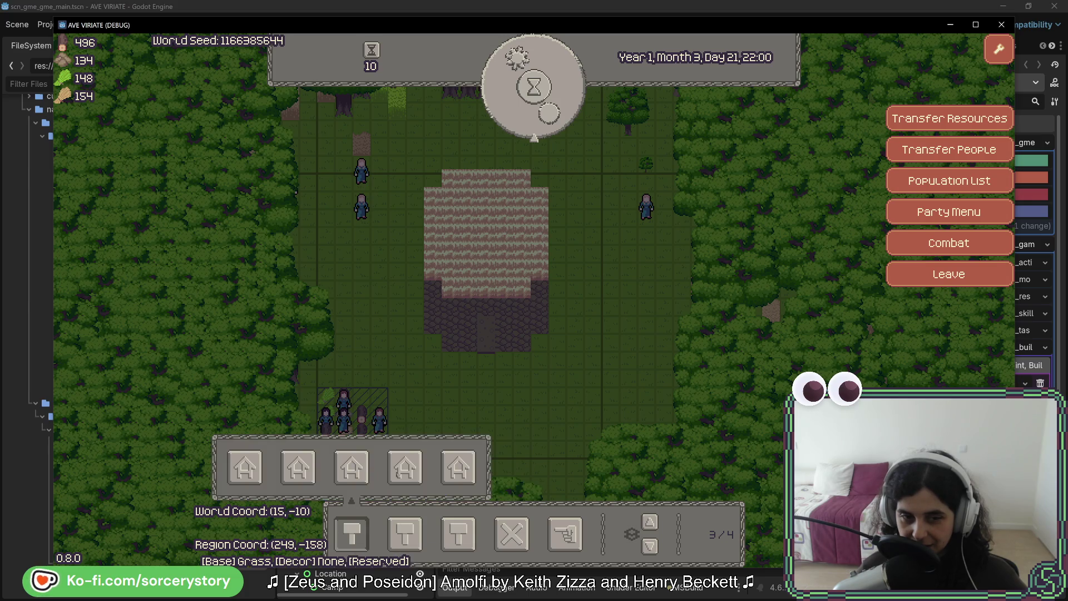
key(s)
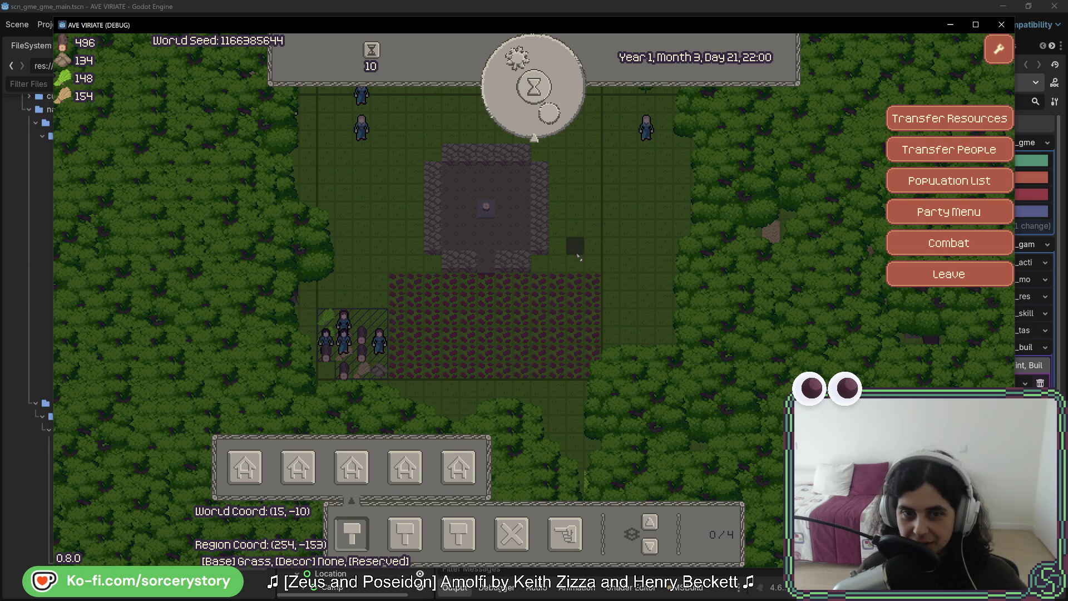
key(w)
mouse_move(561, 244)
mouse_down()
mouse_move(593, 369)
mouse_move(565, 369)
mouse_up()
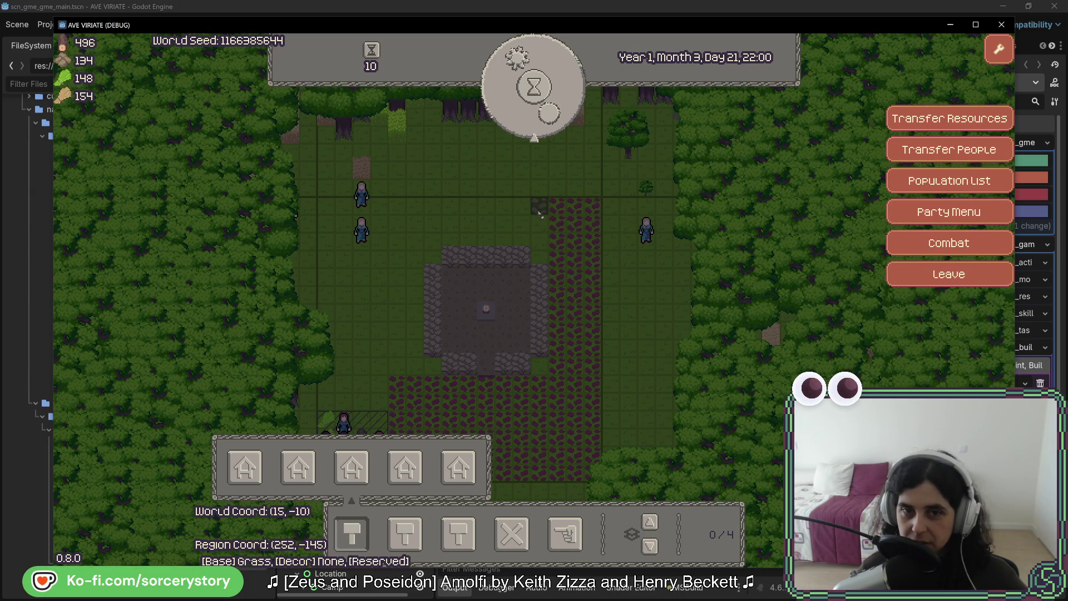
drag(521, 206, 329, 248)
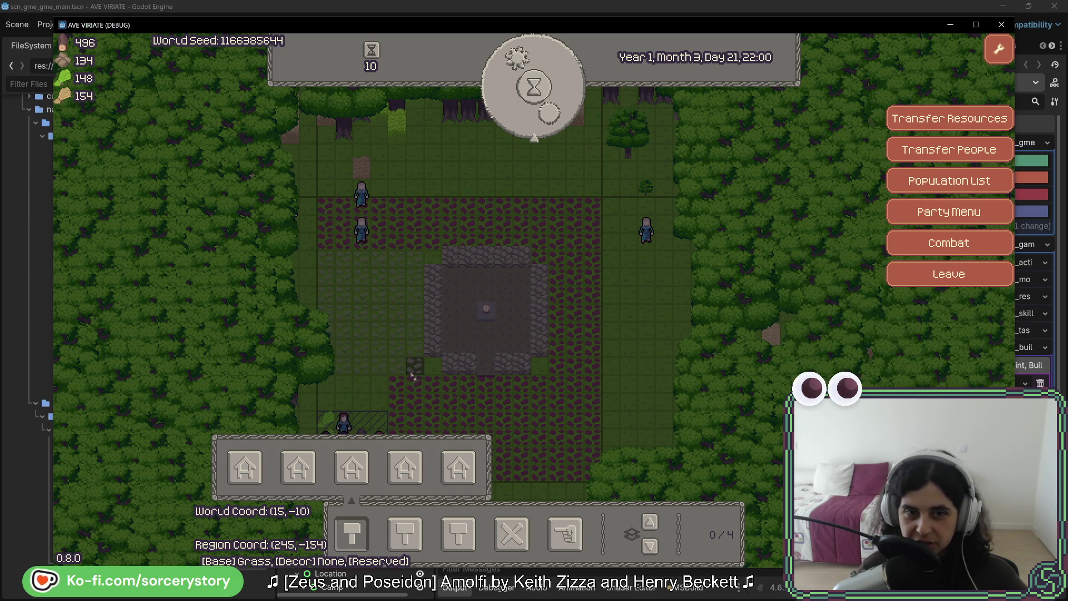
key(s)
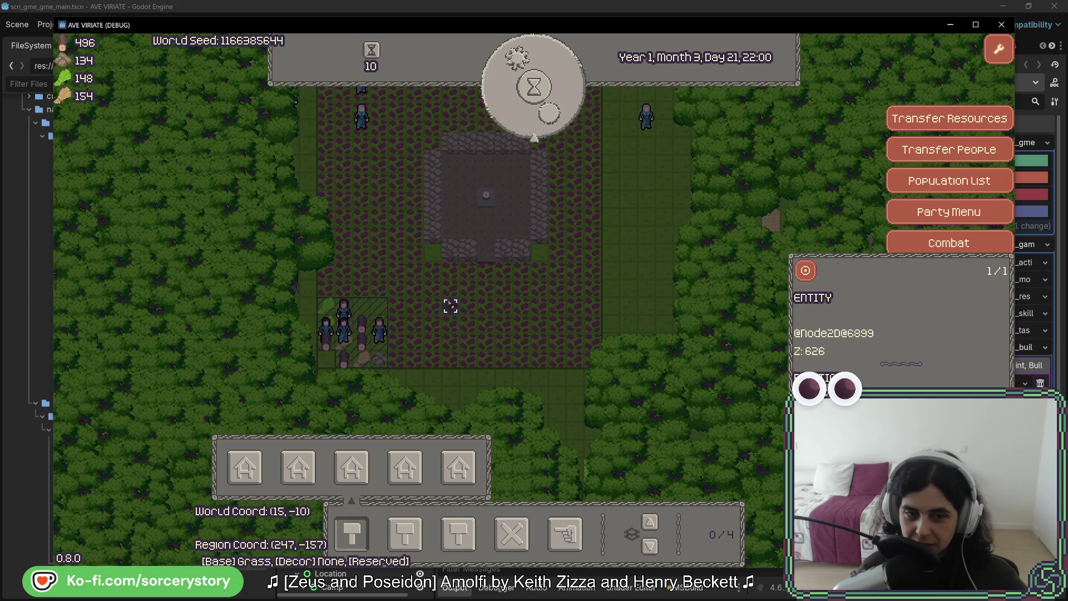
click(565, 534)
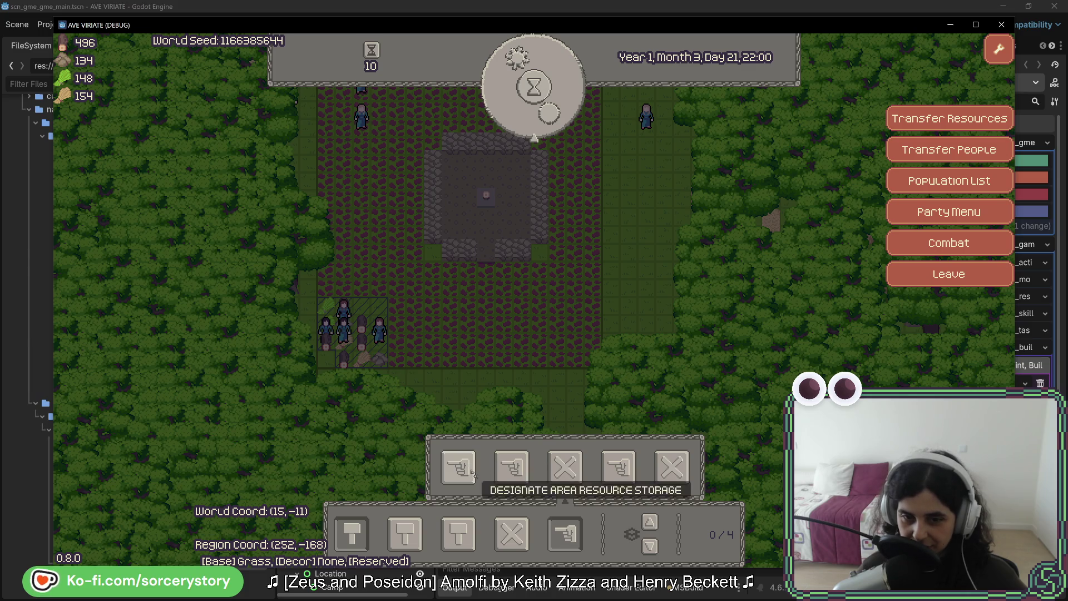
- Inspect the central stone building and pass hours to Day 22, 17:00
click(493, 157)
click(533, 125)
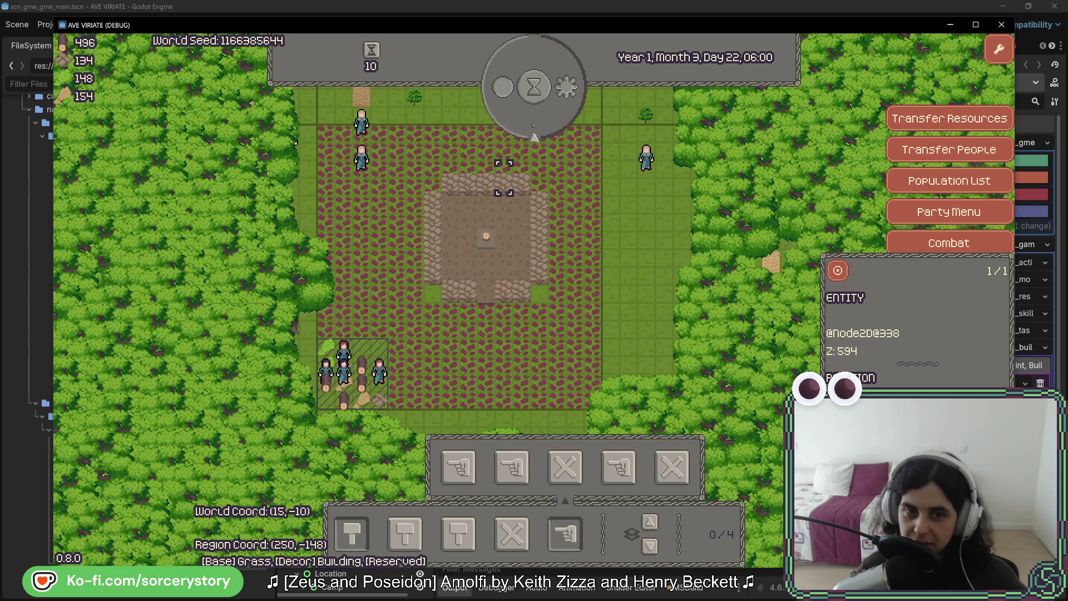
click(533, 125)
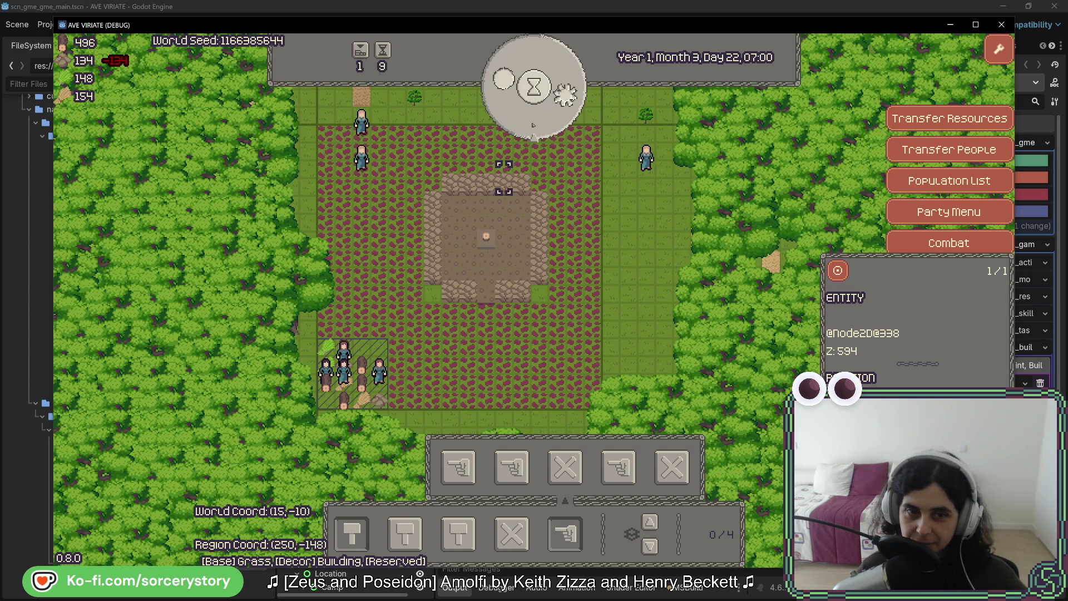
click(533, 125)
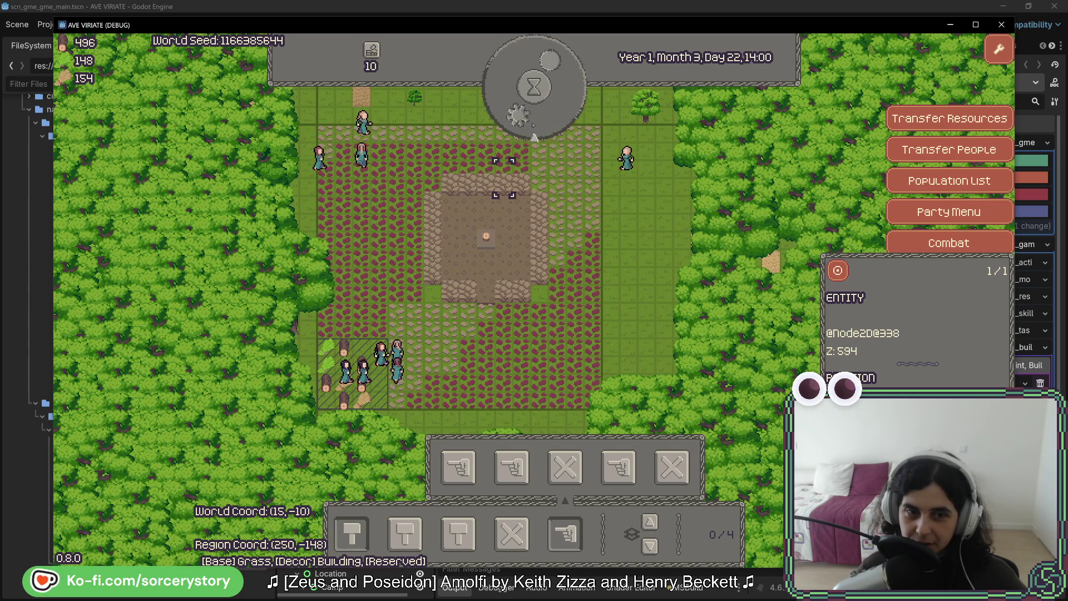
click(533, 125)
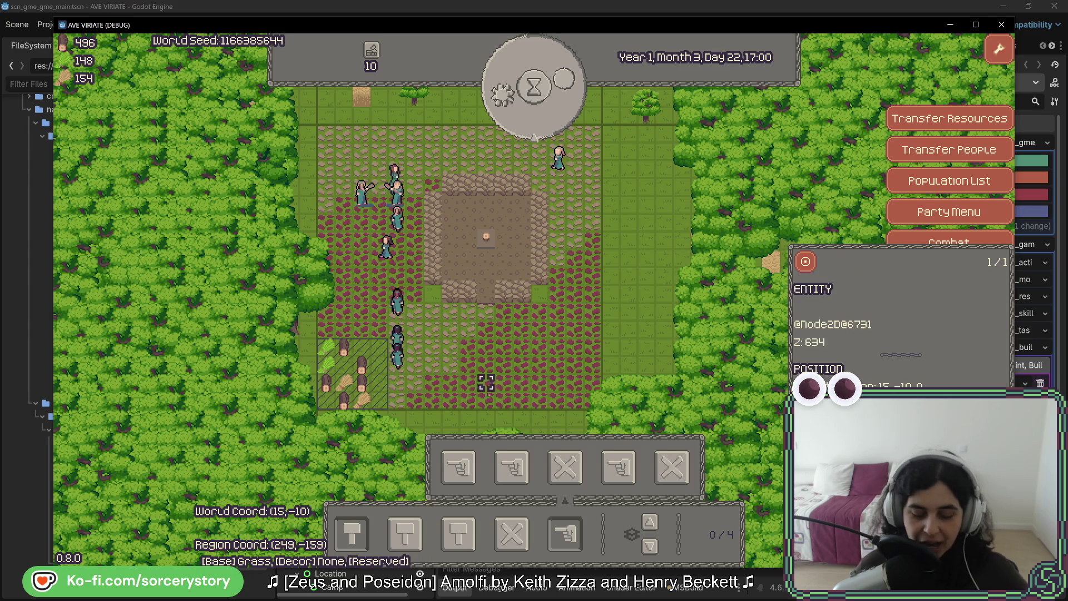
click(418, 420)
- Inspect the new resource pile, then open the out-of-range error in the editor
click(361, 350)
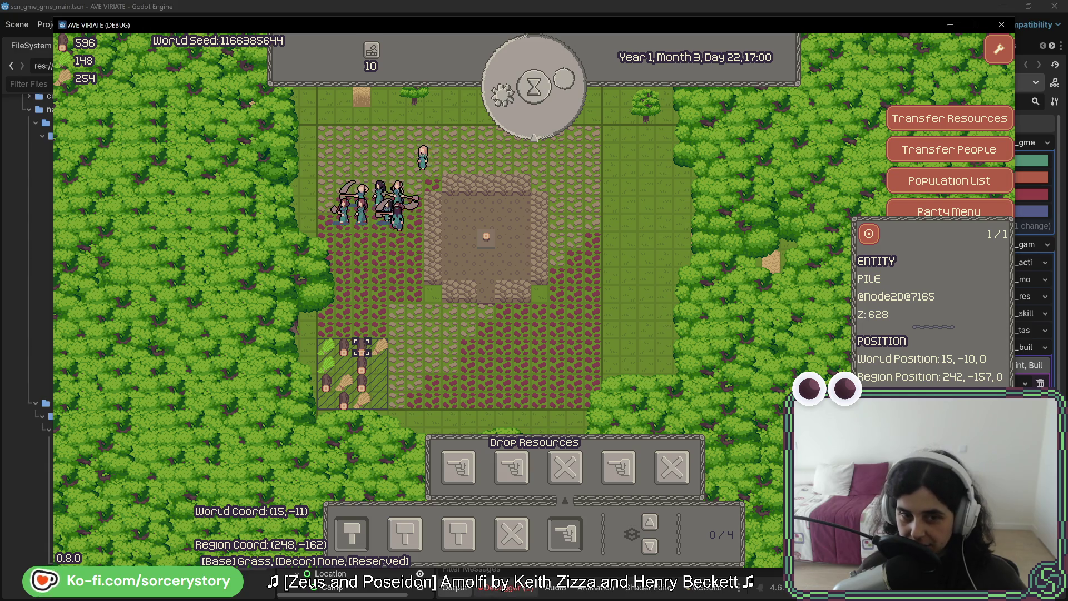
key(F8)
click(622, 508)
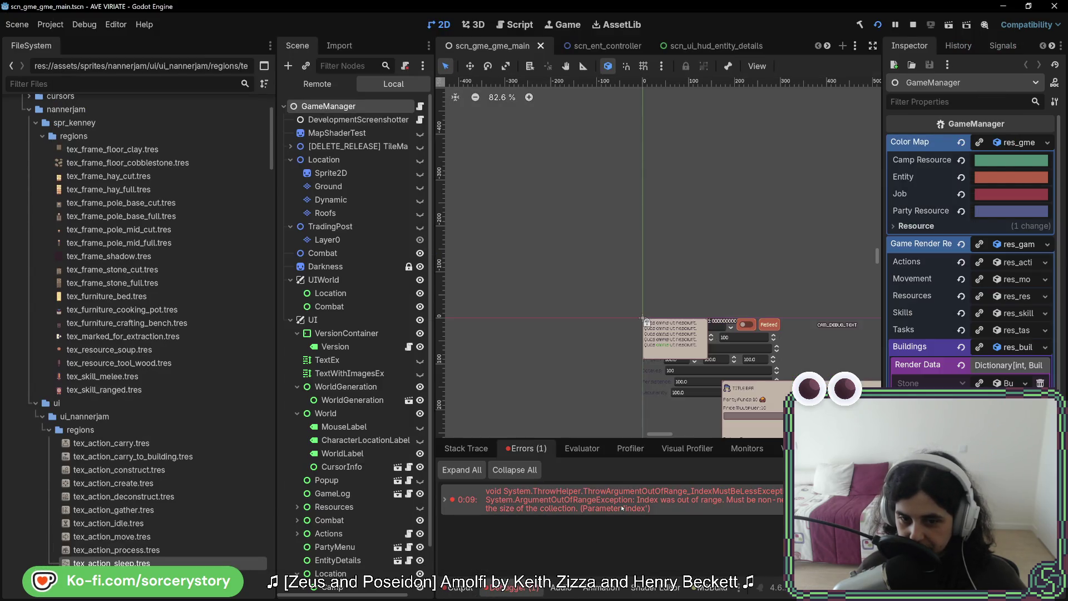
- Scroll through the out-of-range error's details in the editor
mouse_move(621, 507)
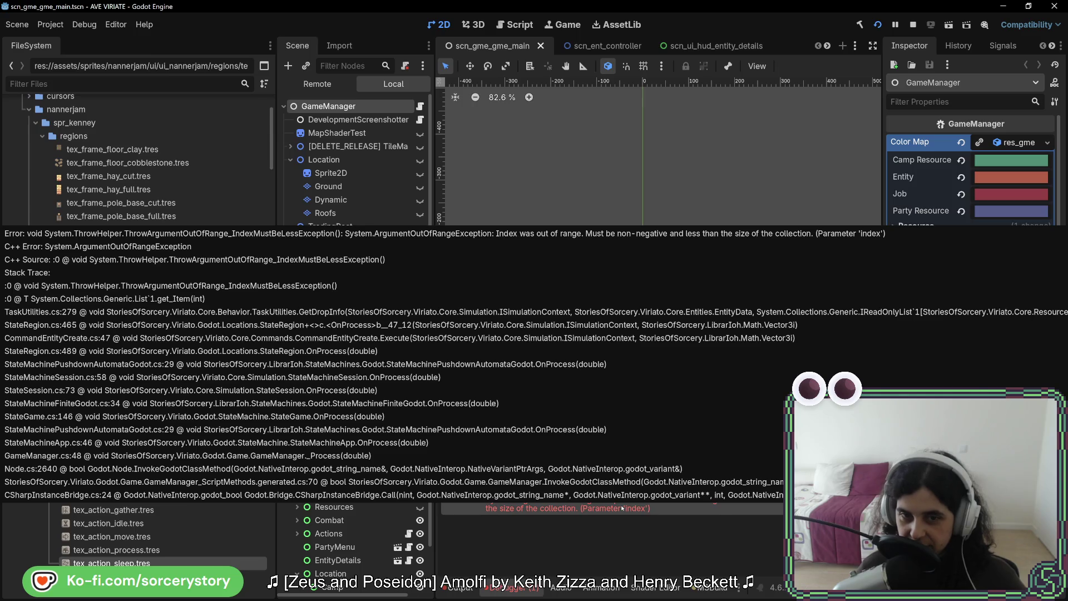
scroll(634, 533, down, 3)
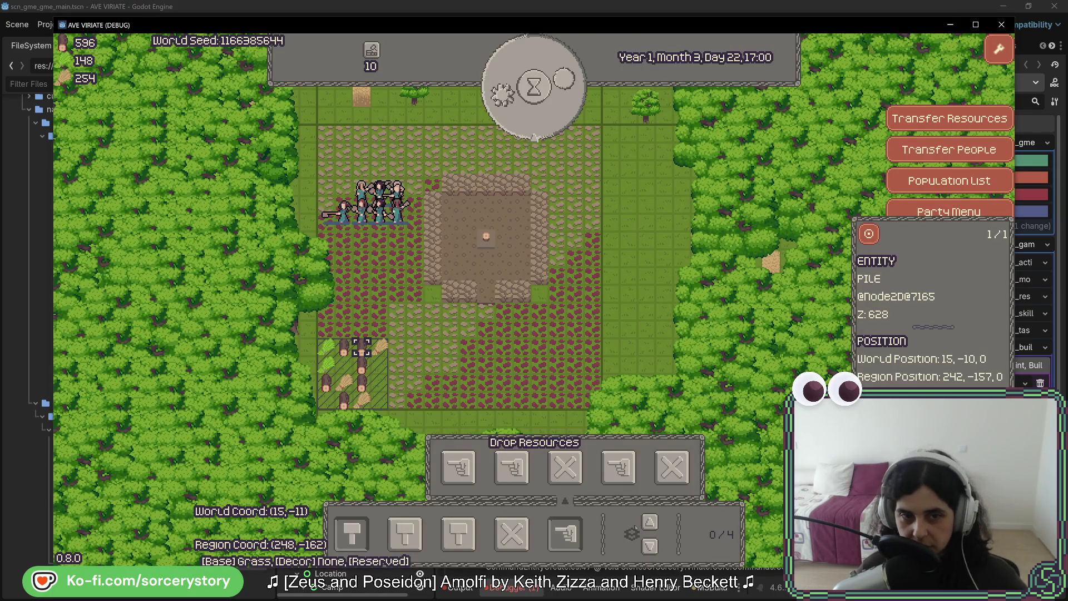
click(411, 386)
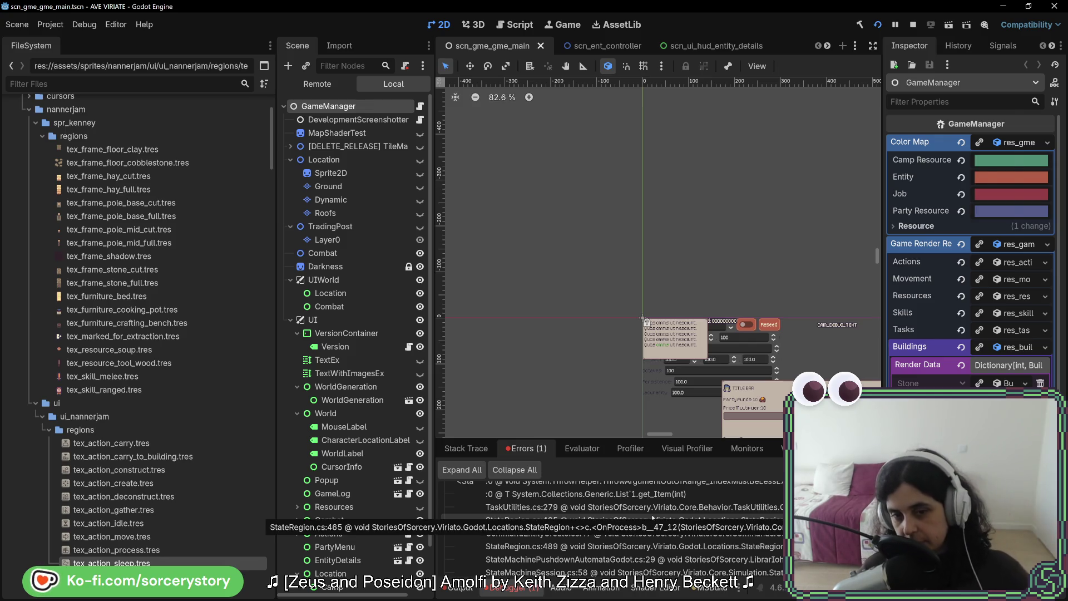
- Back in the game, drop the carried resources and inspect the Stone pile holding 100/100
key(alt+Tab)
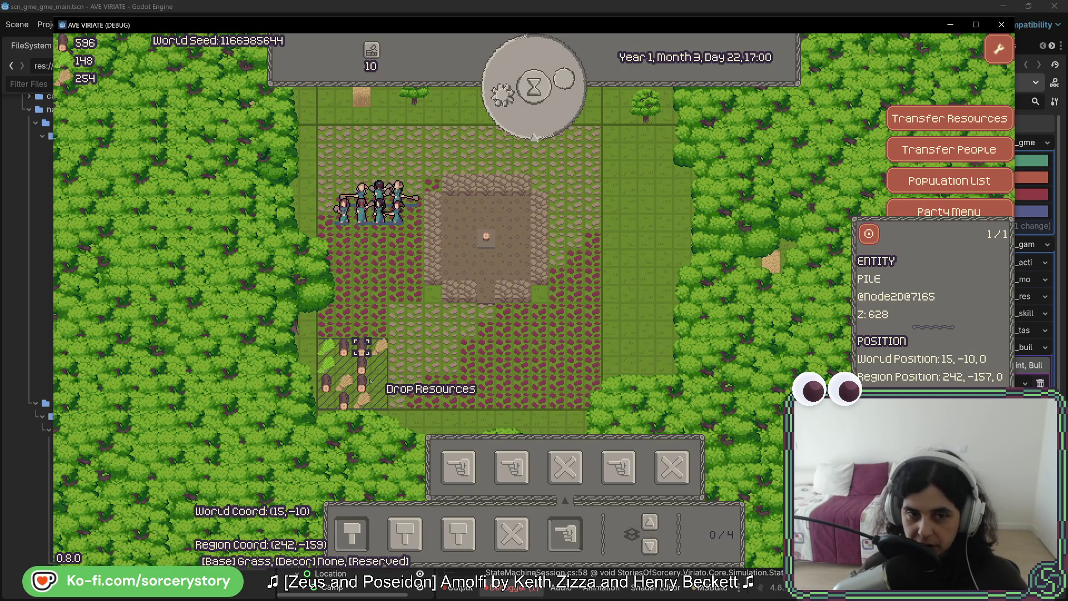
click(378, 370)
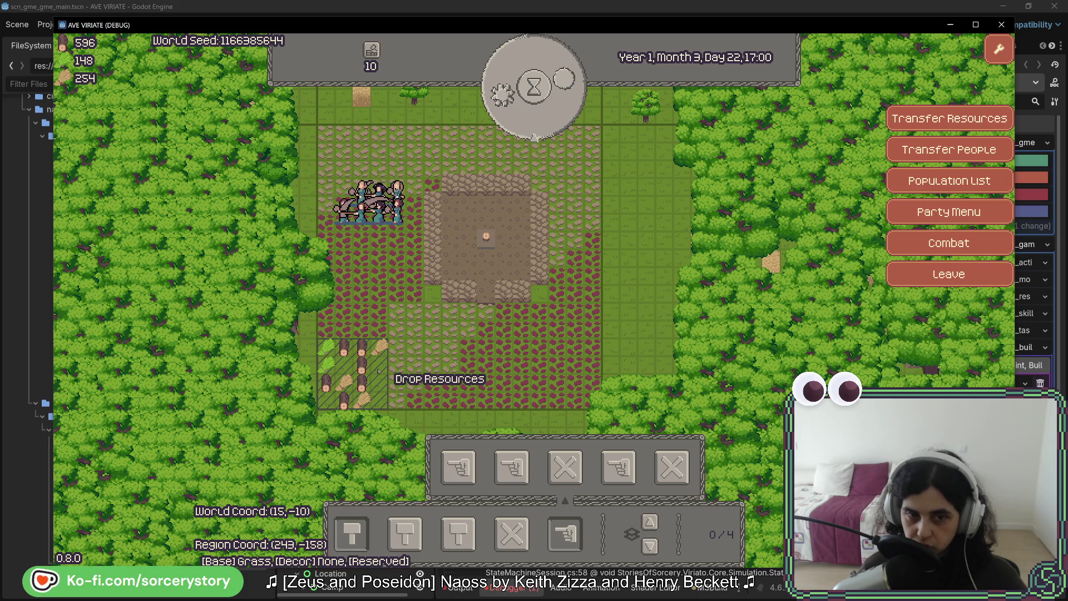
click(380, 366)
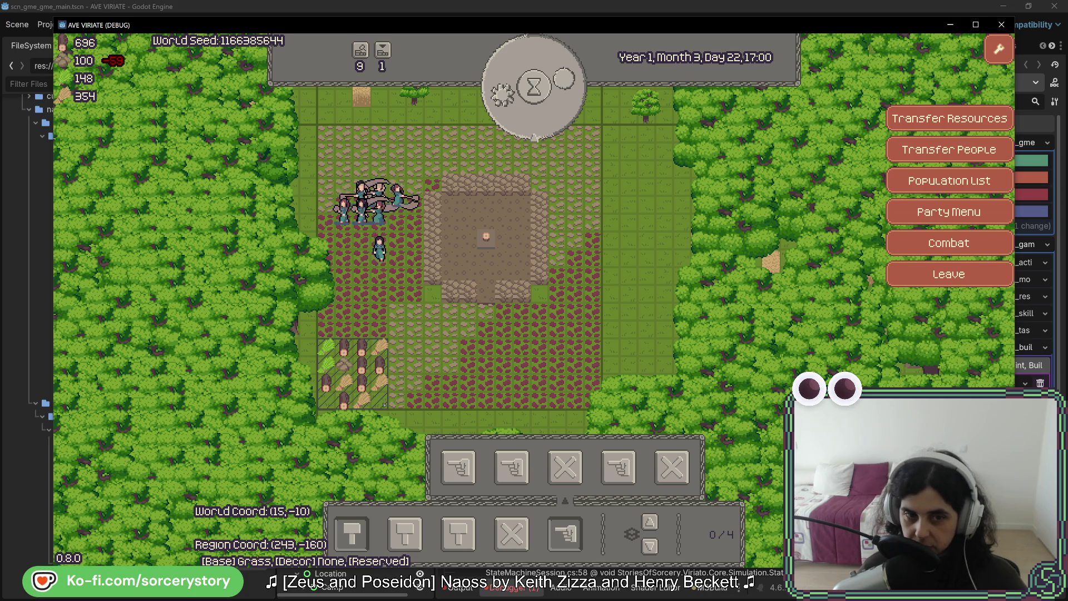
click(347, 363)
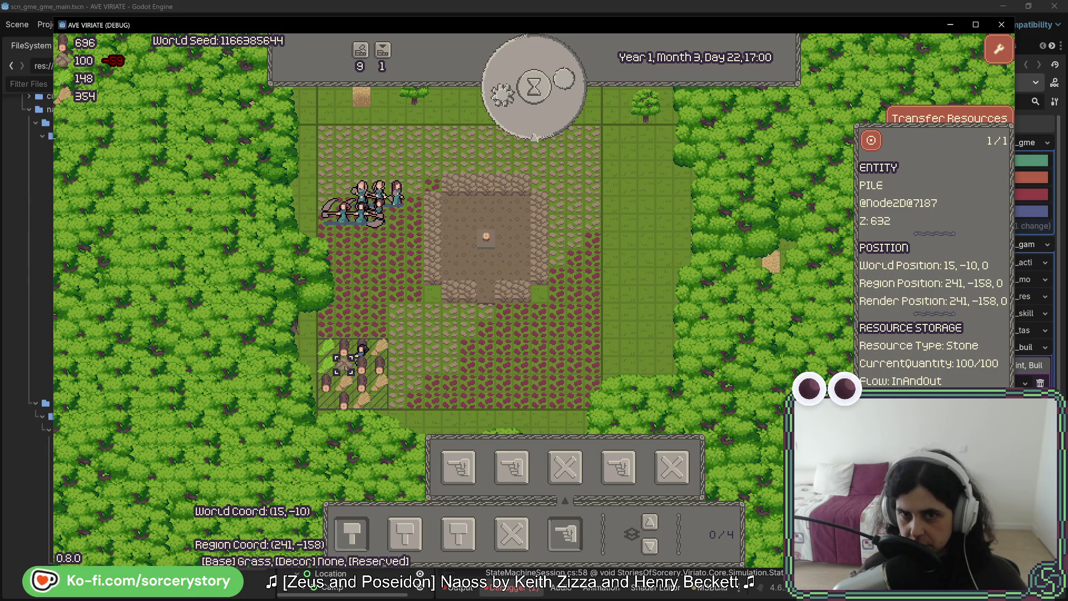
click(415, 329)
click(621, 284)
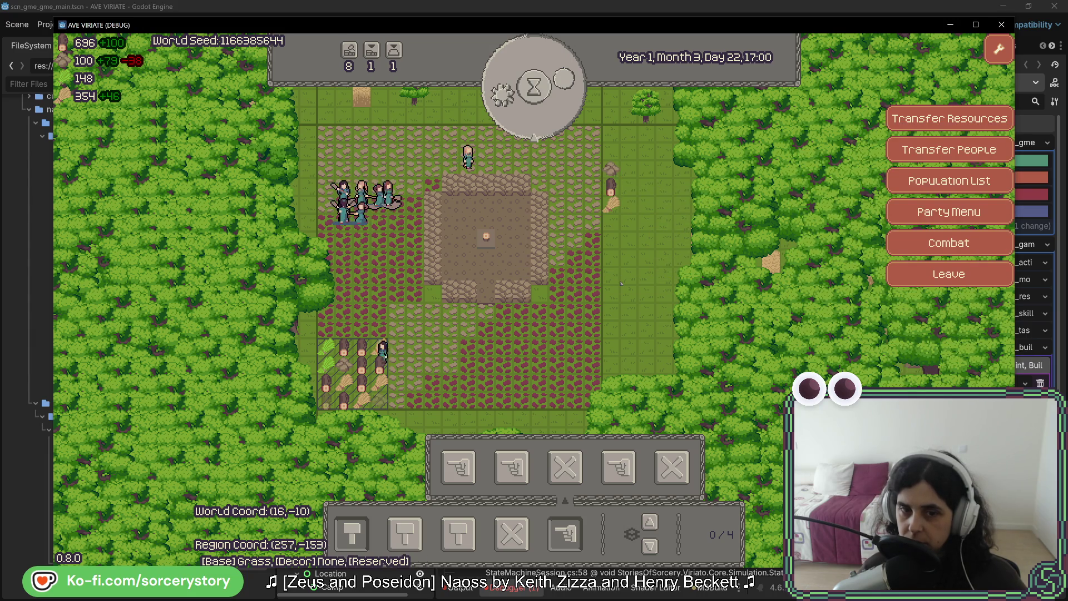
- Stop the game and expand the Errors entry, tracing it to TaskUtilities.cs line 279
key(F8)
click(520, 588)
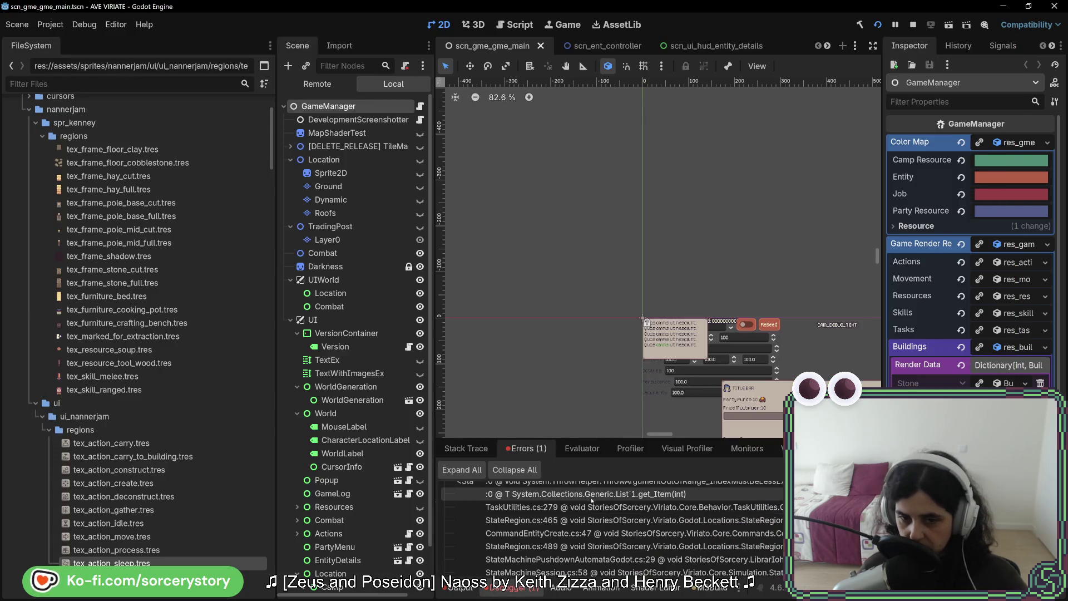
click(611, 501)
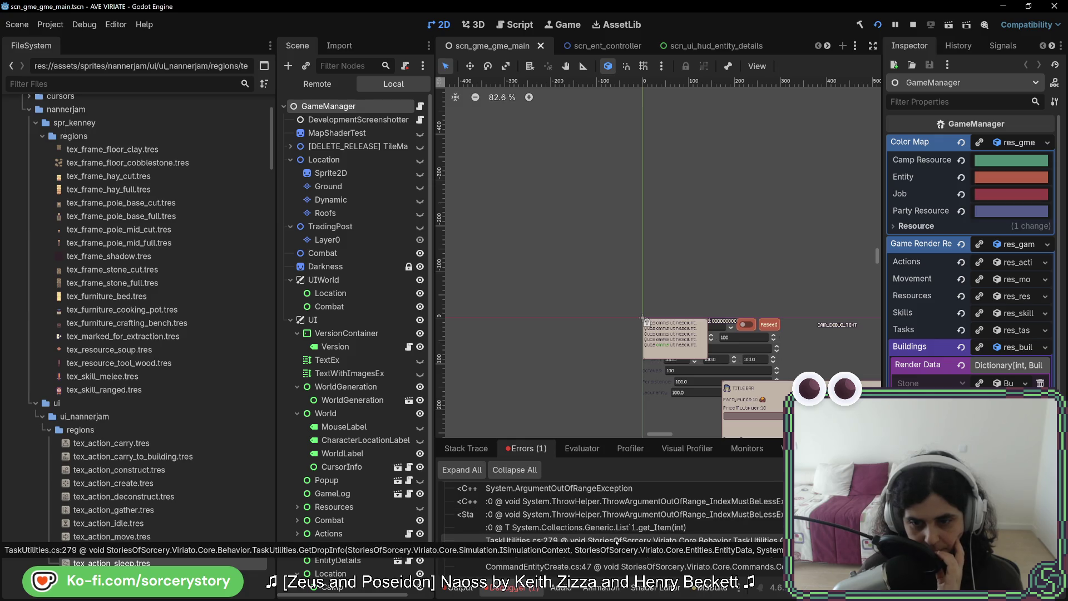
scroll(623, 526, down, 1)
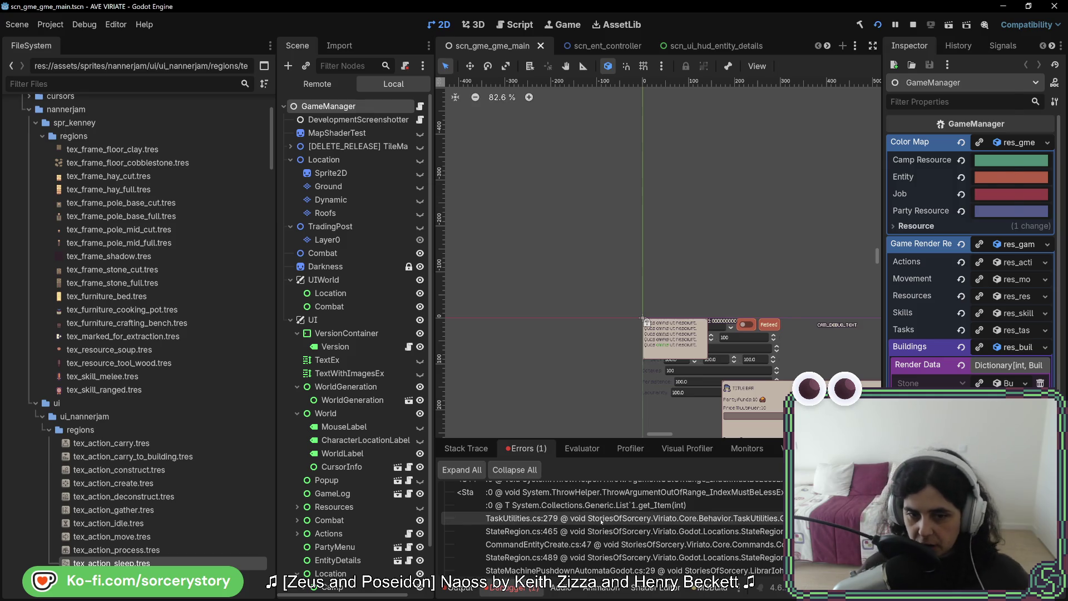
key(alt+Tab)
key(alt+Tab)
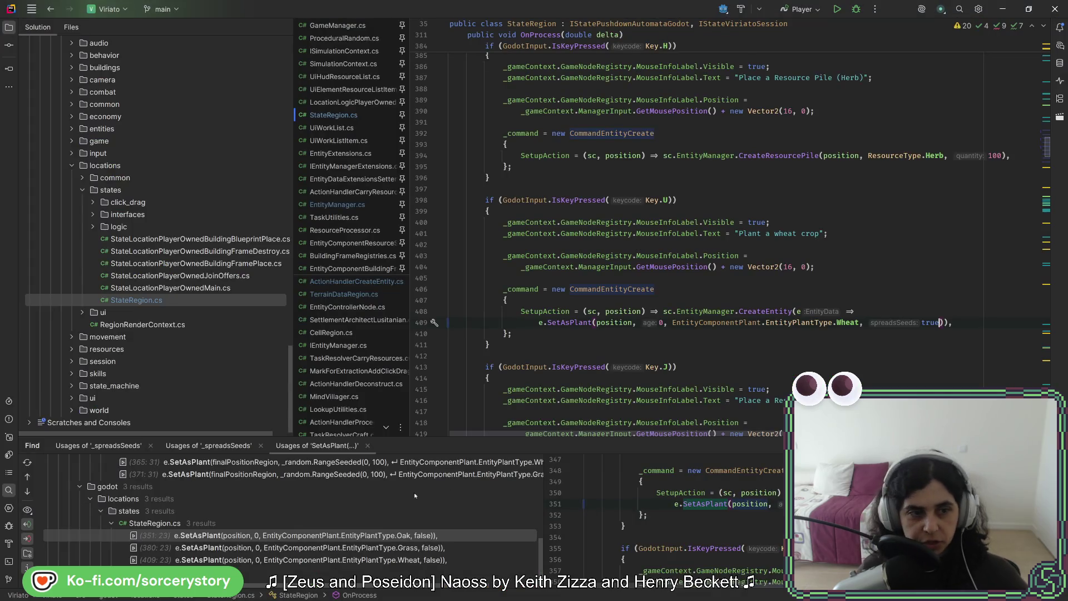
- List the usages of SetAsPlant and open TaskUtilities.cs
scroll(241, 337, up, 1)
scroll(241, 336, up, 10)
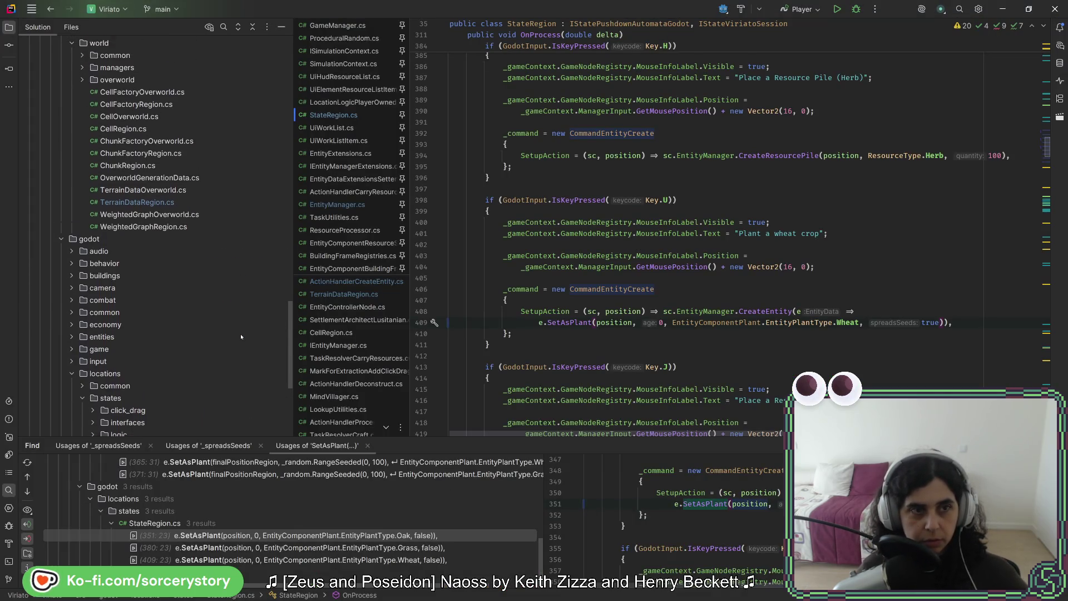
scroll(241, 336, down, 8)
key(shift)
key(shift)
key(shift+F12)
click(328, 217)
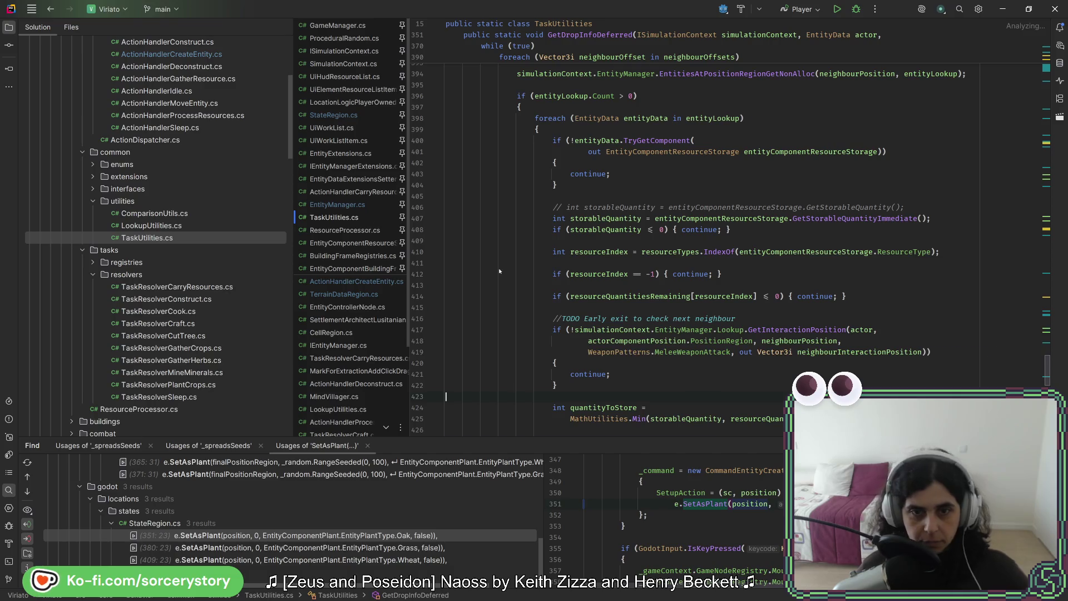
- Select the storable-quantity and resource-index checks, lines 408–412, in GetDropInfoDeferred
scroll(779, 209, up, 15)
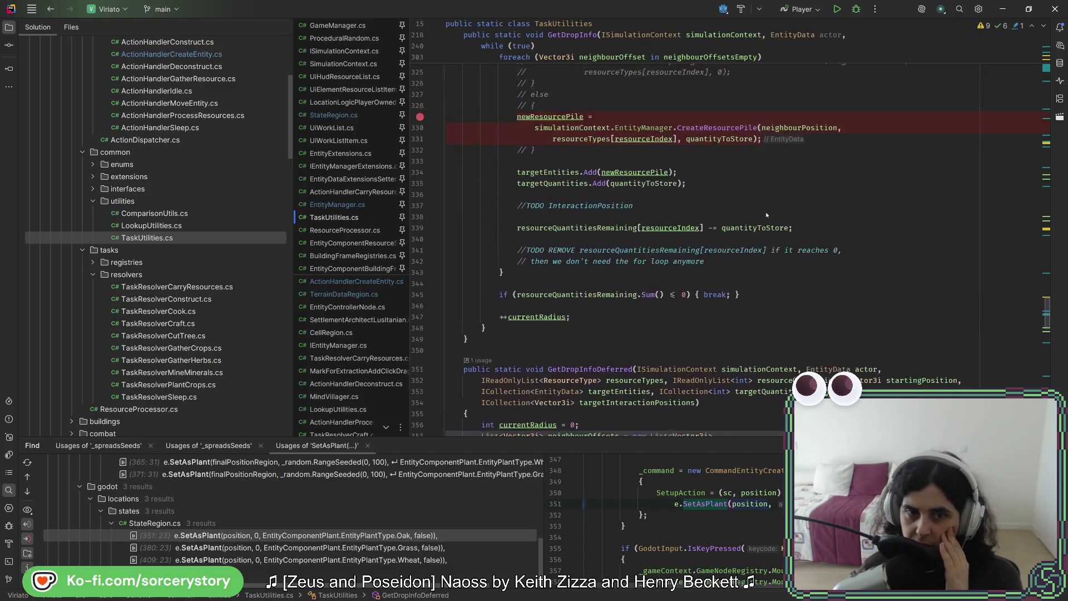
scroll(766, 214, up, 15)
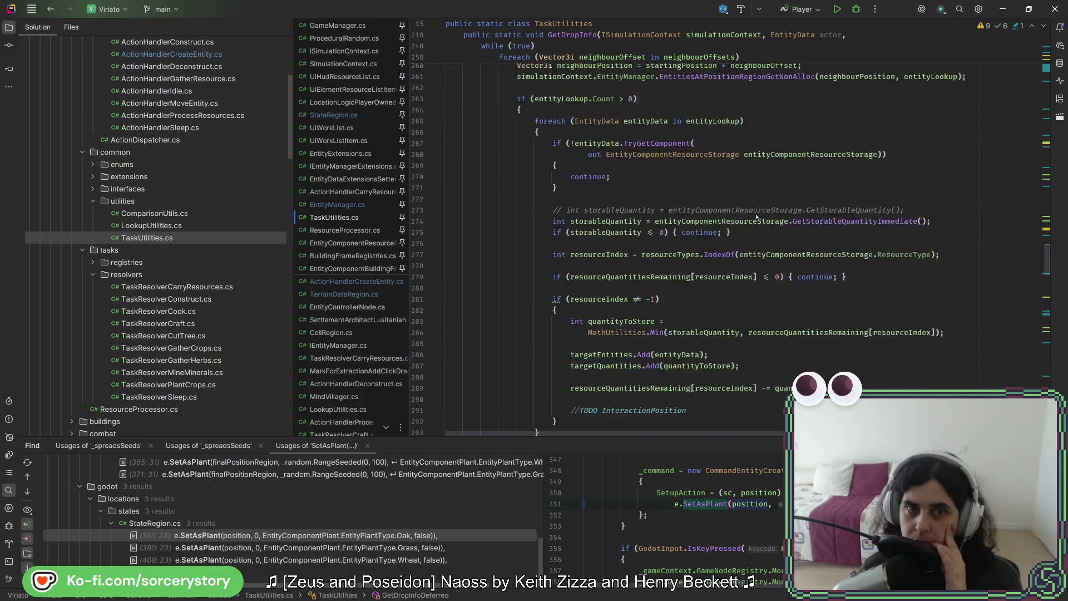
scroll(754, 217, down, 3)
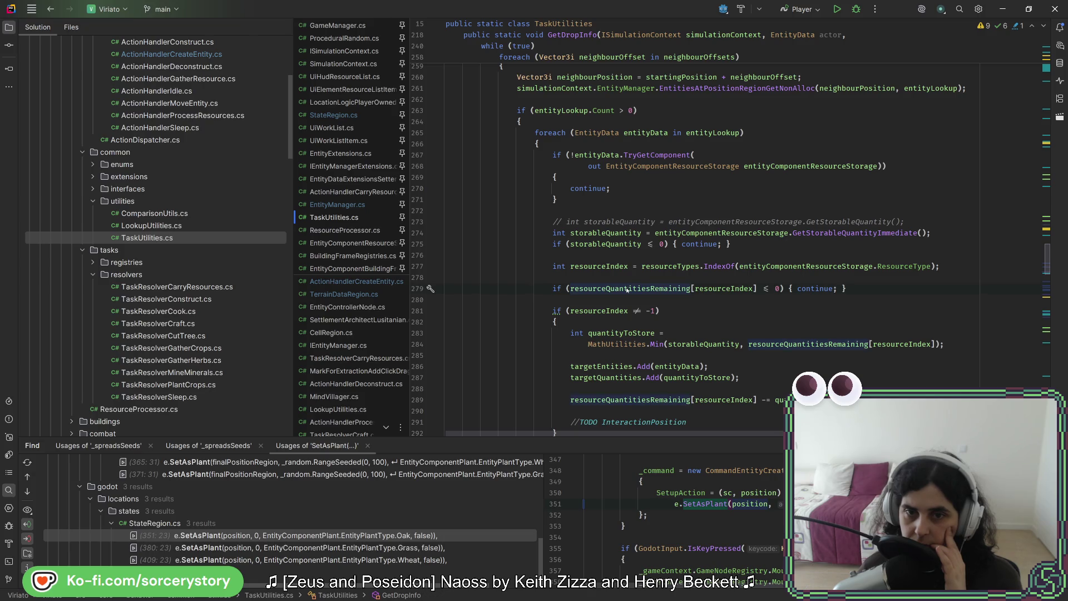
scroll(629, 288, down, 20)
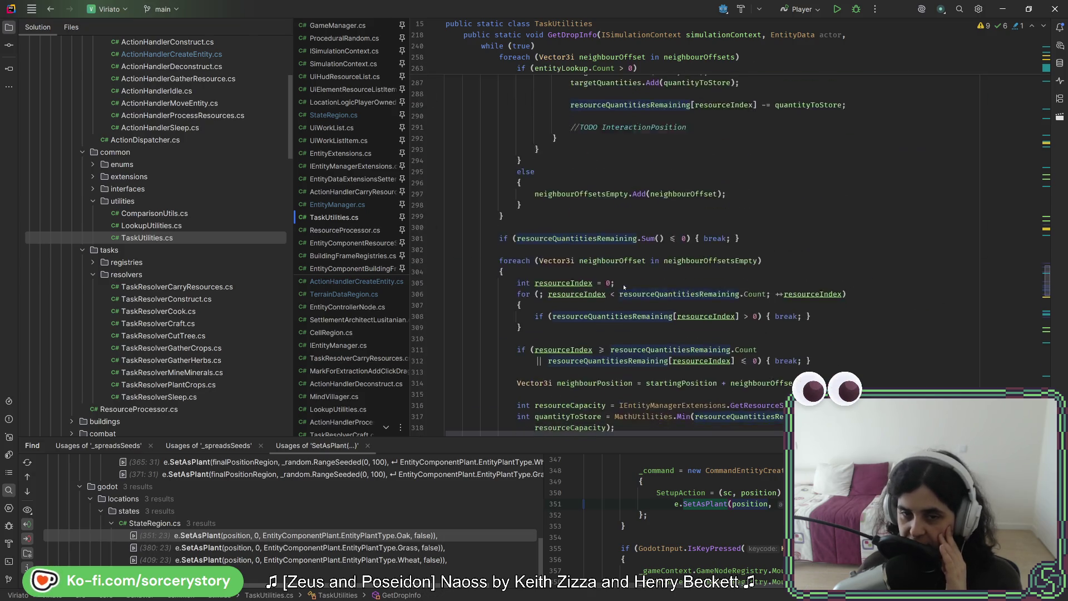
scroll(619, 289, down, 20)
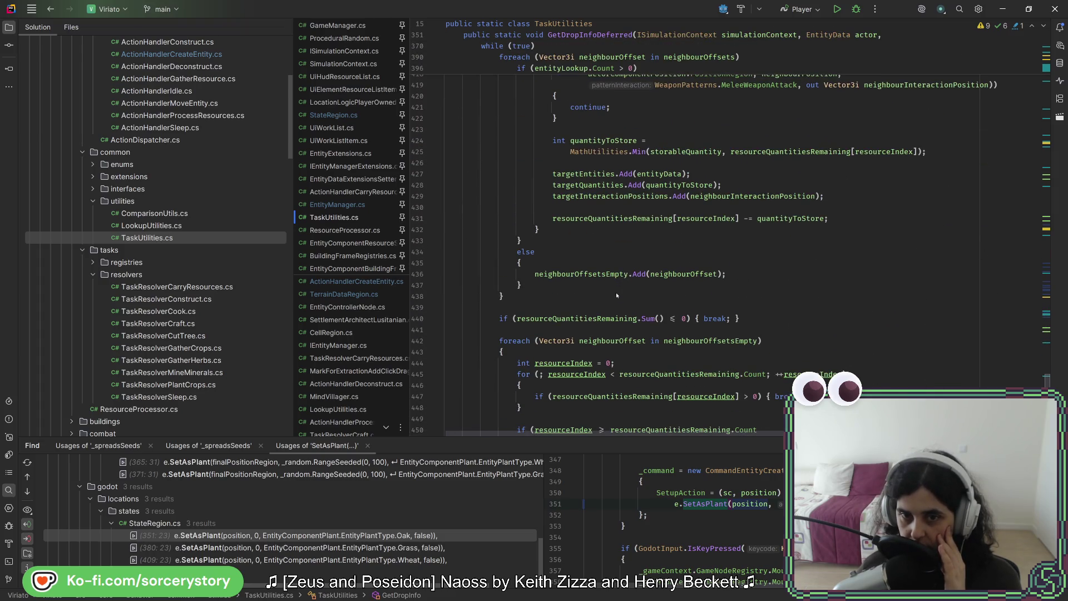
scroll(616, 295, down, 11)
scroll(616, 292, up, 6)
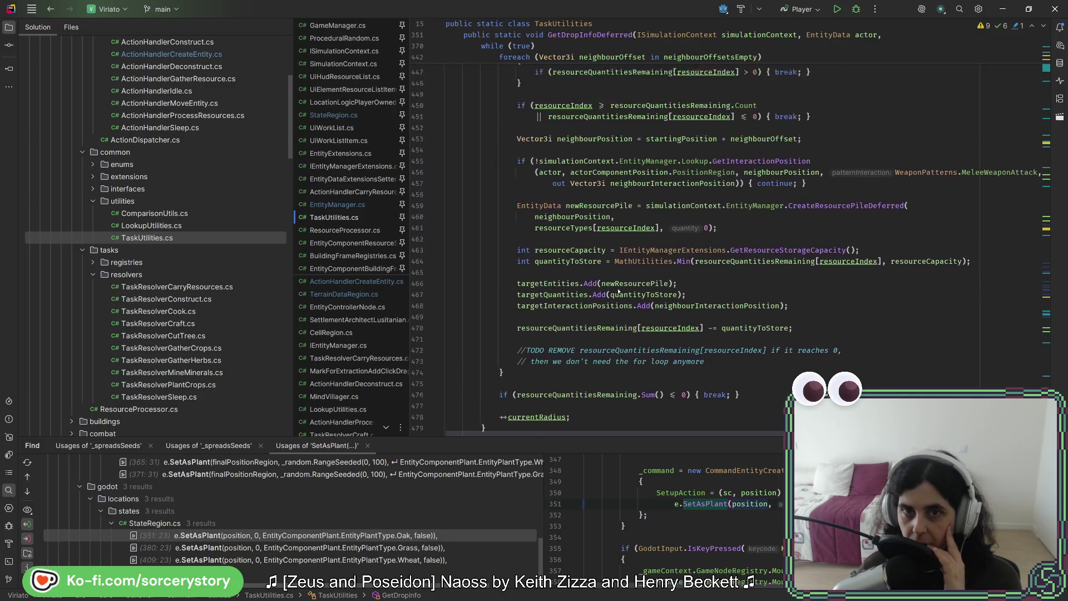
scroll(619, 287, up, 10)
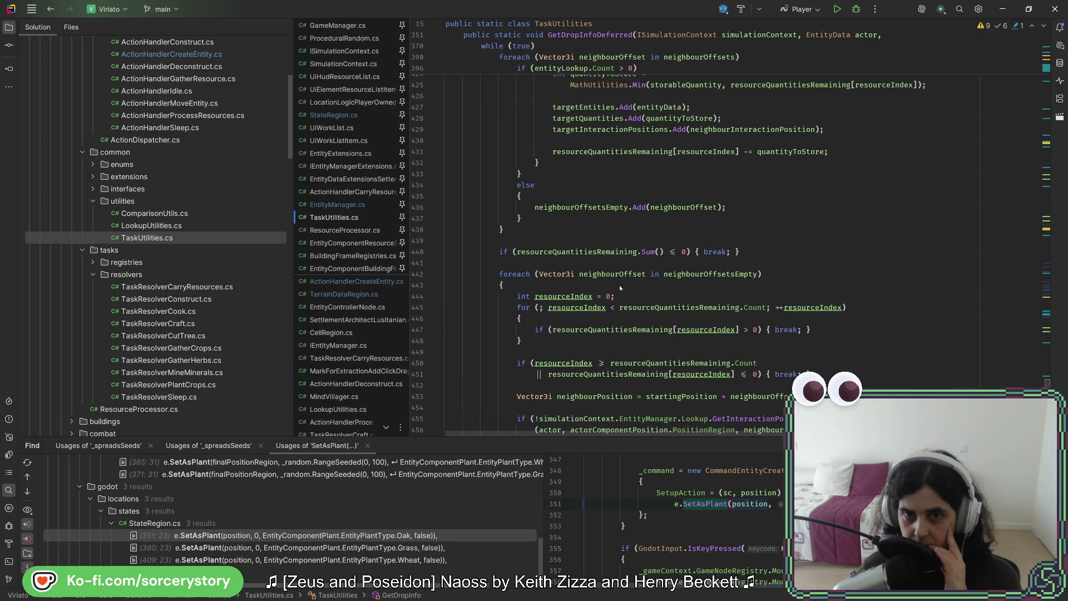
scroll(620, 284, up, 7)
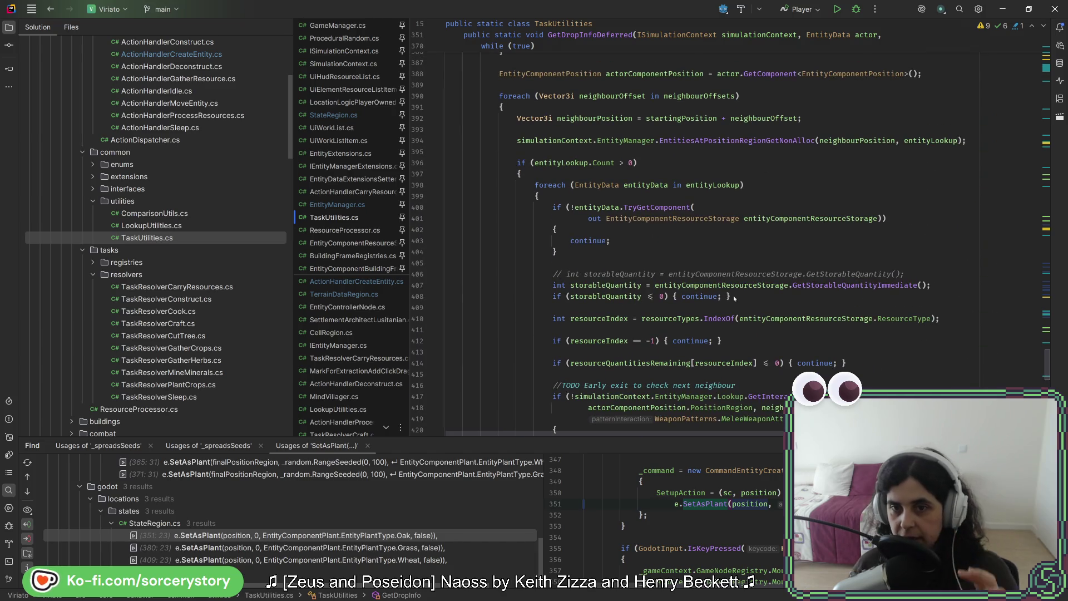
drag(747, 336, 937, 294)
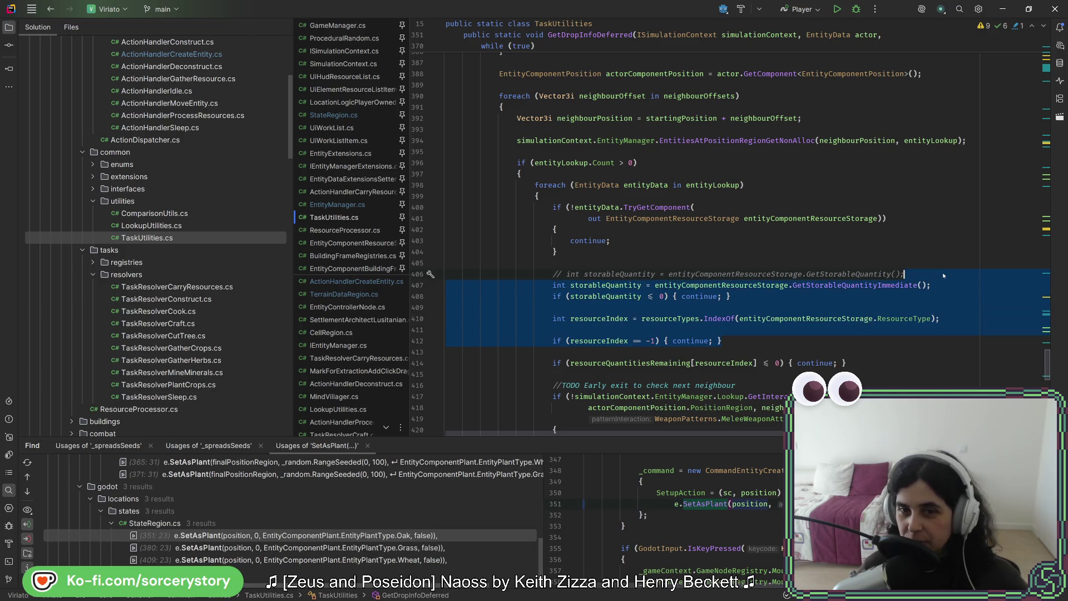
- Paste the checks into GetDropInfo after line 271
scroll(842, 251, up, 15)
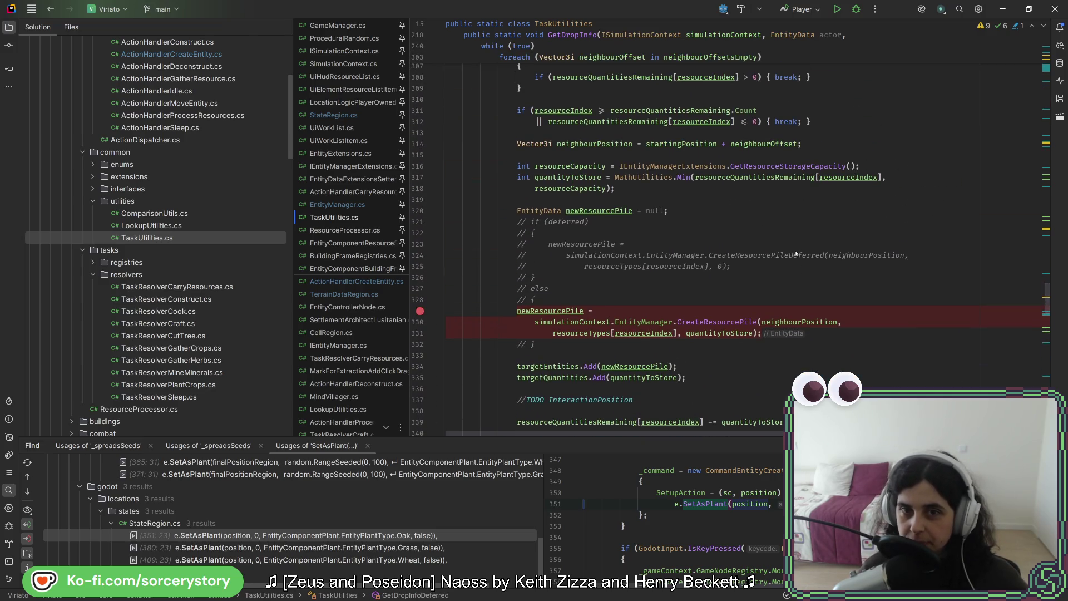
scroll(796, 252, up, 5)
scroll(741, 322, up, 1)
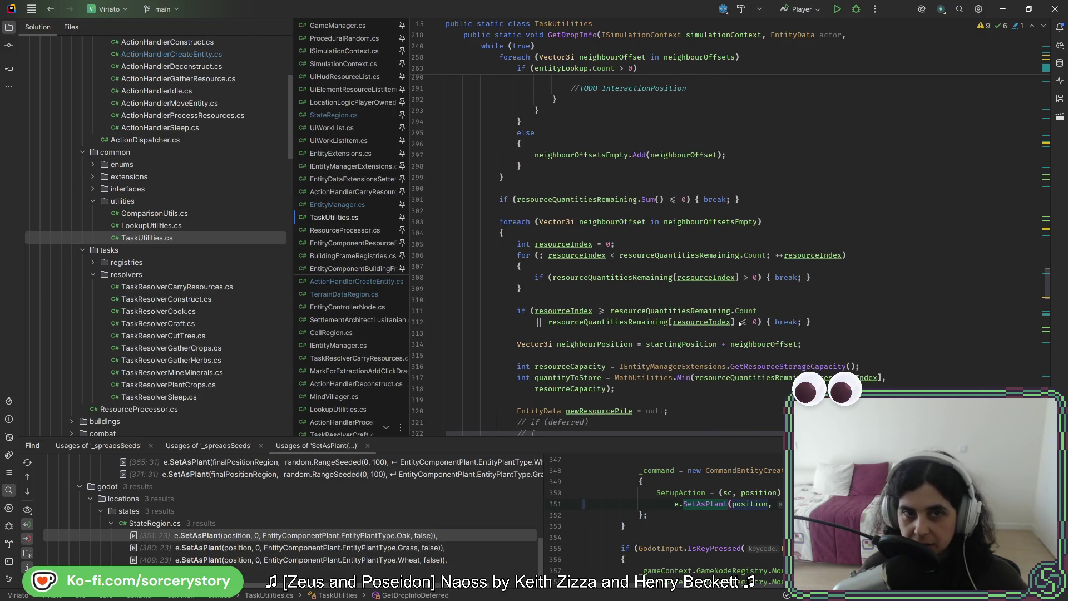
scroll(740, 325, up, 6)
scroll(739, 322, up, 4)
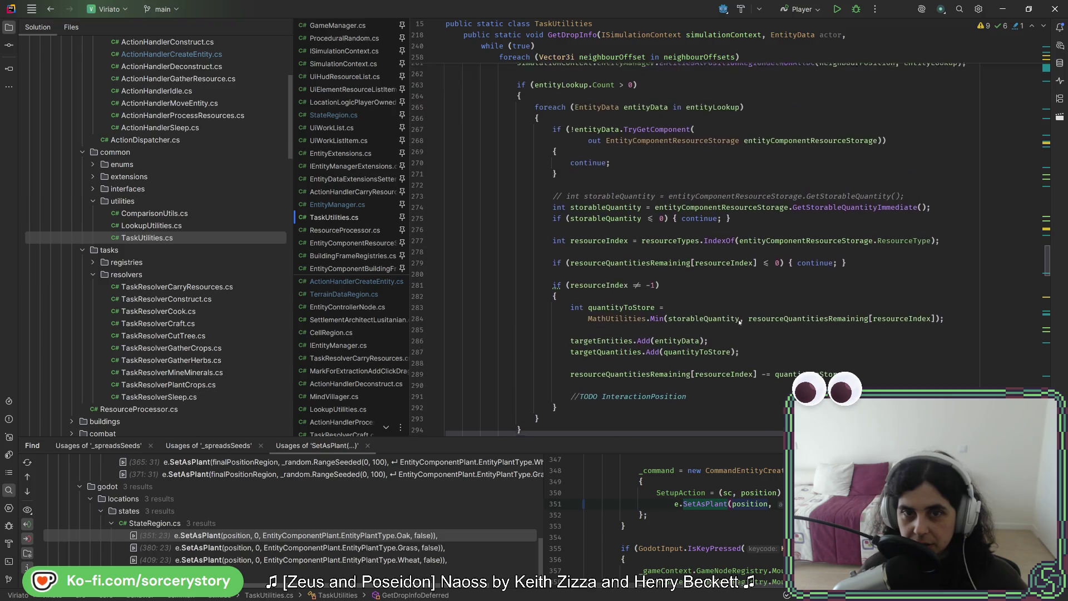
text(int storableQuantity = entityComponentResourceStorage.GetStorableQuantityImmediate(); if (storableQuantity <= 0) { continue; }  int resourceIndex = resourceTypes.IndexOf(entityComponentResourceStorage.ResourceType);  if (resourceIndex == -1) { continue; })
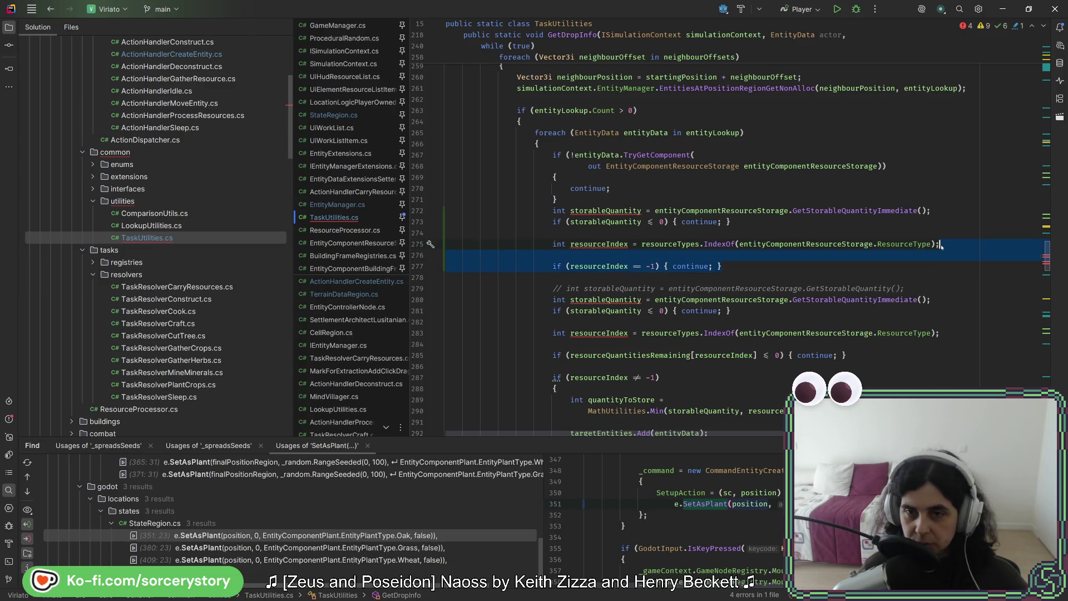
- Remove the duplicated lines and replace the always-true resourceIndex != -1 if with its branch
key(ctrl+z)
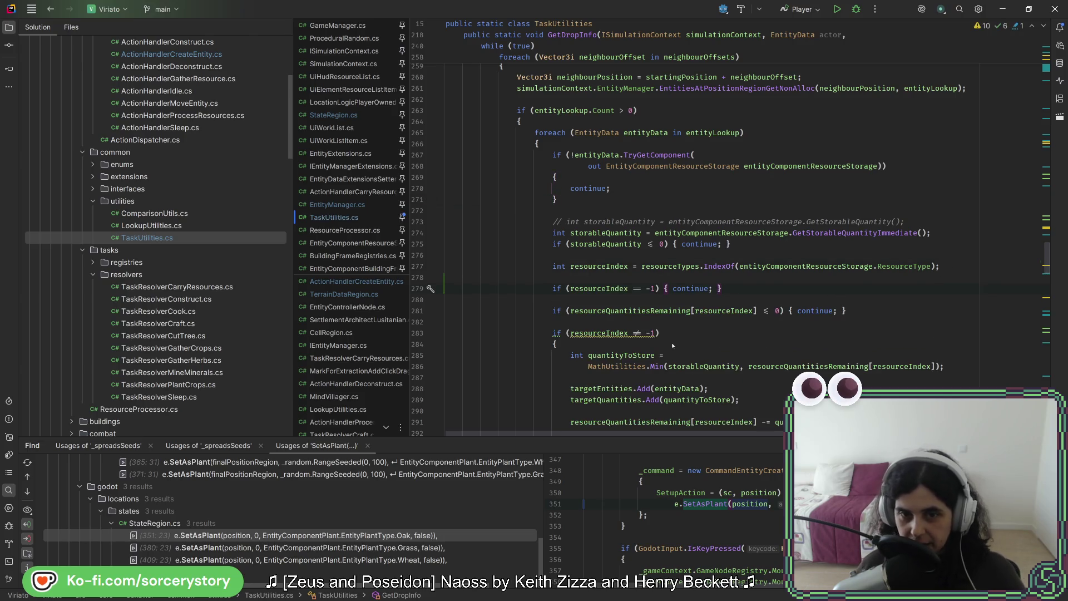
scroll(555, 232, down, 3)
click(556, 232)
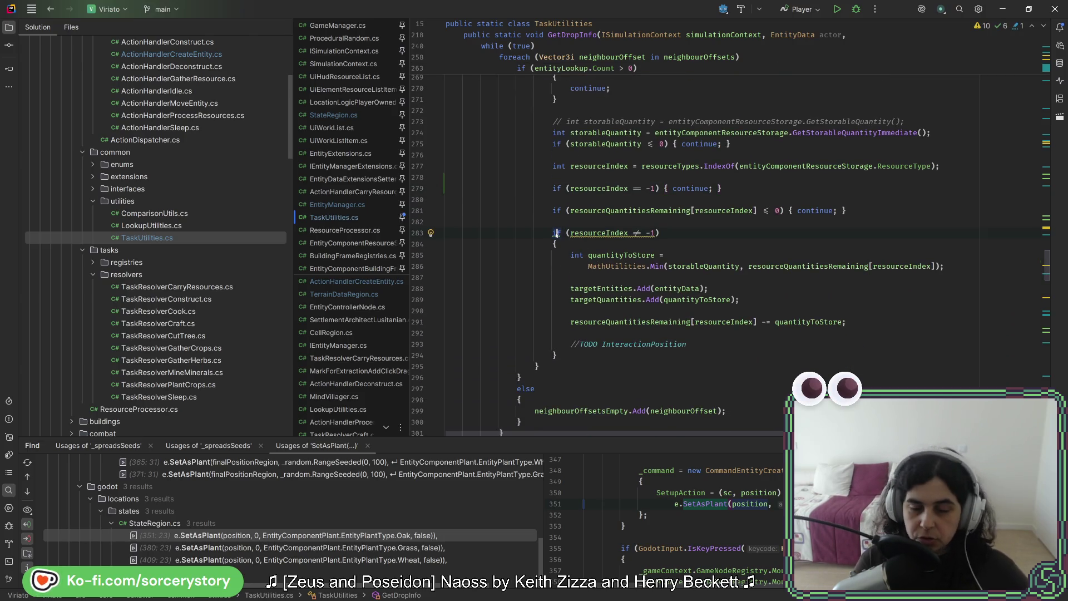
key(alt+Return)
key(Escape)
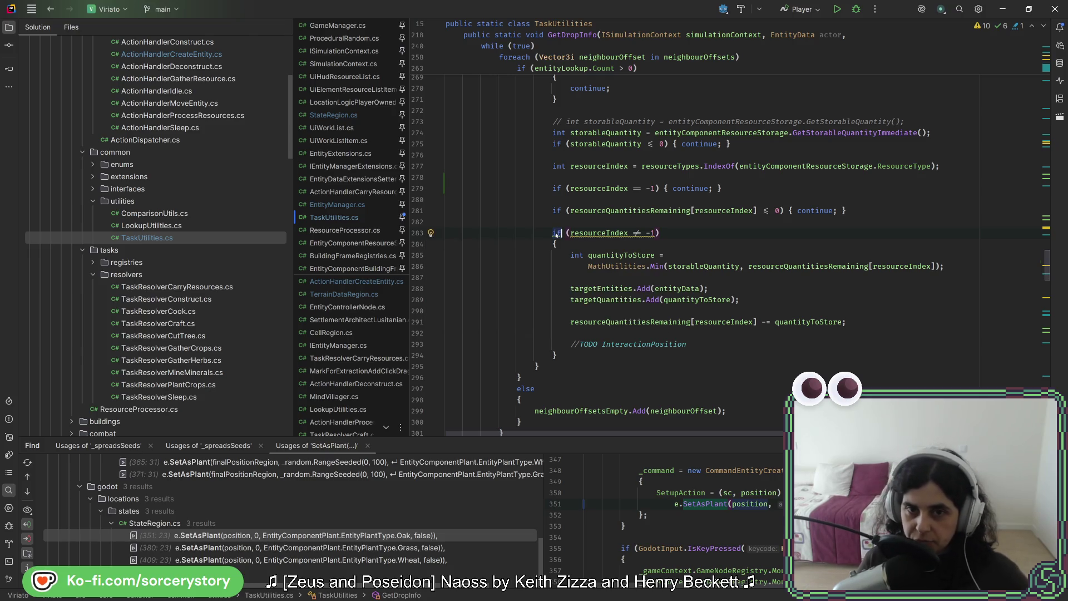
key(alt+Return)
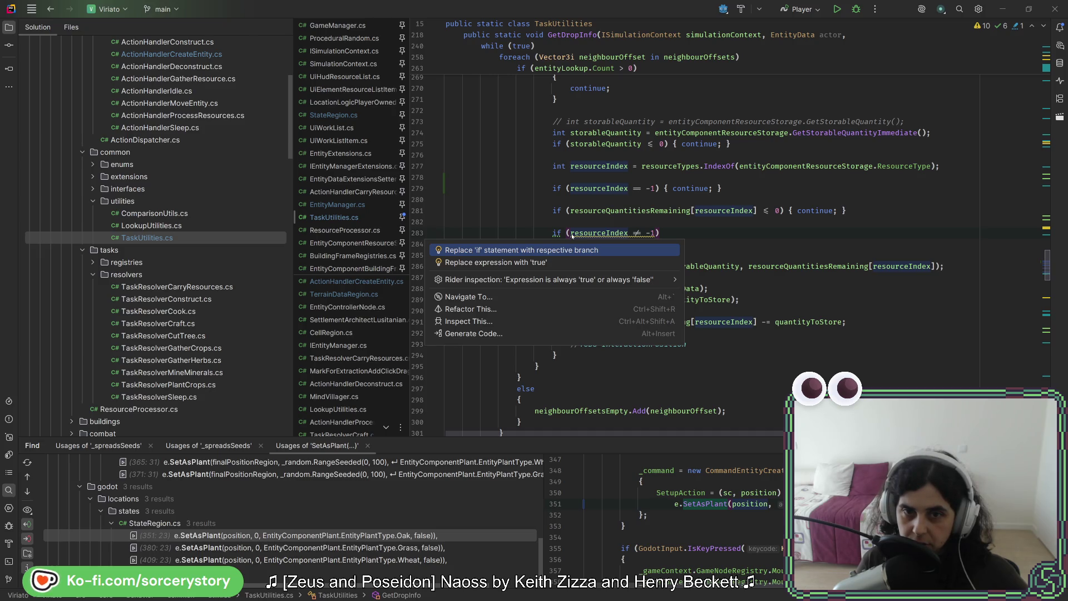
key(Return)
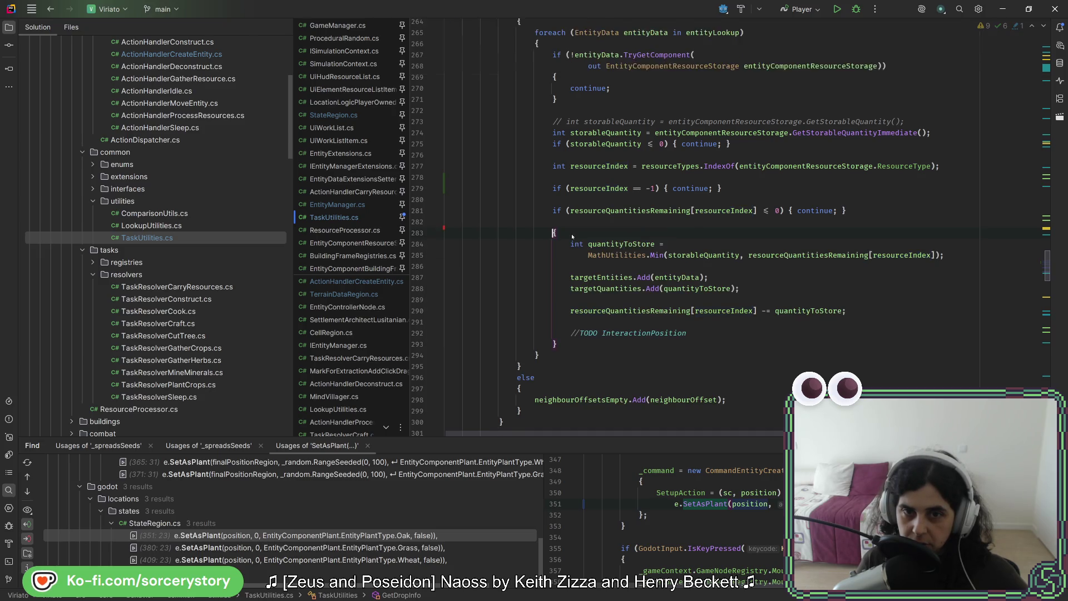
- Unwrap the leftover brace block and check usages of resourceQuantitiesRemaining
key(ctrl+shift+Delete)
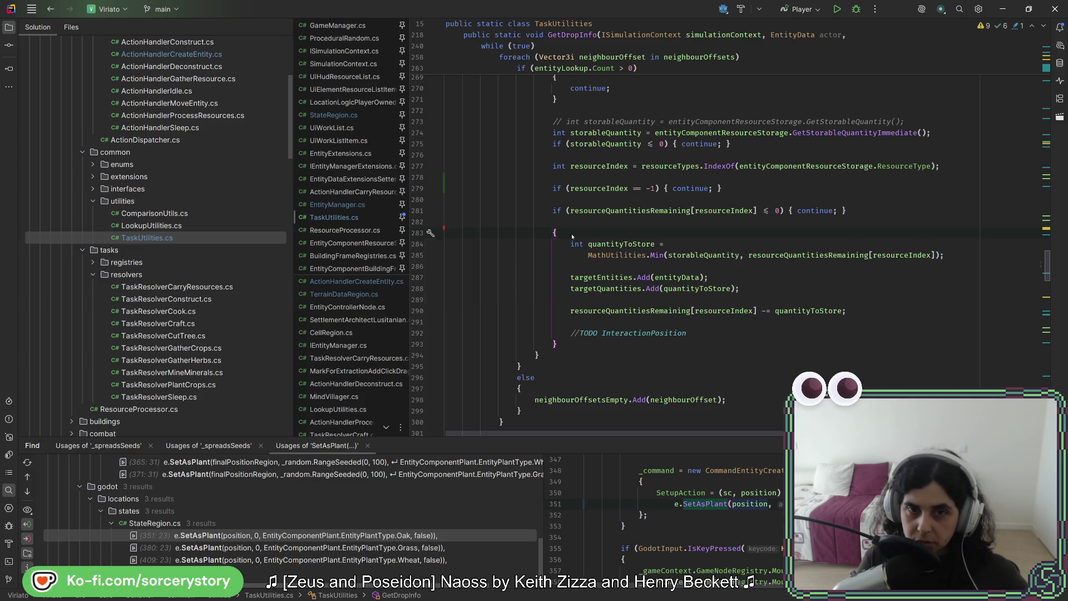
key(Return)
click(628, 210)
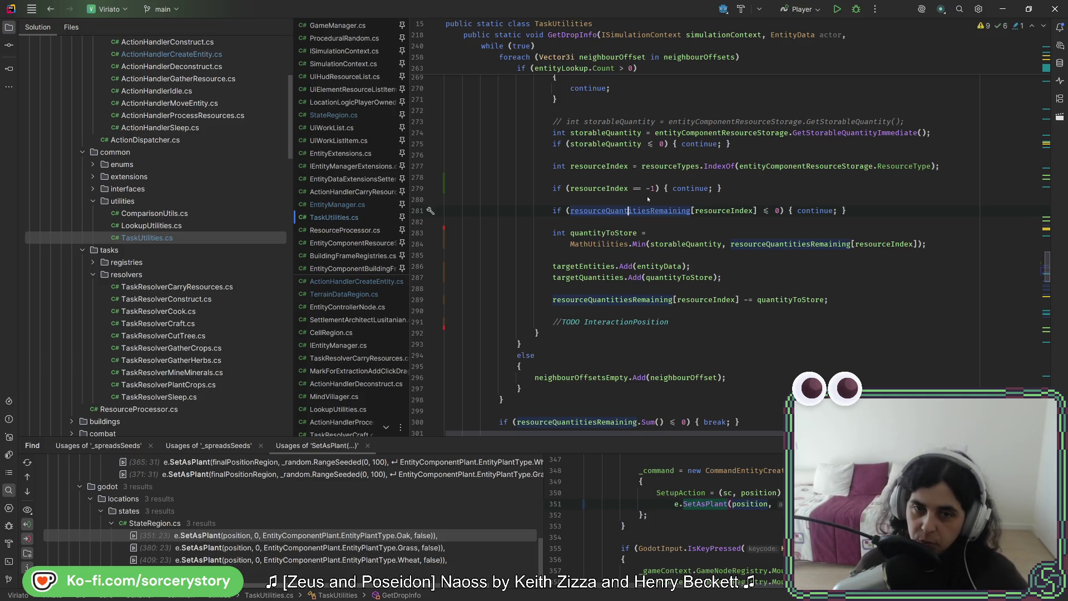
key(alt+Tab)
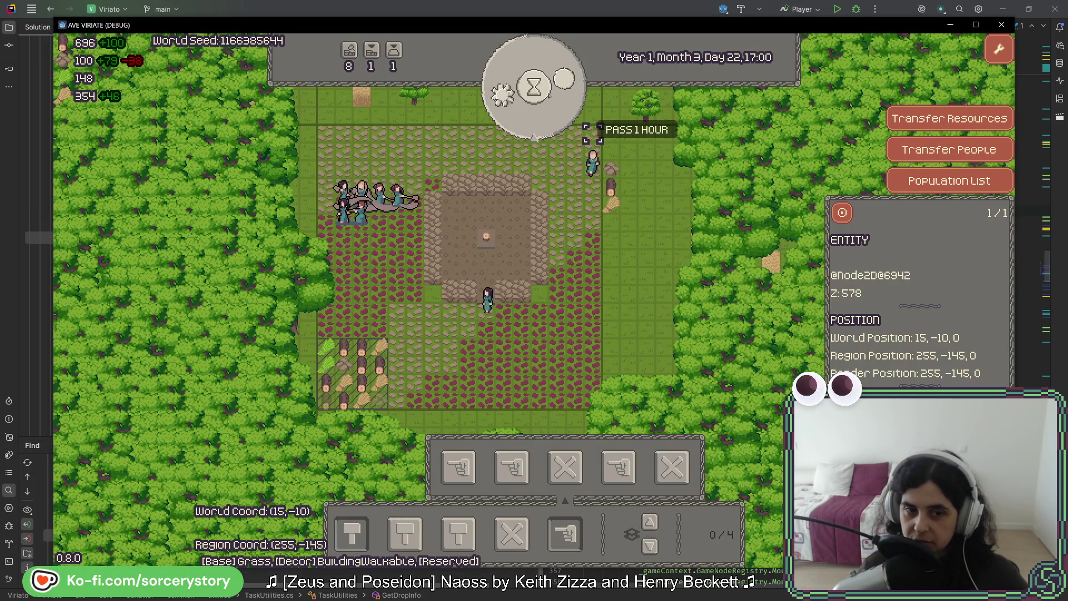
- Pass an hour, inspect the southwest farm tile's resource pile and place a structure on it
click(535, 88)
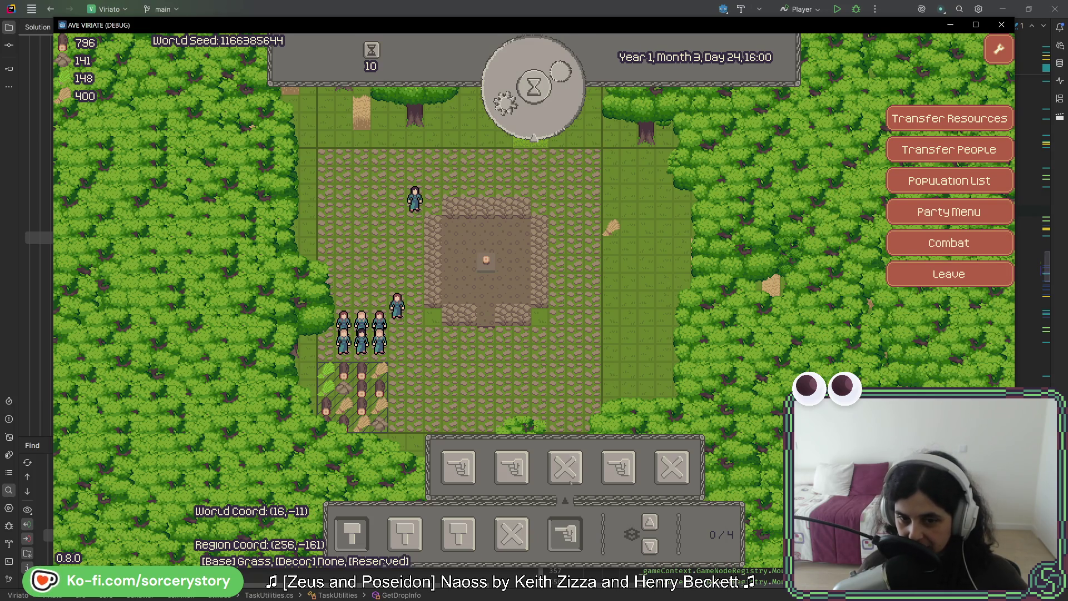
click(363, 533)
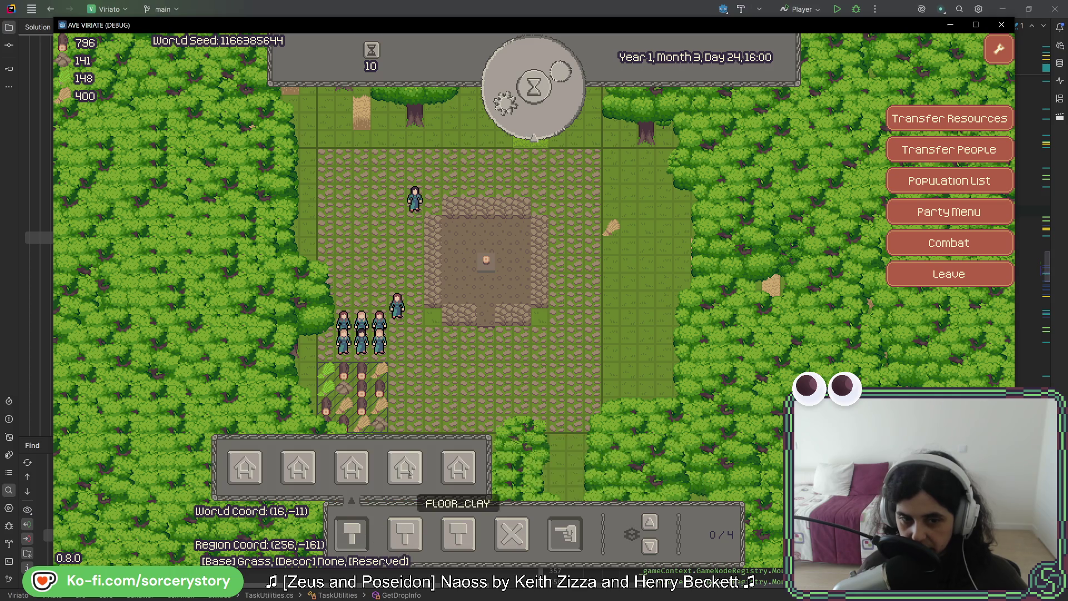
click(327, 370)
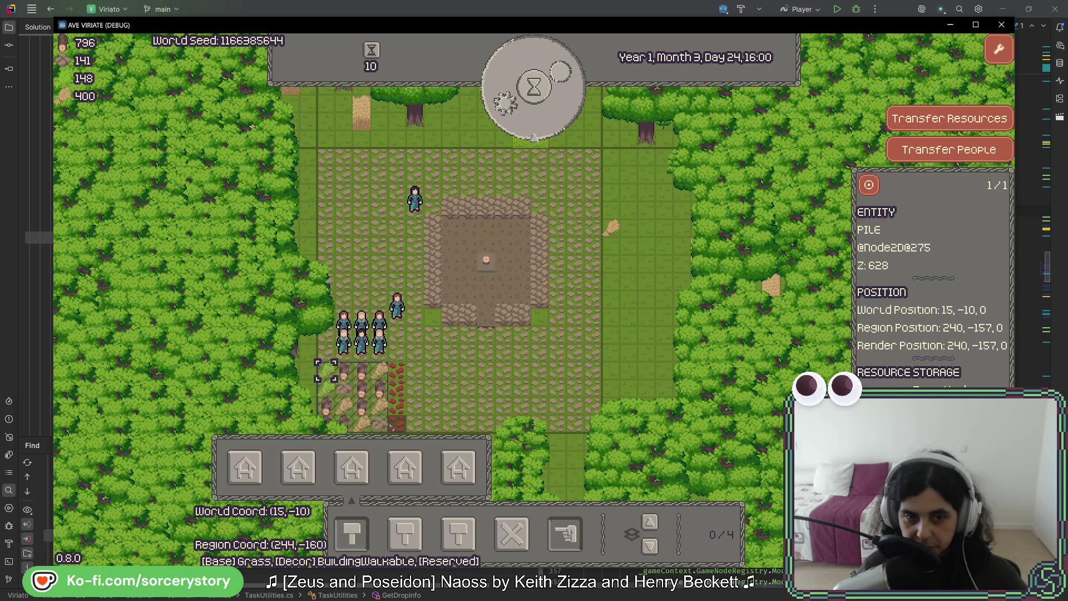
key(s)
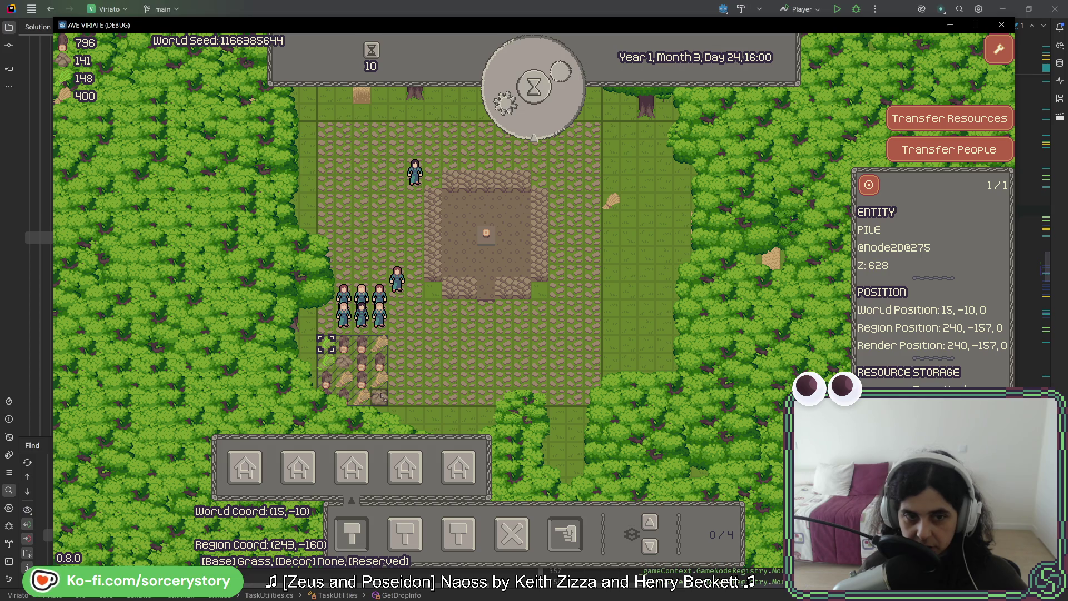
click(538, 166)
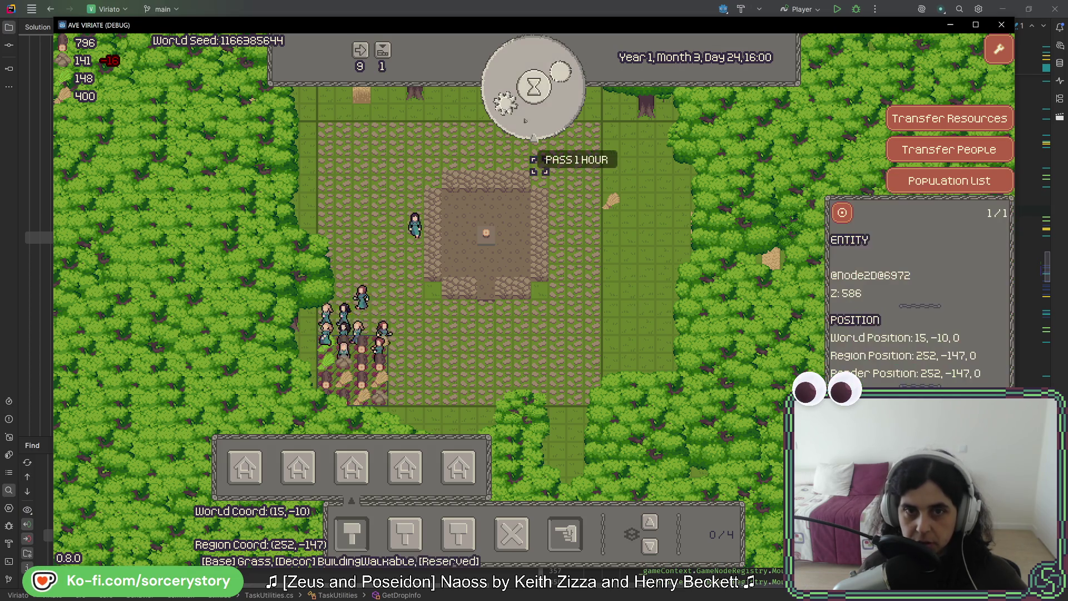
- Pass game time one hour at a time until Day 25 midday
click(534, 137)
click(534, 137)
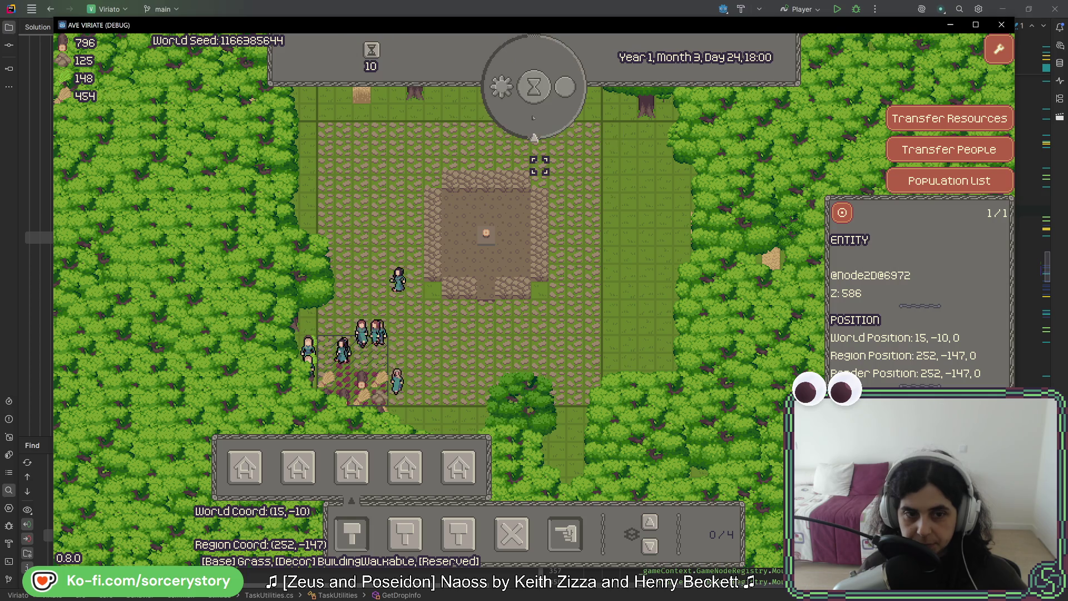
click(534, 136)
click(534, 137)
click(534, 137)
click(534, 137)
click(534, 137)
click(534, 137)
click(534, 137)
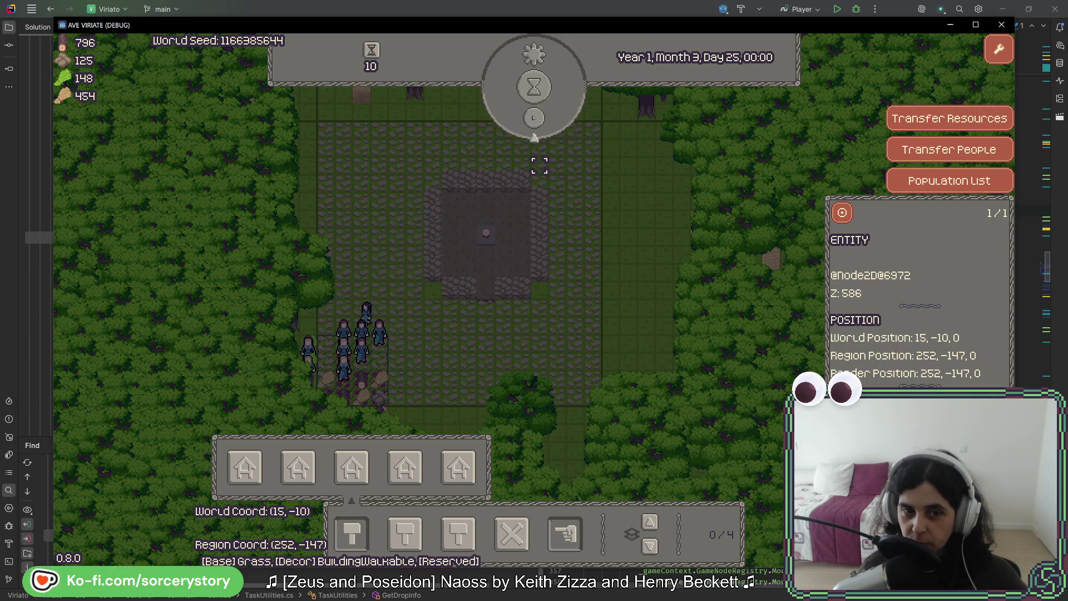
click(534, 137)
click(534, 137)
click(534, 137)
click(534, 137)
click(534, 137)
click(534, 137)
click(534, 137)
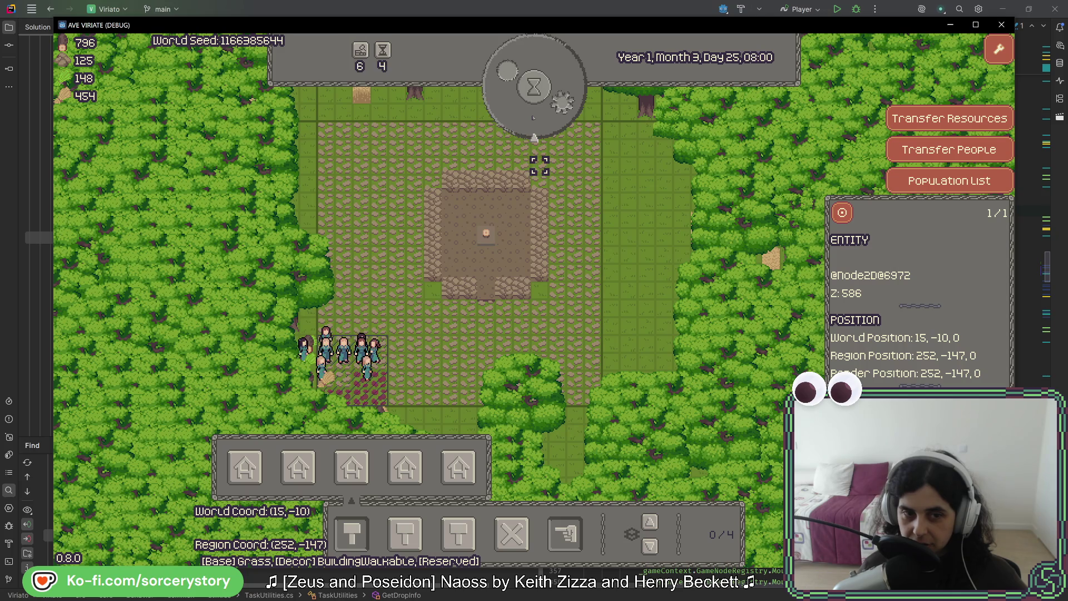
click(534, 137)
click(534, 137)
click(534, 137)
click(534, 137)
click(534, 137)
click(534, 138)
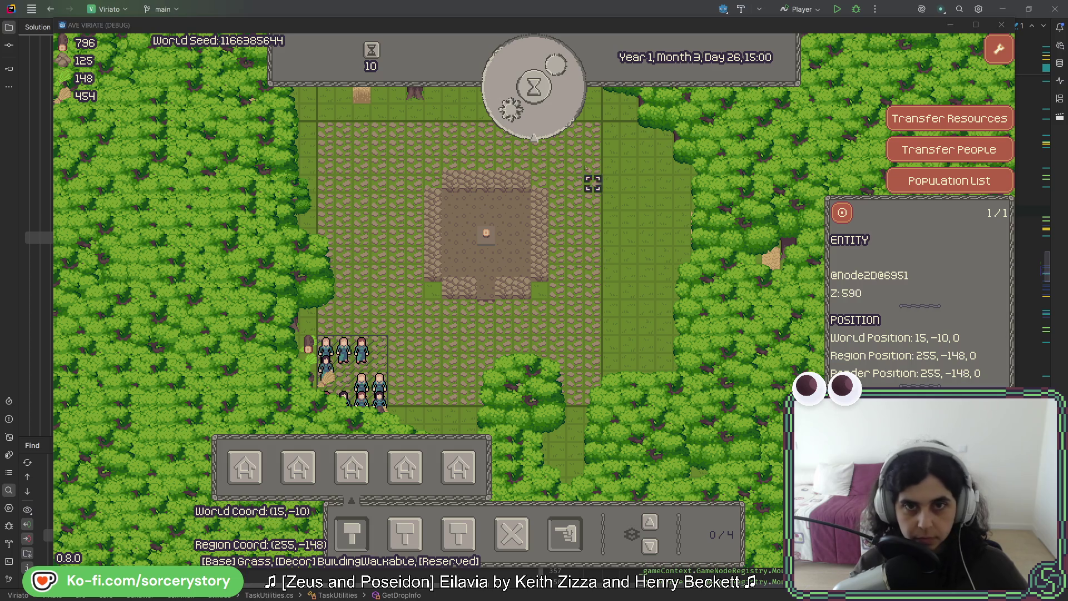
- Run repeated multi-hour time passes until the clock reads Month 4, Day 5, 09:00
click(555, 65)
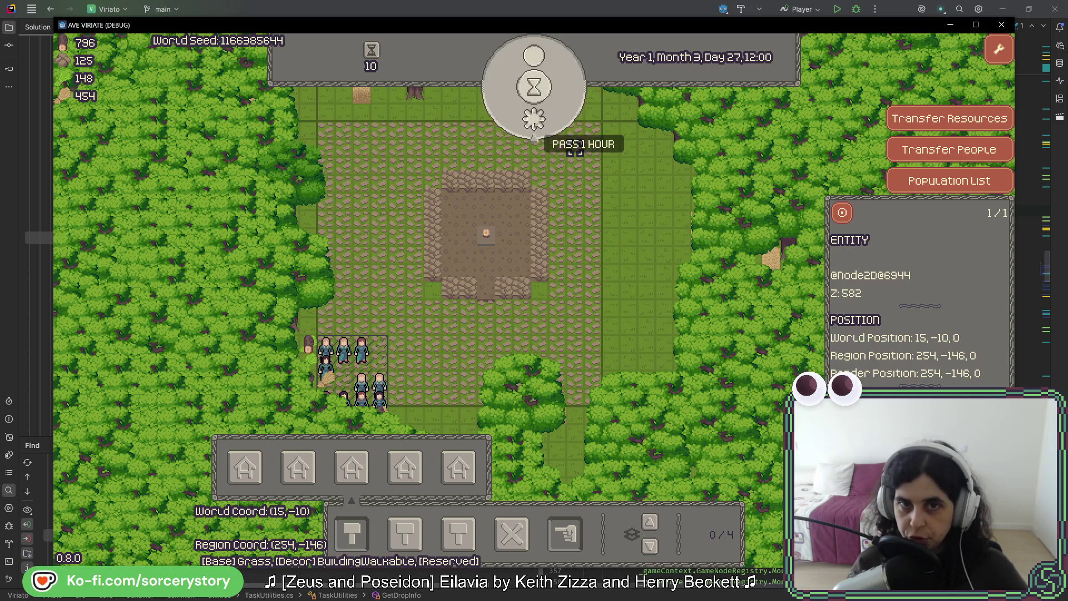
click(534, 138)
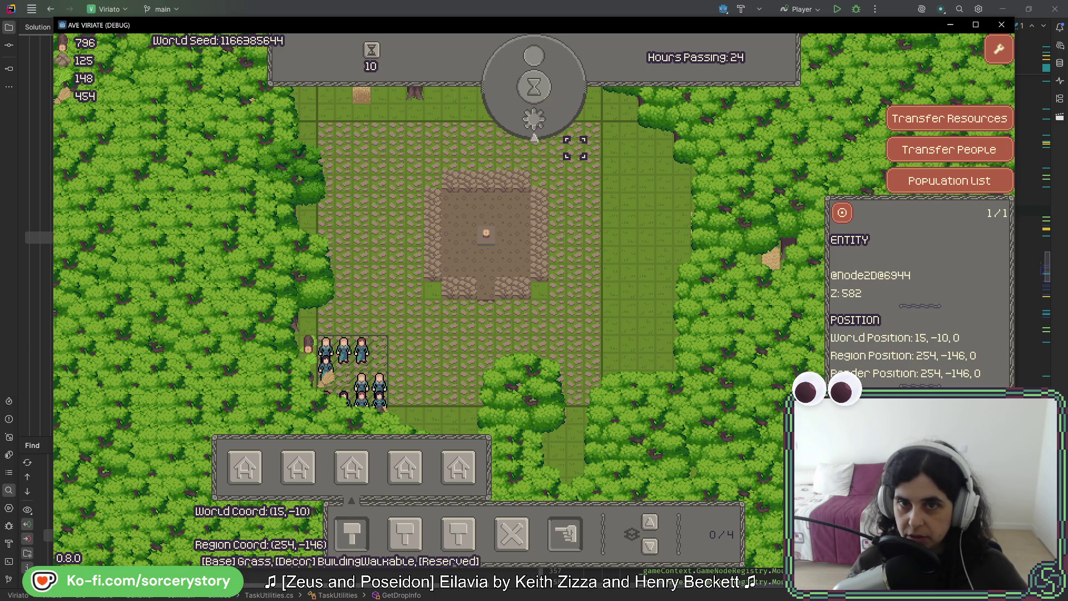
click(534, 136)
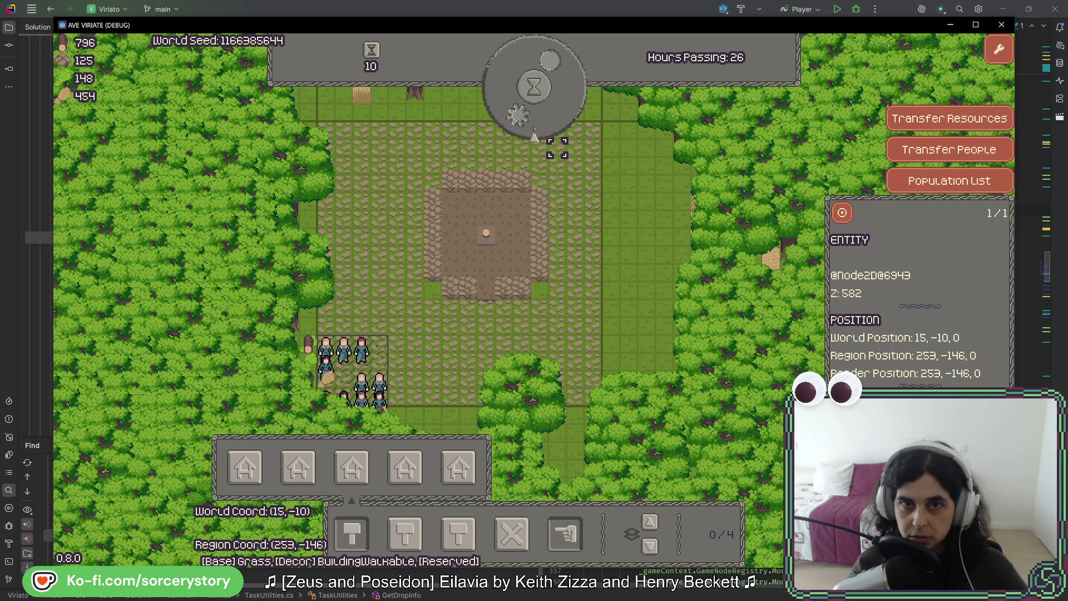
click(534, 137)
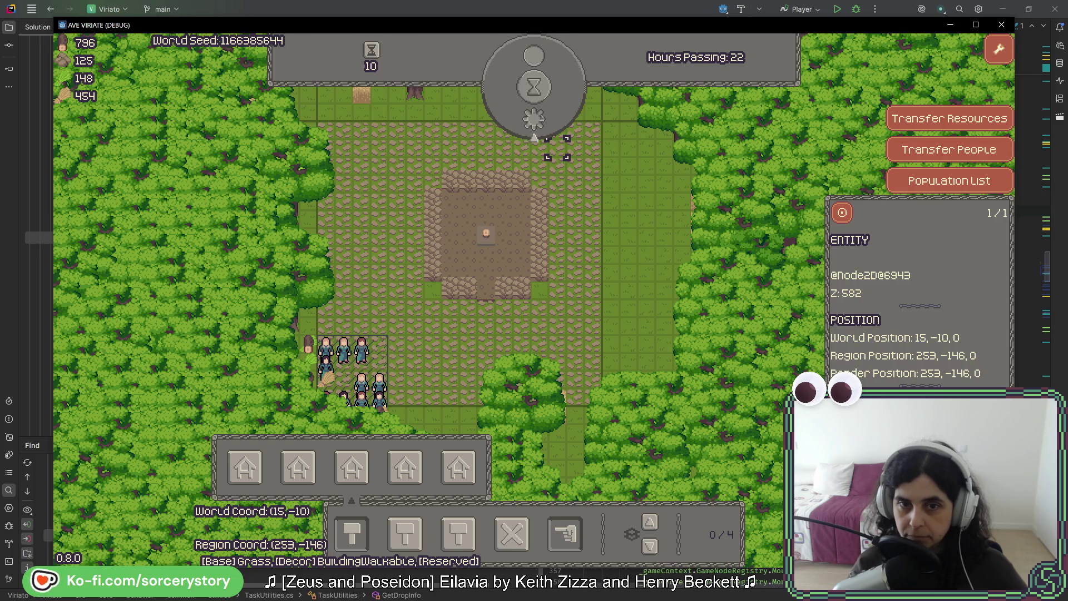
click(534, 137)
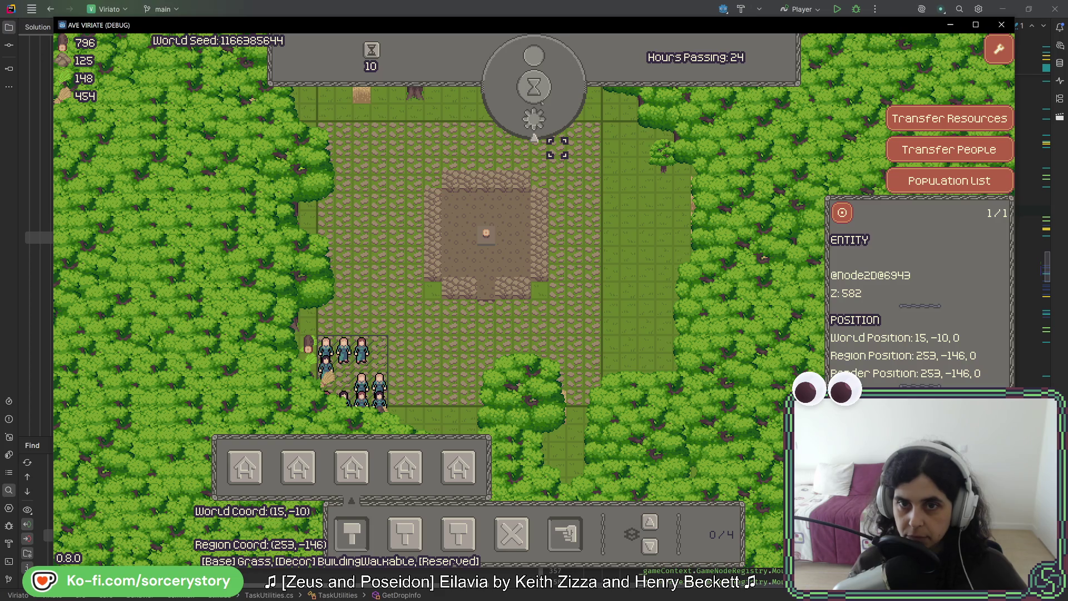
click(534, 138)
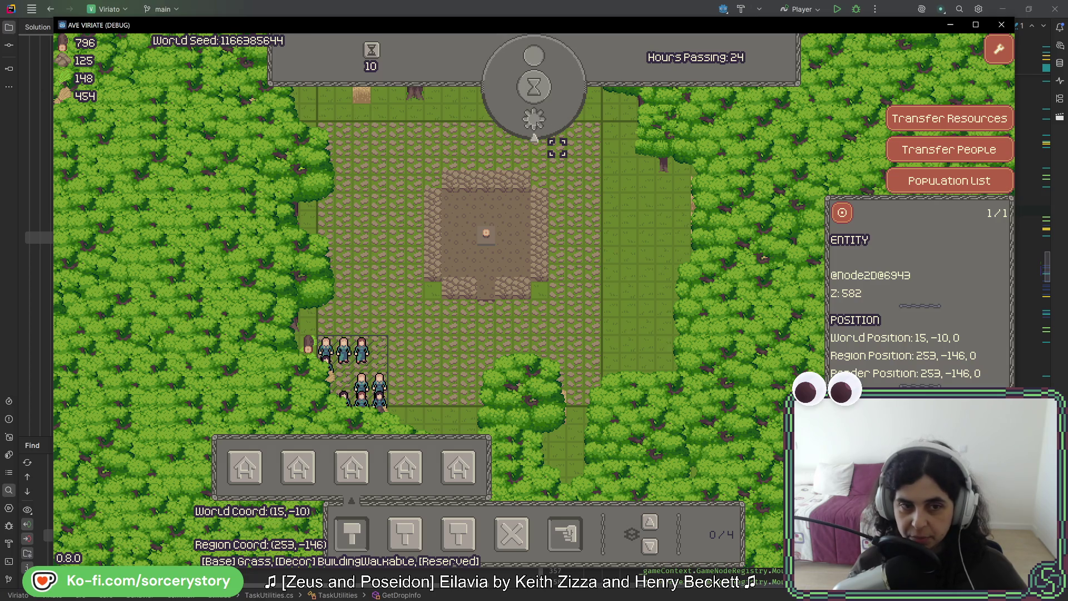
click(534, 137)
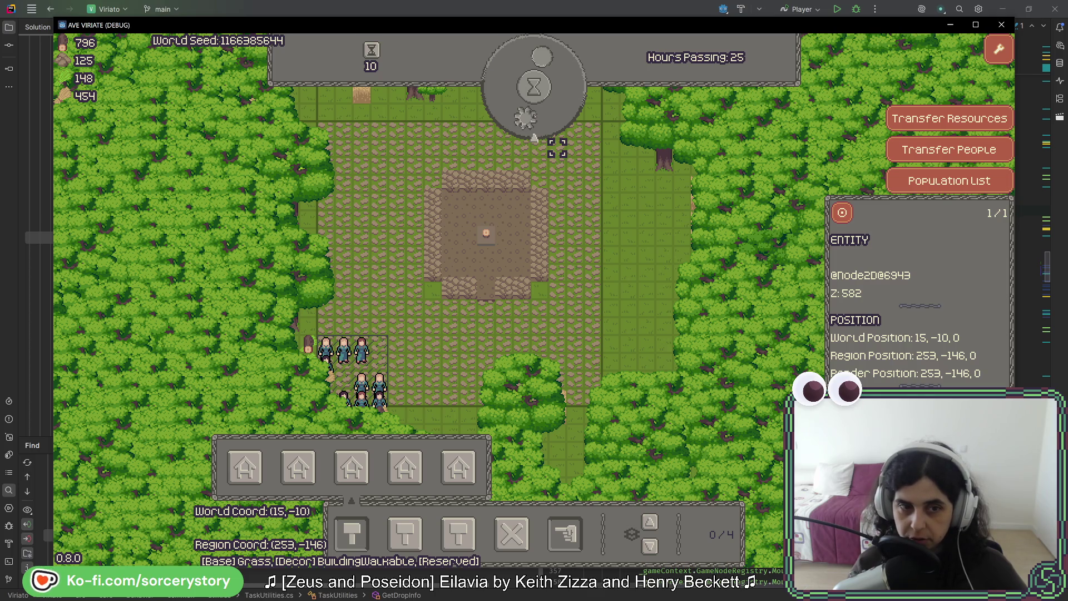
click(534, 137)
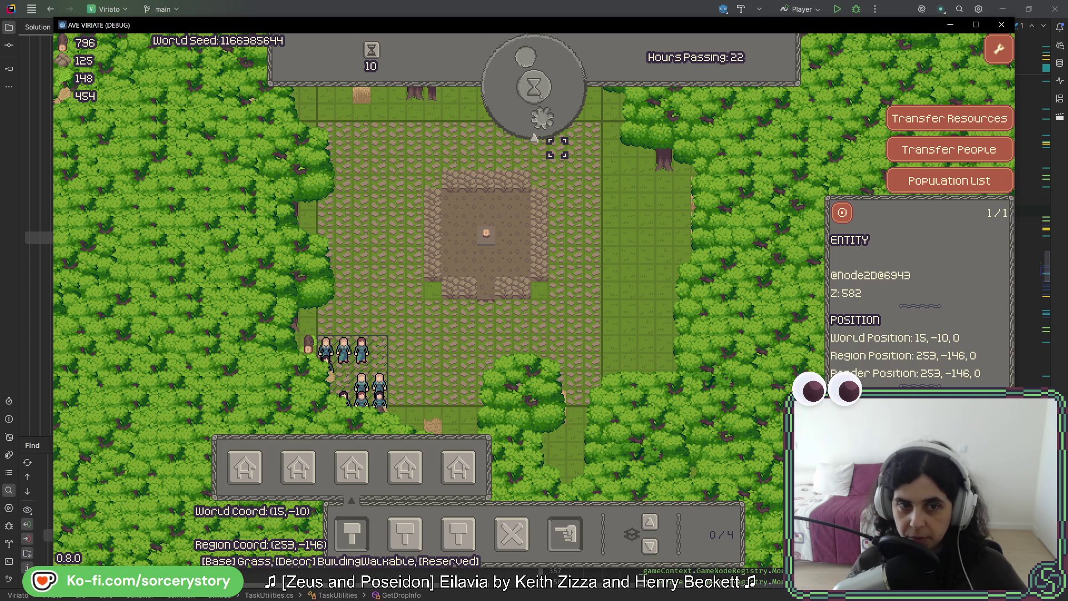
click(534, 138)
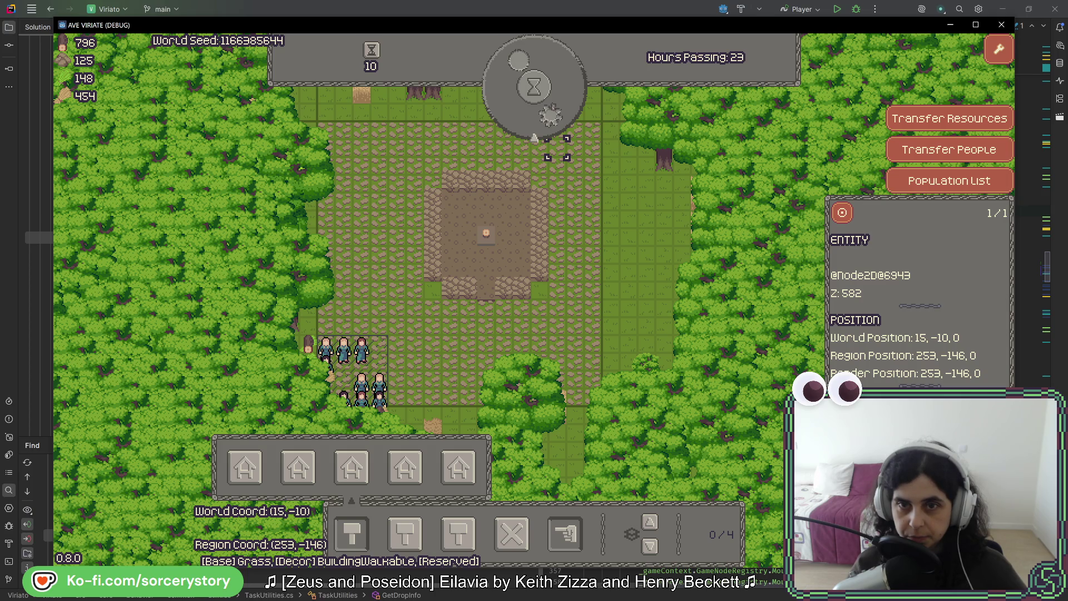
click(534, 137)
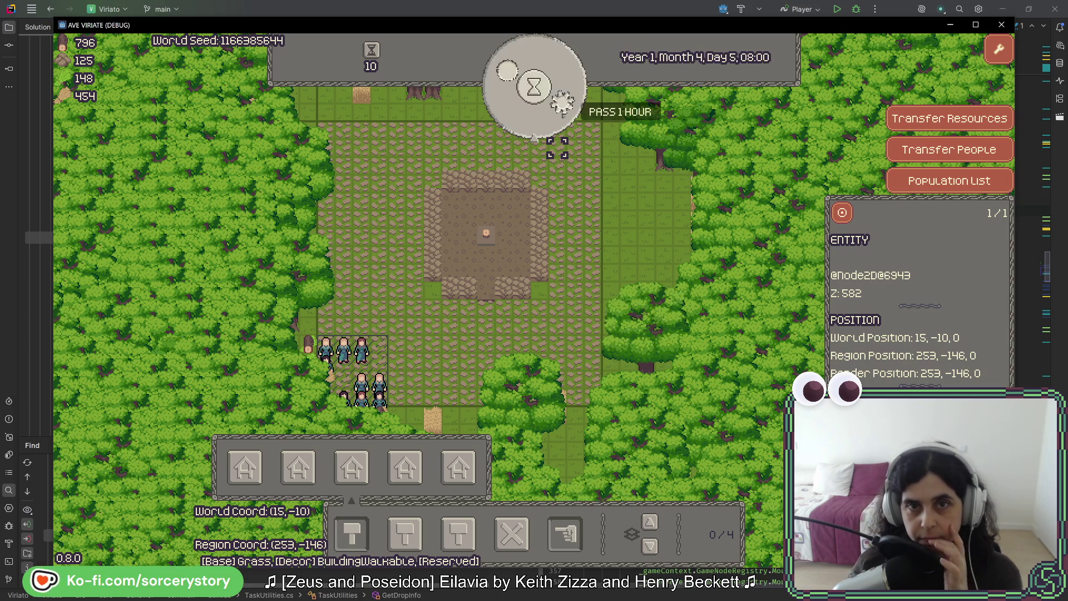
click(534, 137)
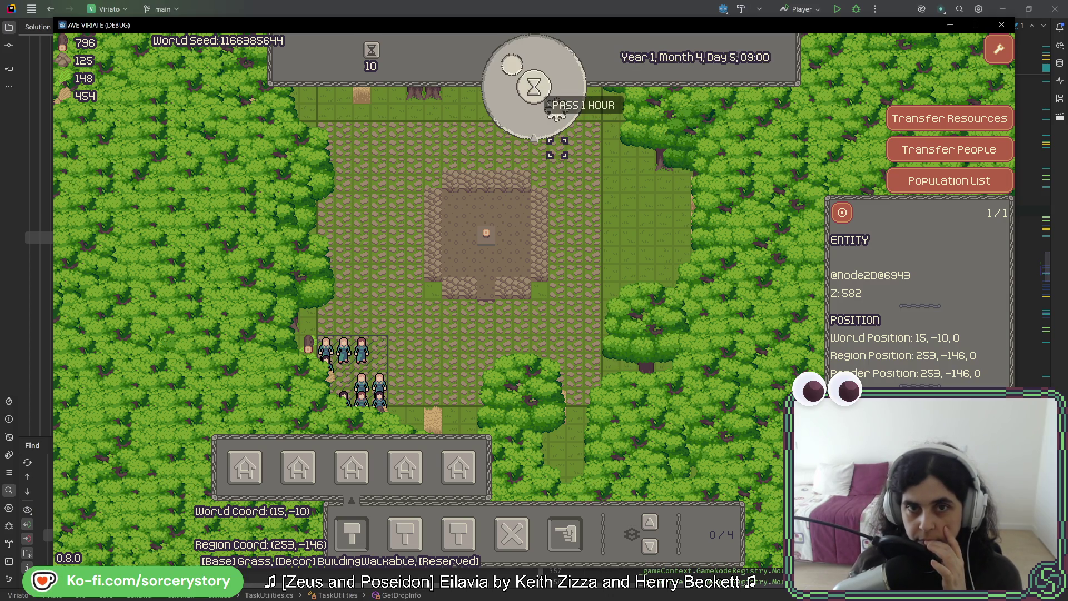
click(555, 114)
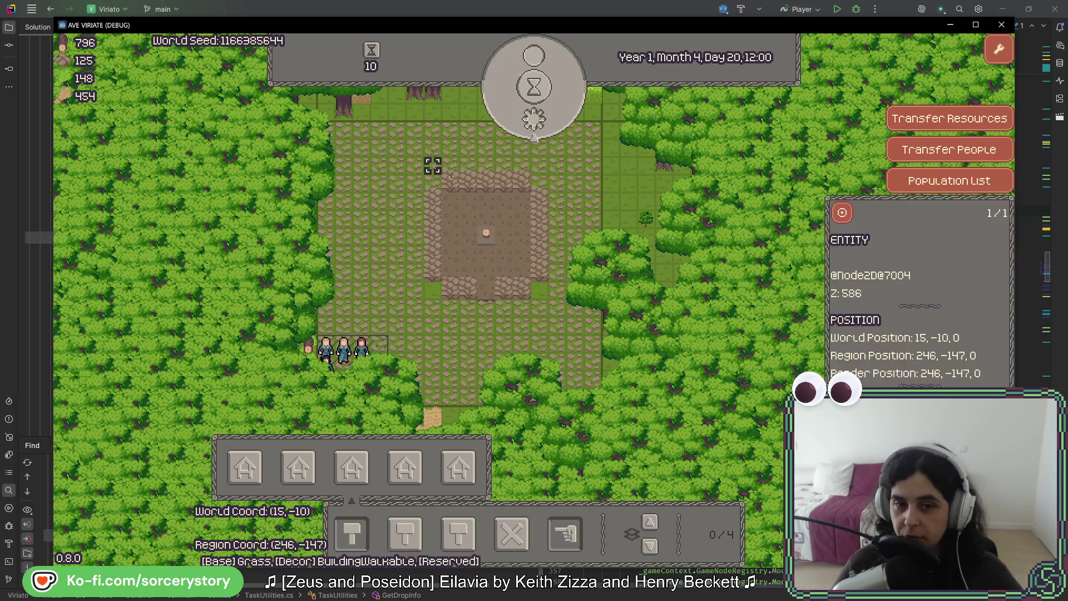
- Pass time to Month 5, Day 1, 14:00, then pan toward the southeast forest
key(s)
key(w)
click(575, 162)
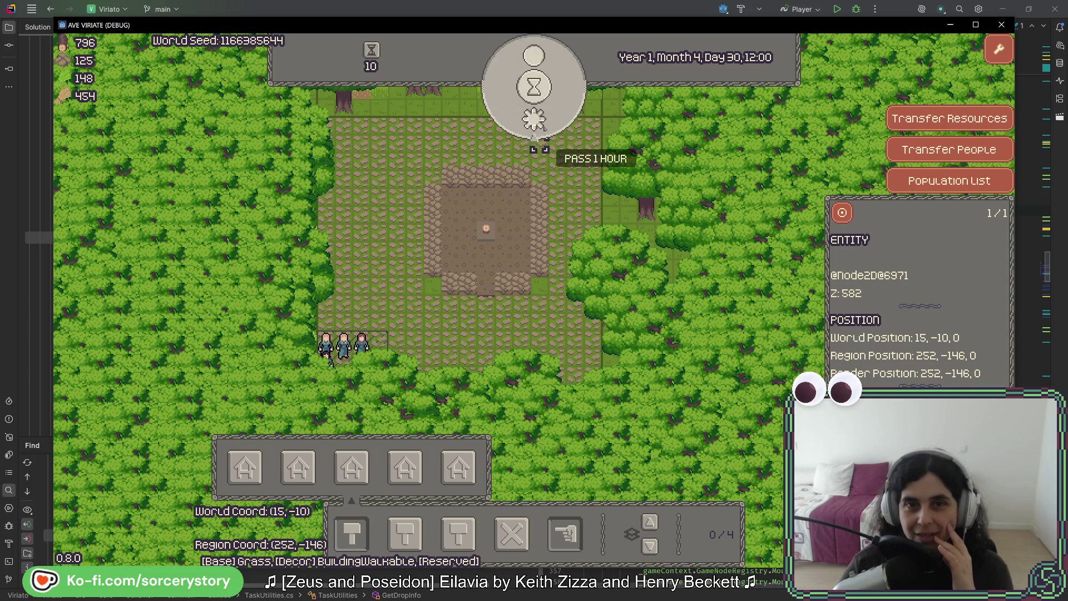
click(534, 118)
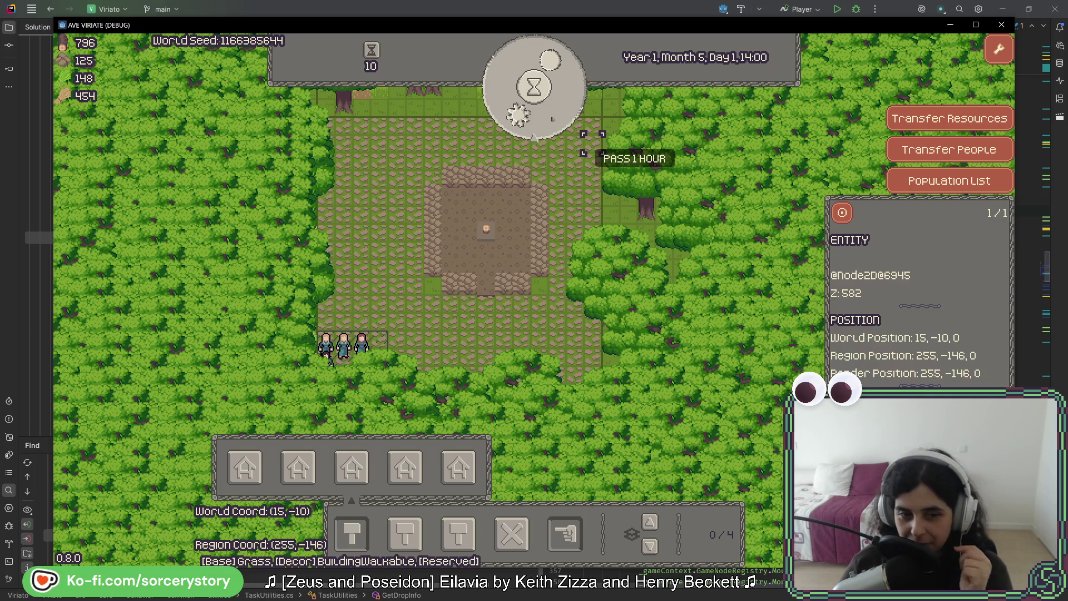
key(Down)
key(Right)
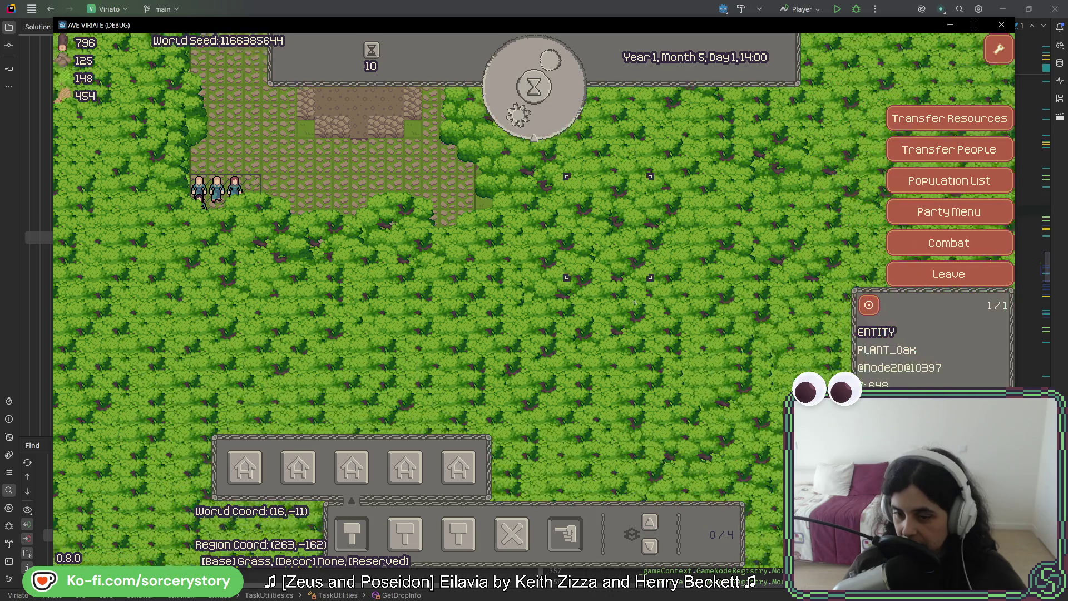
- Pan to the map's southeast corner, then north along the east edge to the forest's top
key(Down)
key(Right)
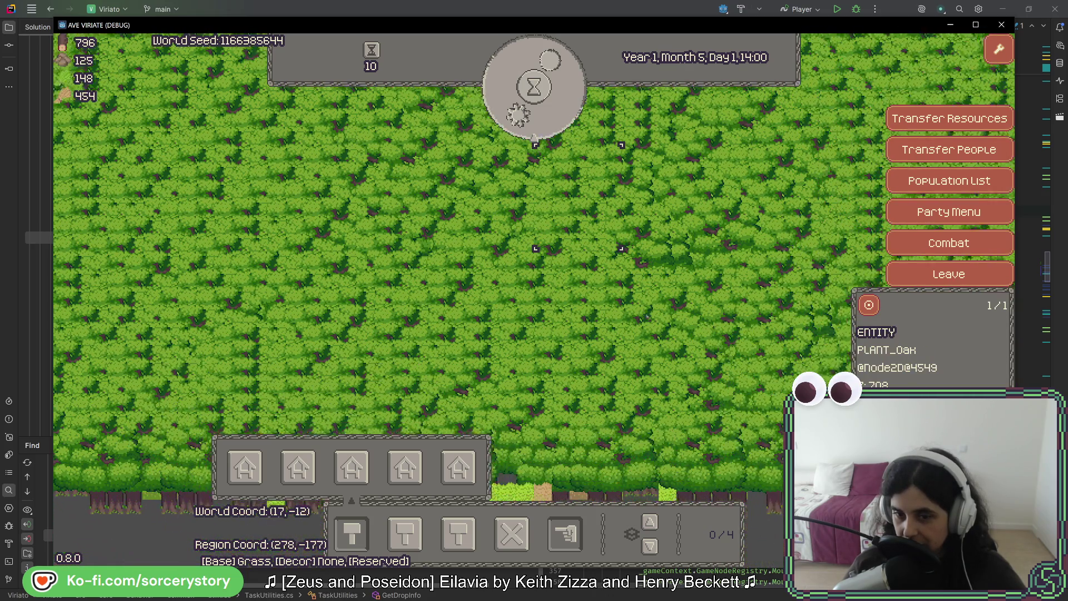
key(Down)
key(Right)
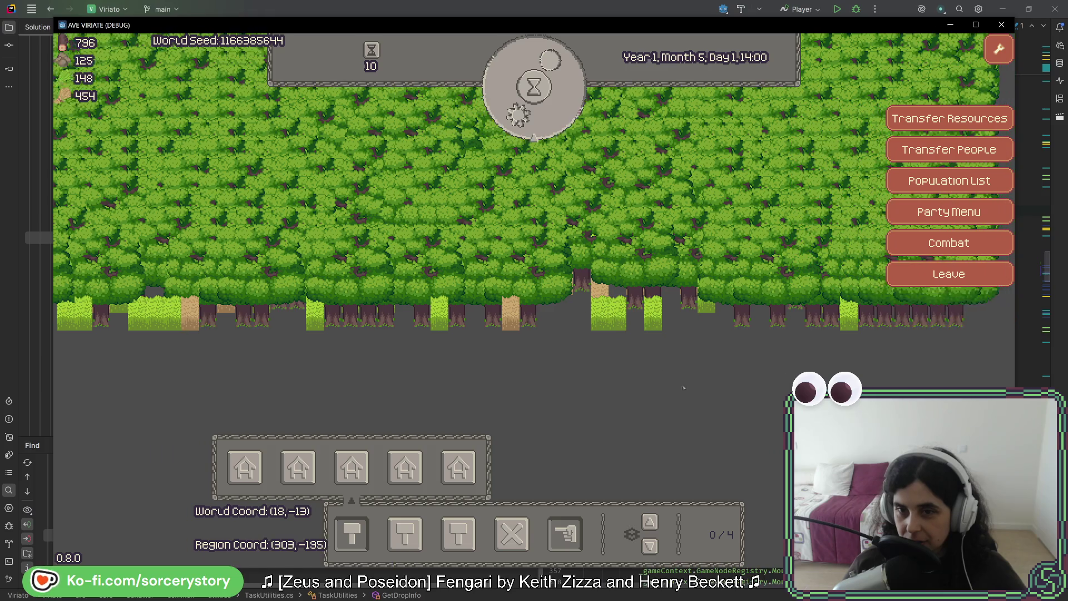
key(Up)
key(Right)
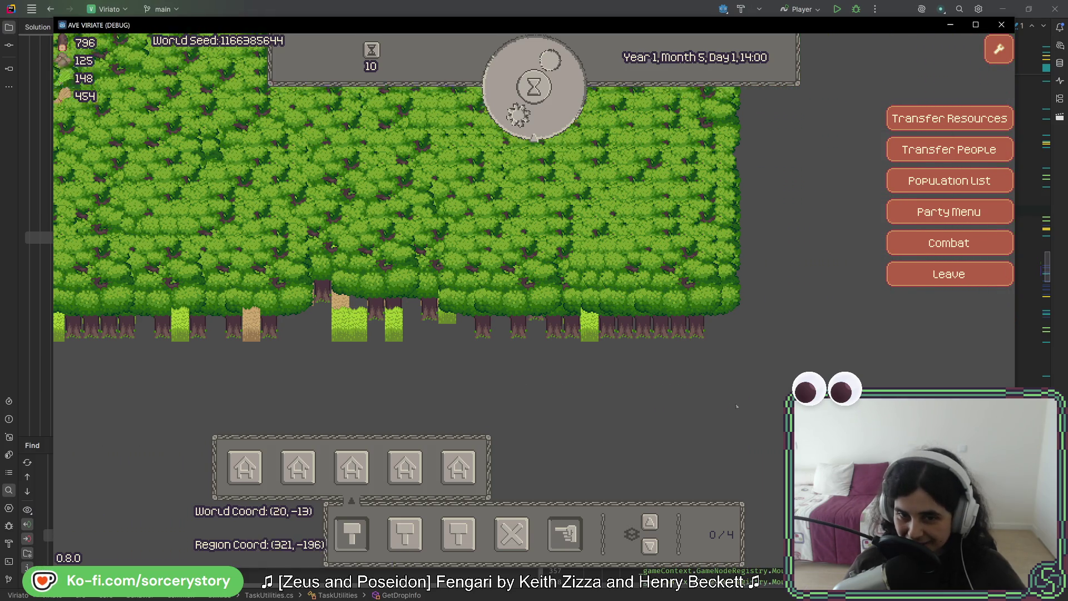
key(Up)
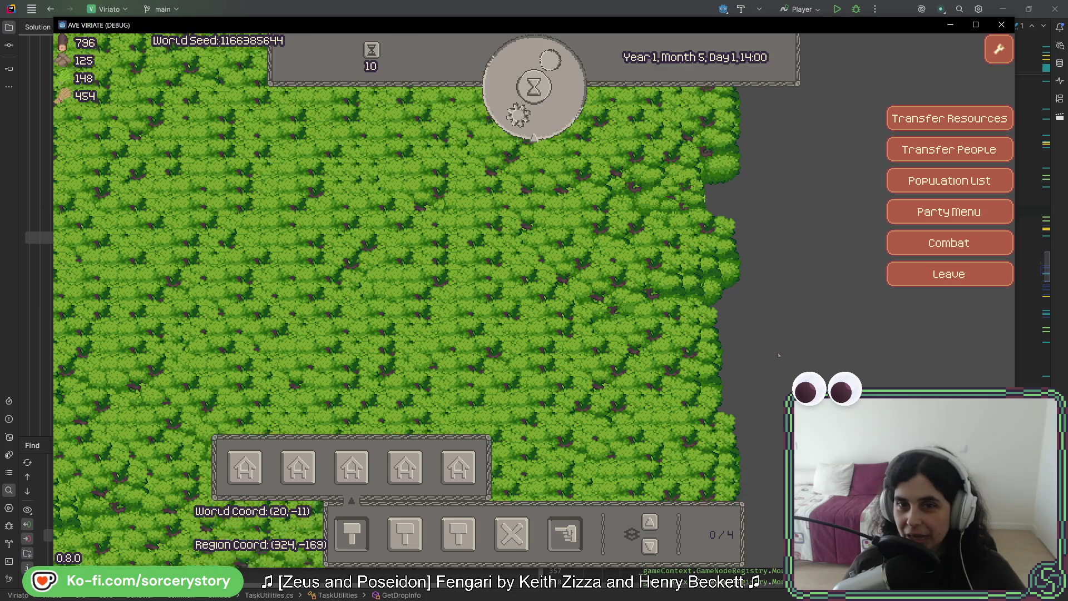
key(Up)
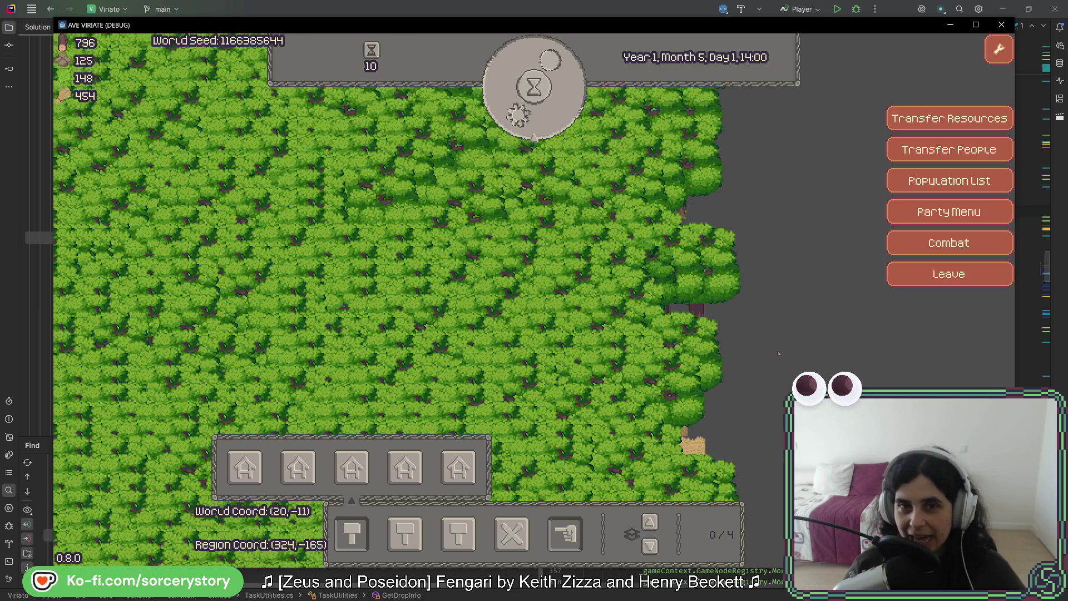
key(Up)
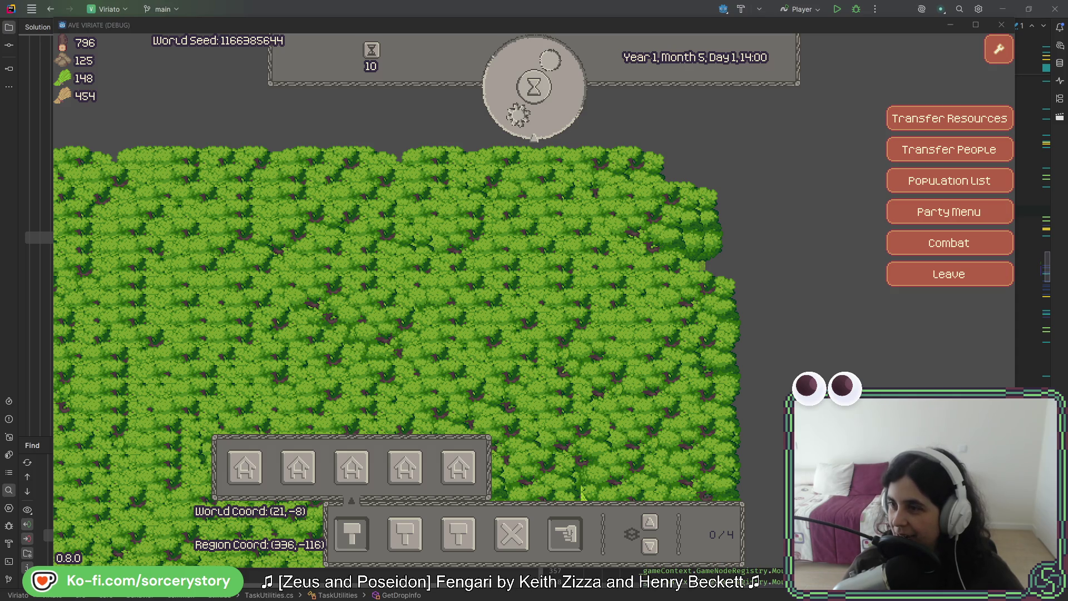
- Bring the street-lamp photo window over the game, unmaximize it and make it taller
drag(1067, 95, 470, 94)
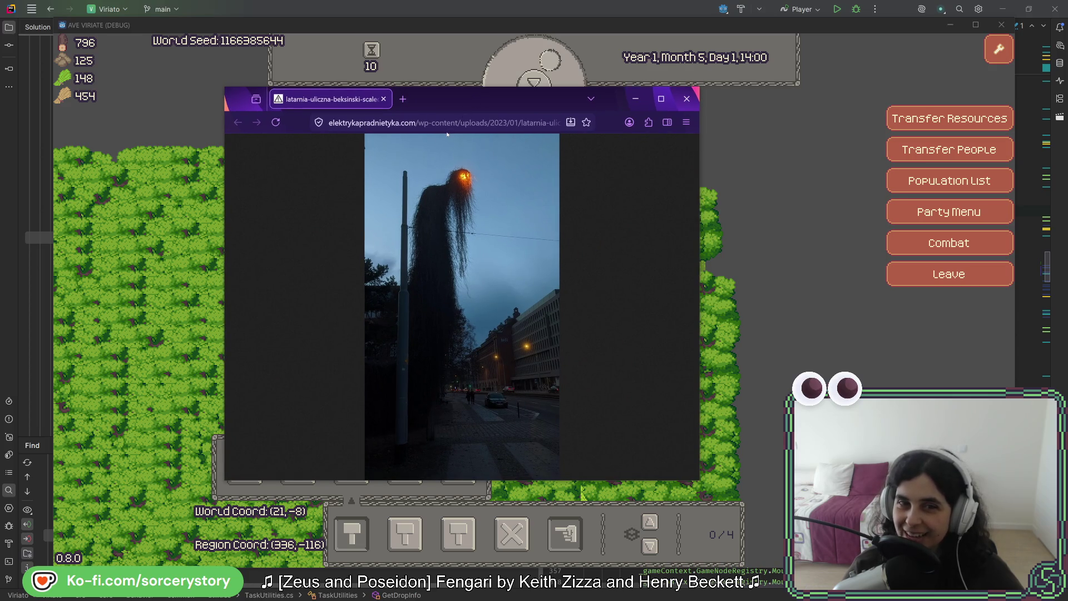
double_click(495, 98)
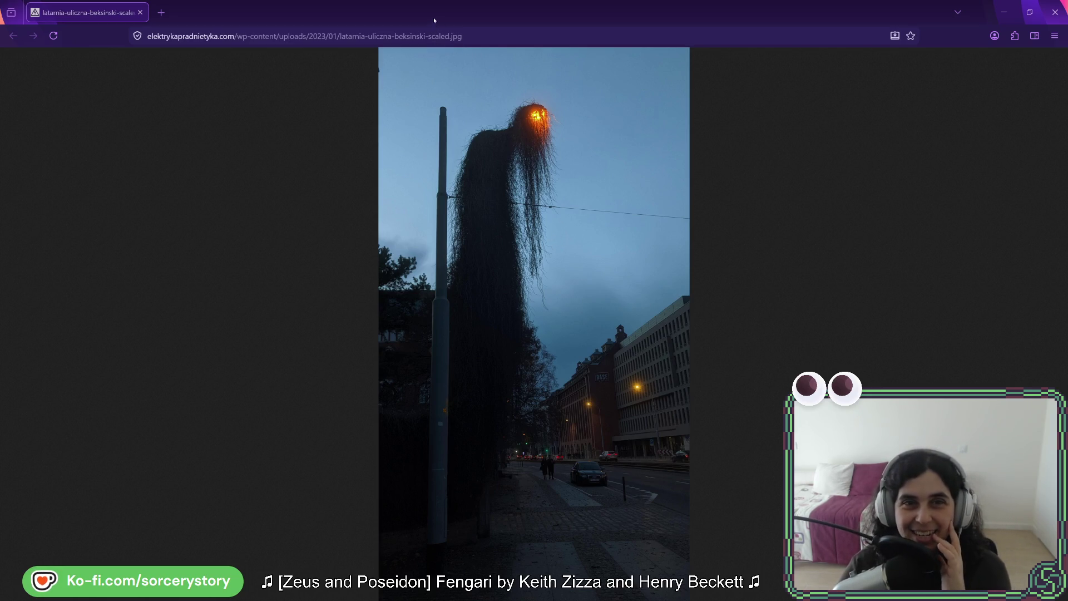
mouse_move(432, 15)
mouse_down()
mouse_move(442, 33)
mouse_move(379, 53)
mouse_up()
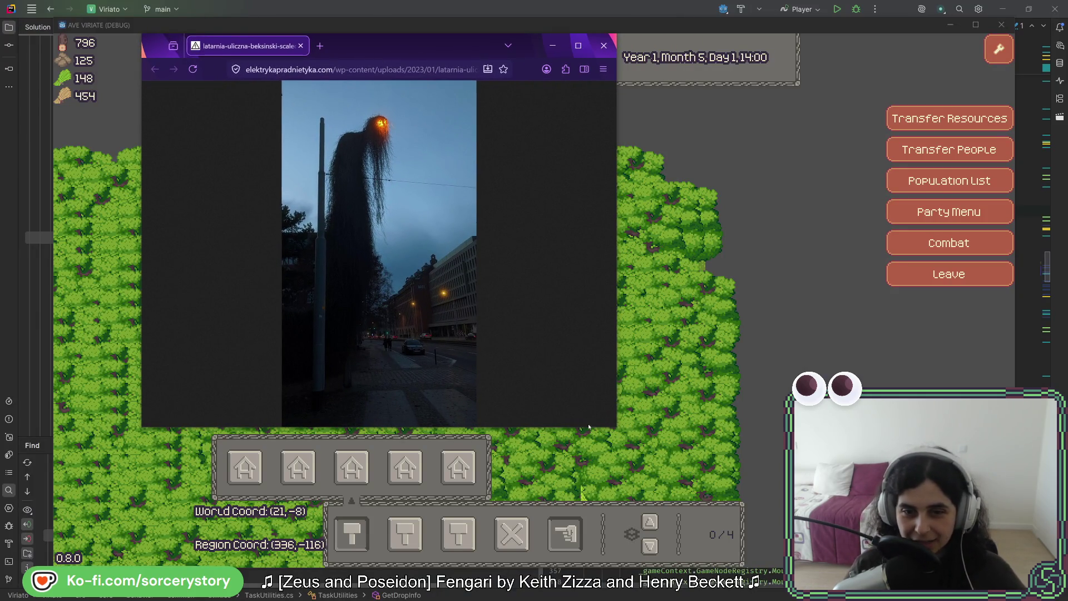
drag(582, 427, 582, 563)
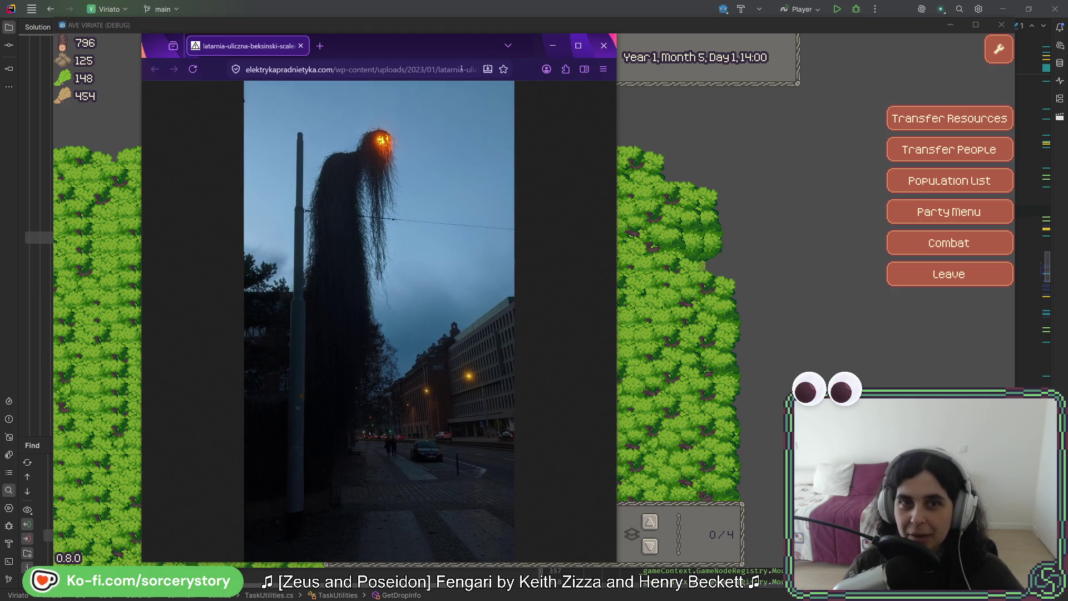
drag(470, 34, 470, 14)
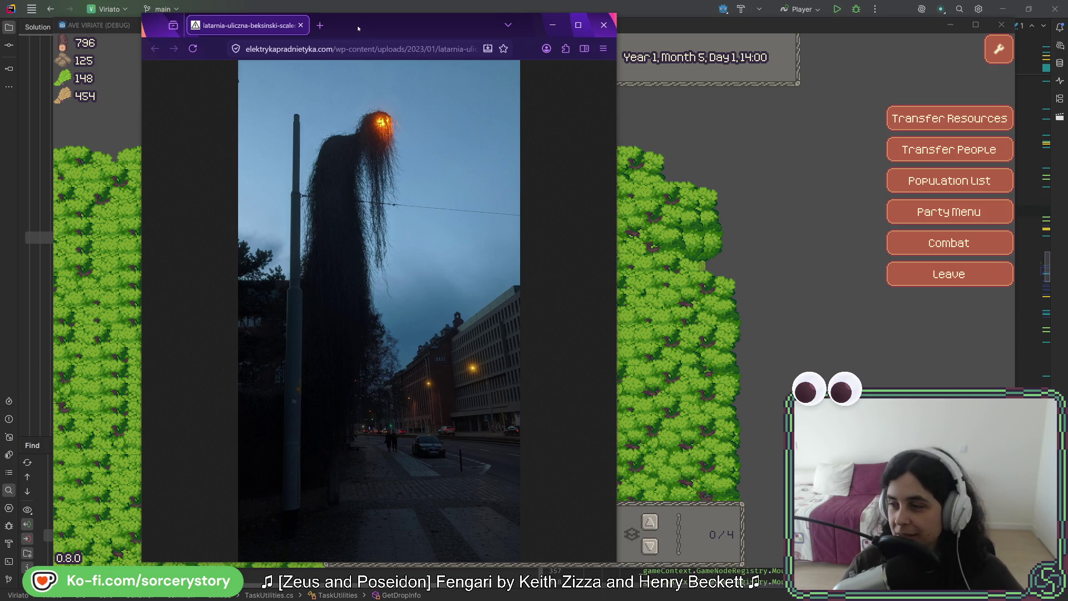
- Move the photo window off the right screen edge and refocus the game window
click(582, 492)
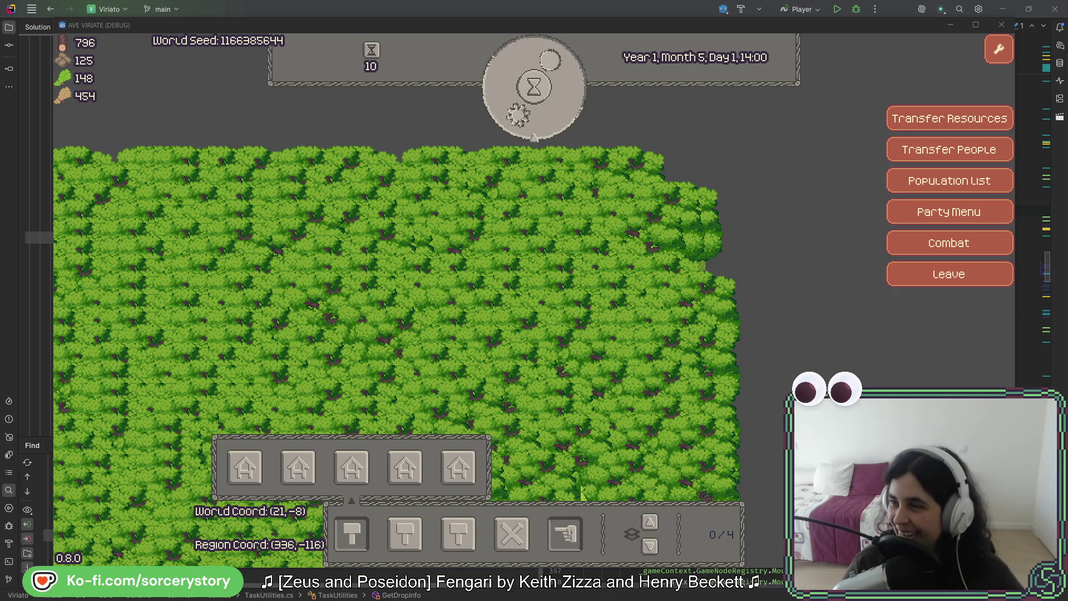
click(725, 135)
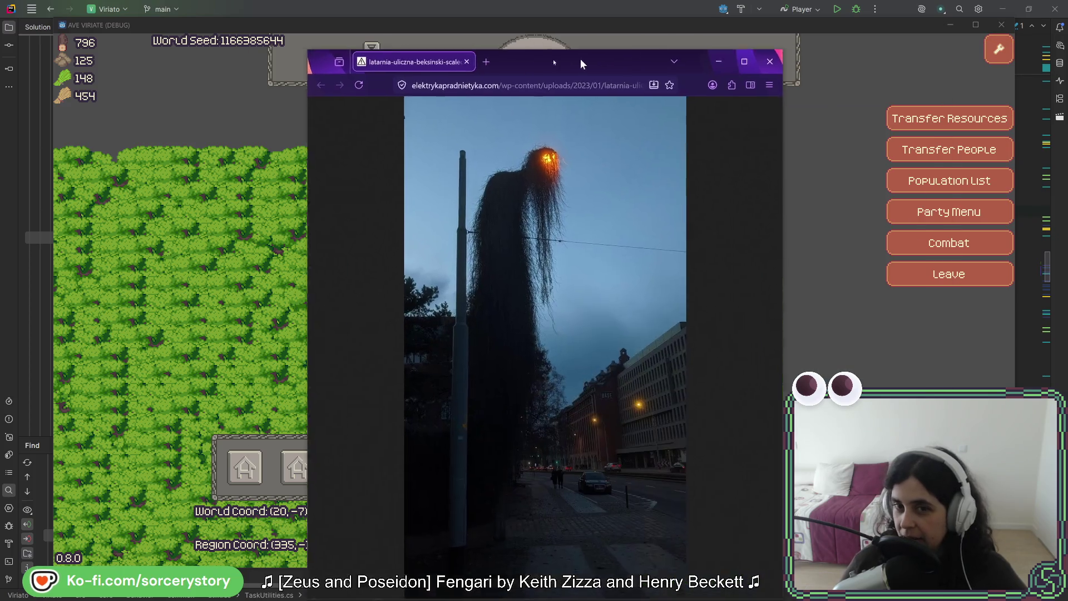
drag(580, 59, 400, 46)
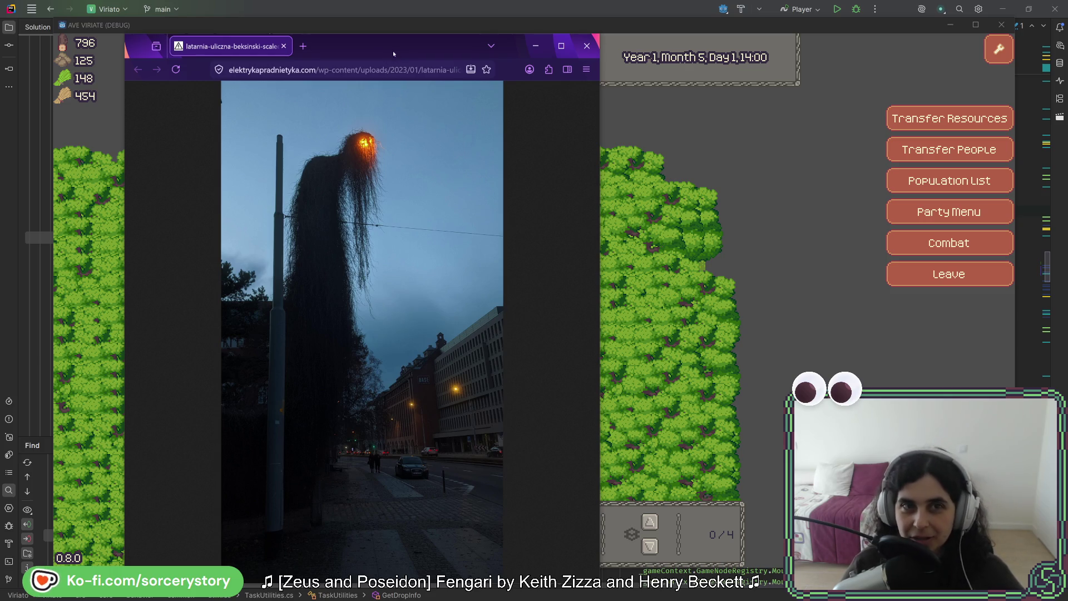
drag(392, 51, 1067, 51)
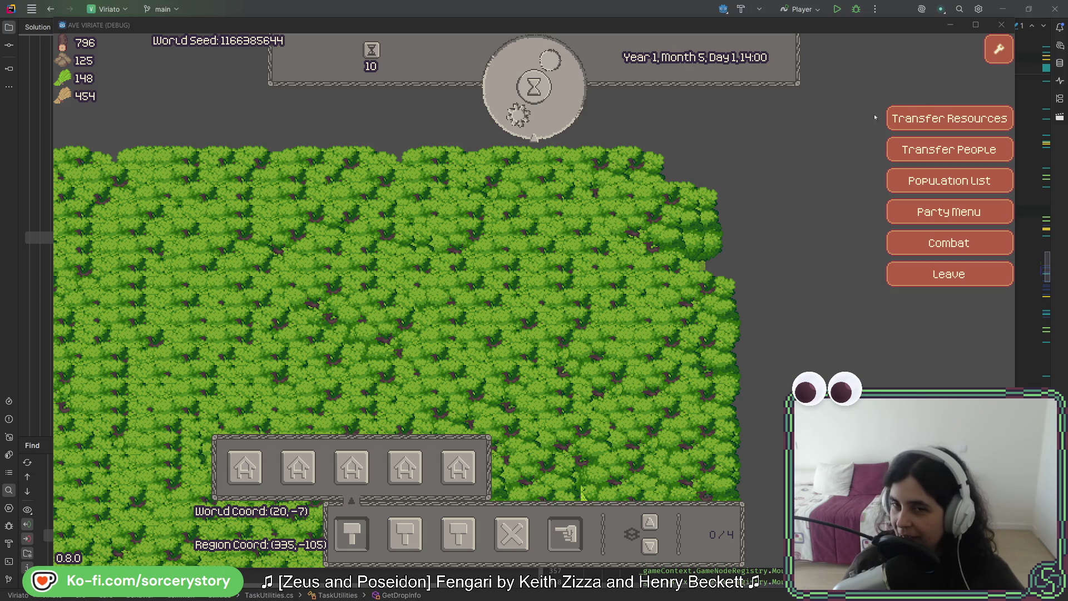
click(296, 132)
- Pan to the settlement, inspecting the PLANT_Wheat tile and a nearby grass tile
key(s)
key(a)
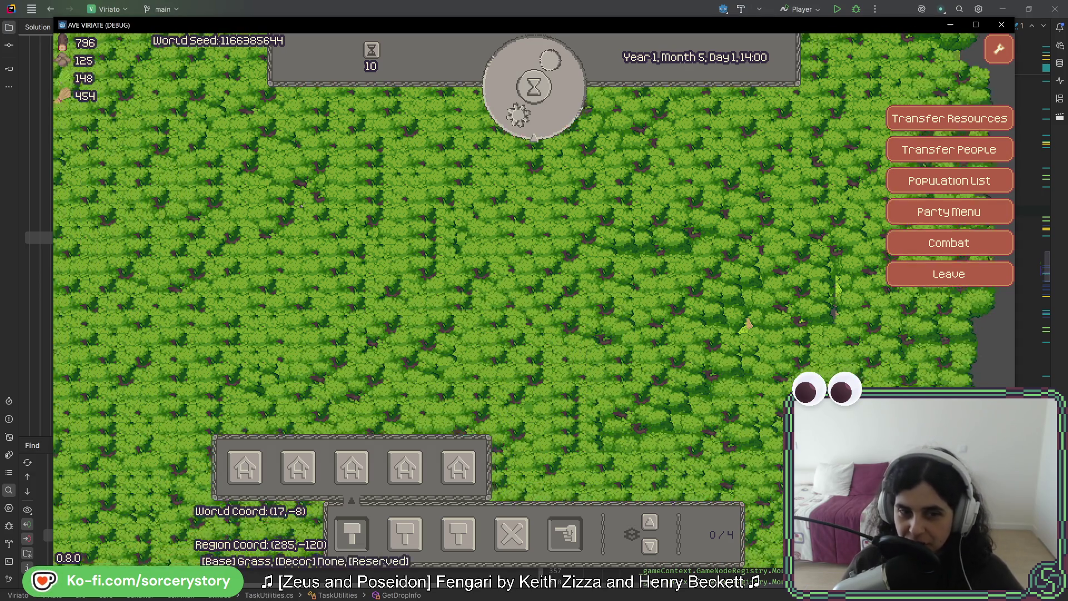
click(299, 189)
key(s)
key(a)
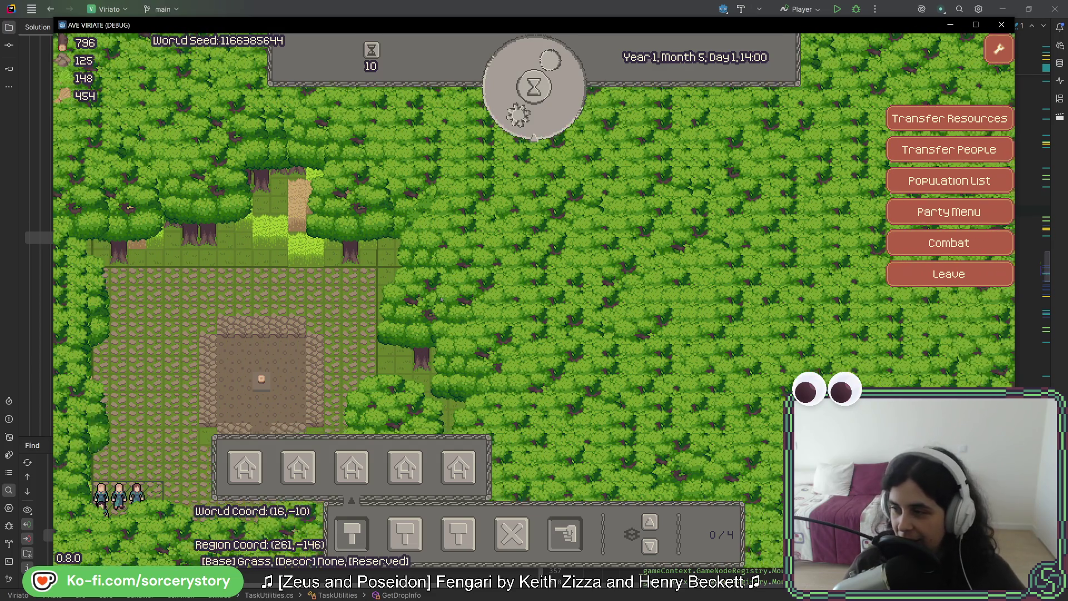
click(441, 300)
key(w)
key(a)
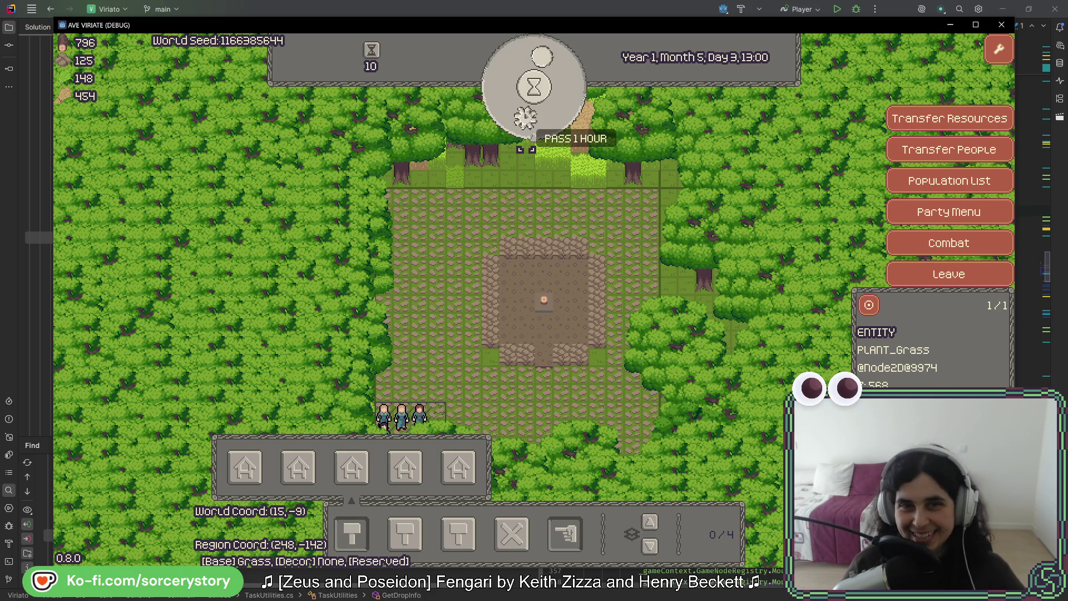
- Run several 23-hour time skips, moving the clock past Month 5, Day 16
click(533, 137)
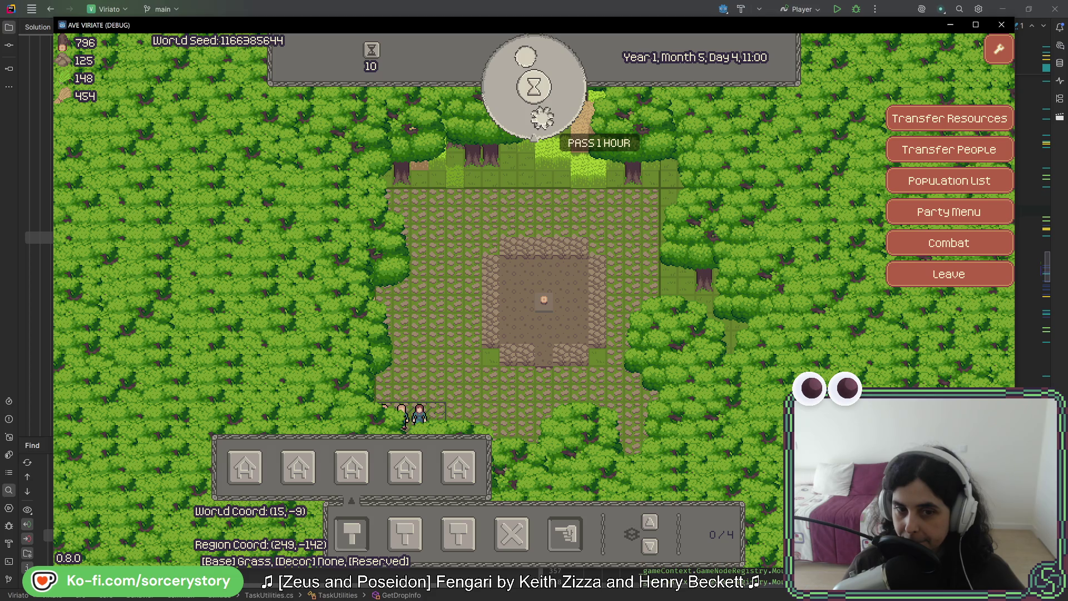
key(s)
key(w)
click(533, 137)
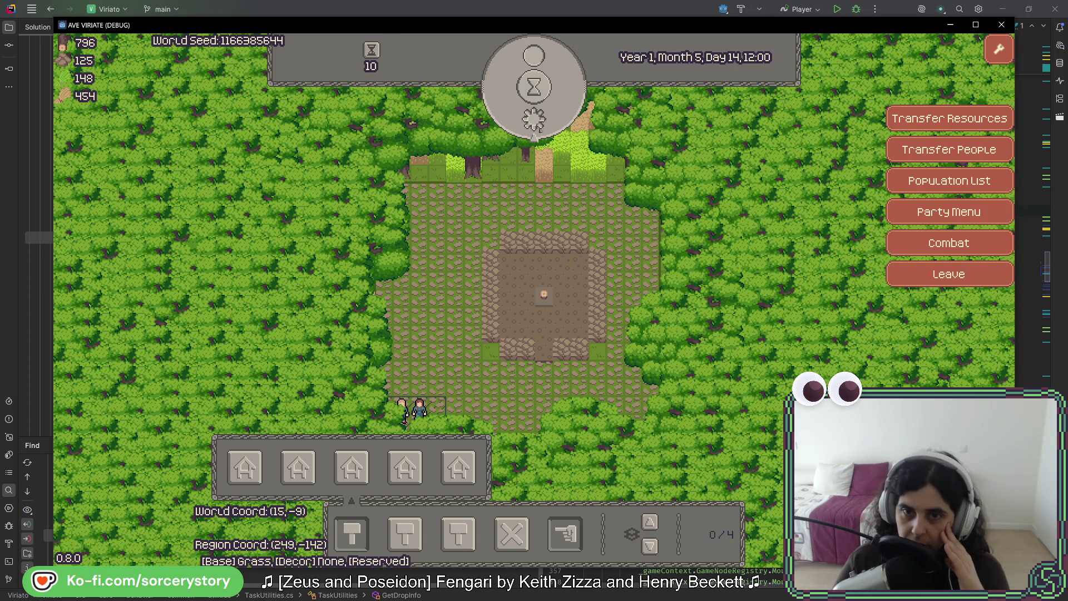
click(534, 133)
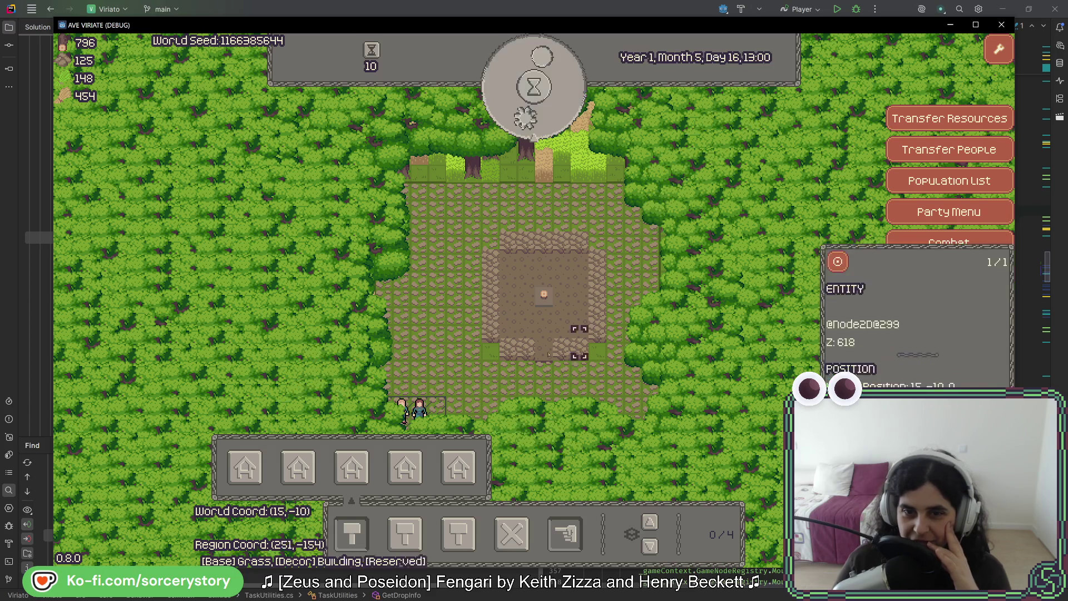
click(531, 134)
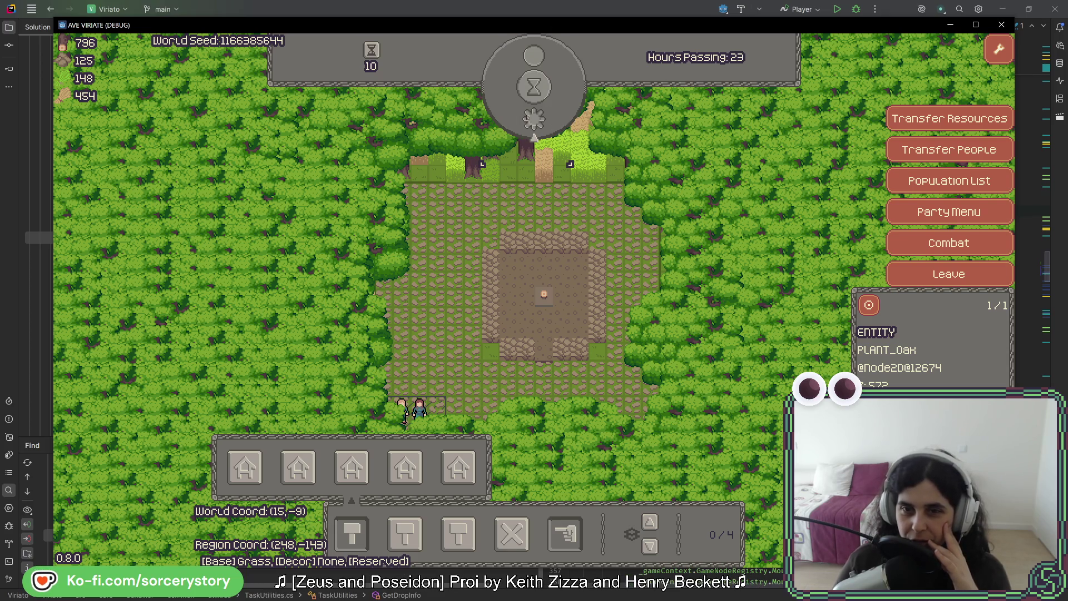
- Launch a 217-hour time pass from the hourglass dial
click(533, 136)
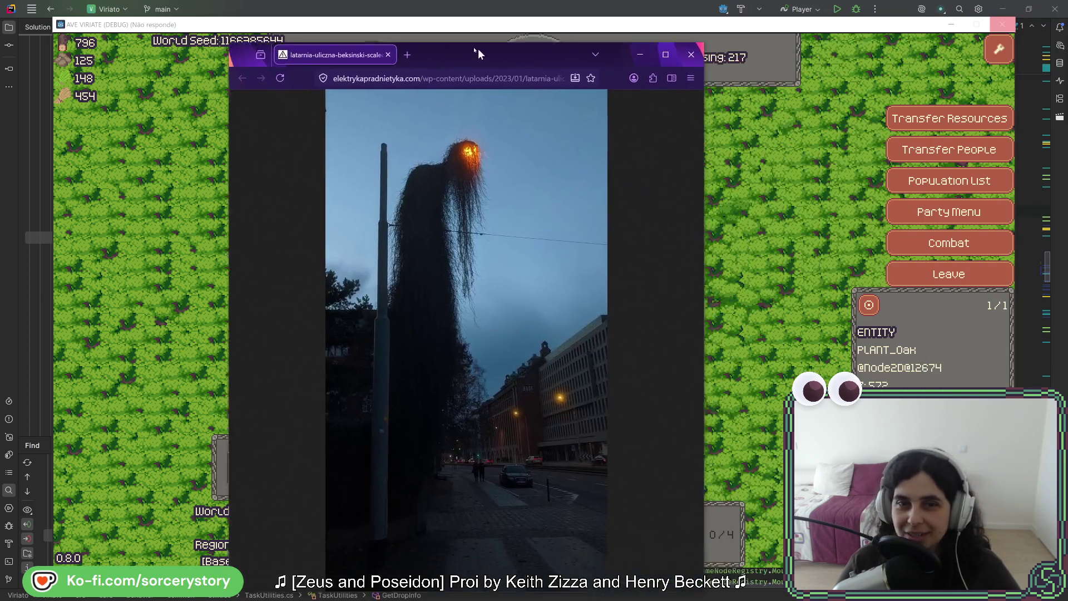
mouse_move(479, 48)
mouse_down()
mouse_move(363, 28)
mouse_move(348, 47)
mouse_up()
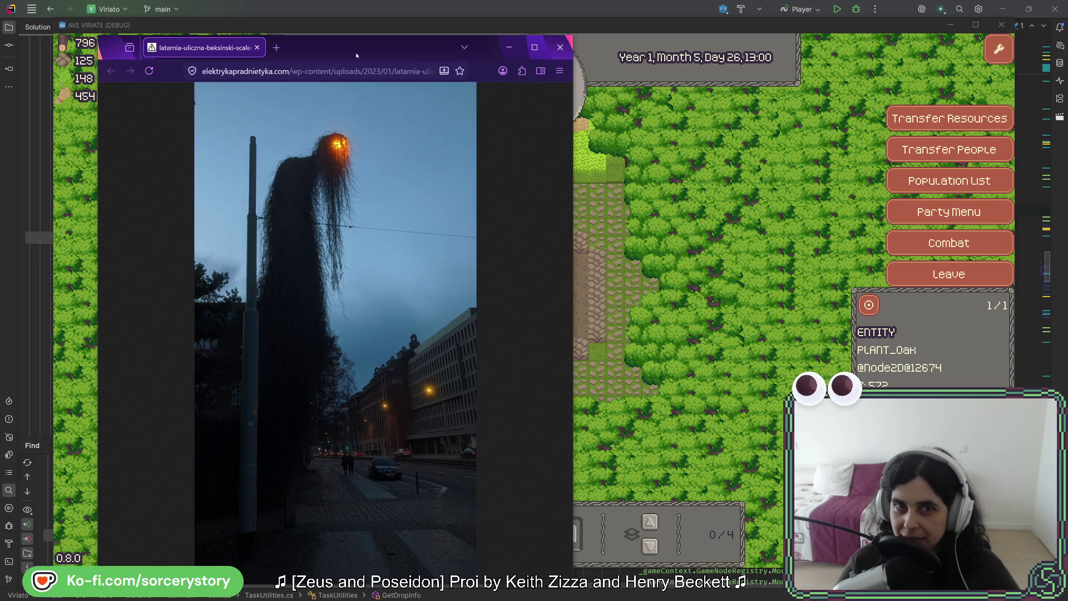
drag(361, 37, 362, 22)
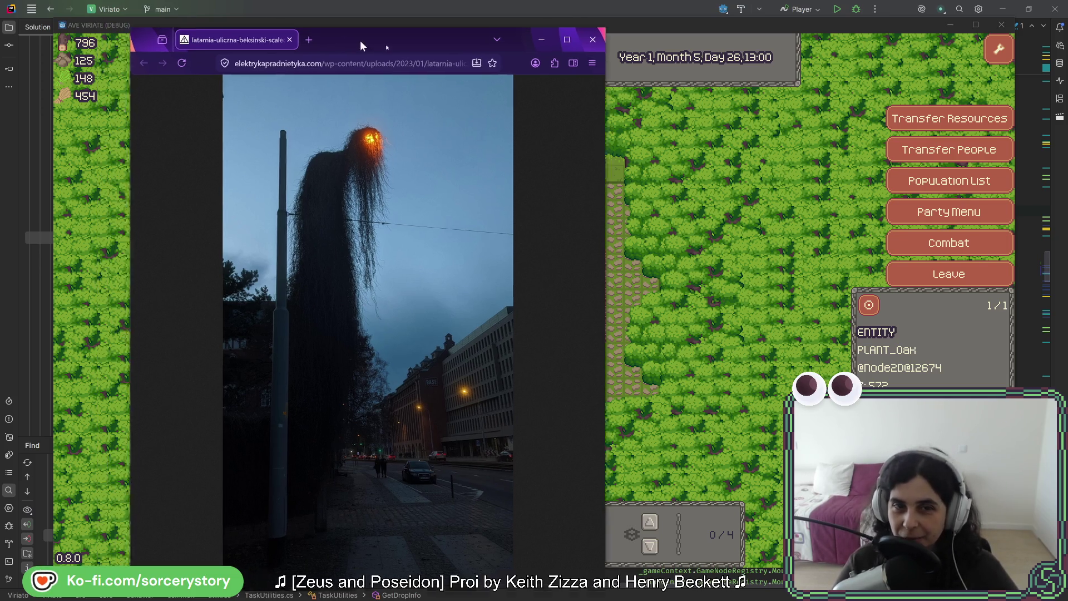
click(508, 33)
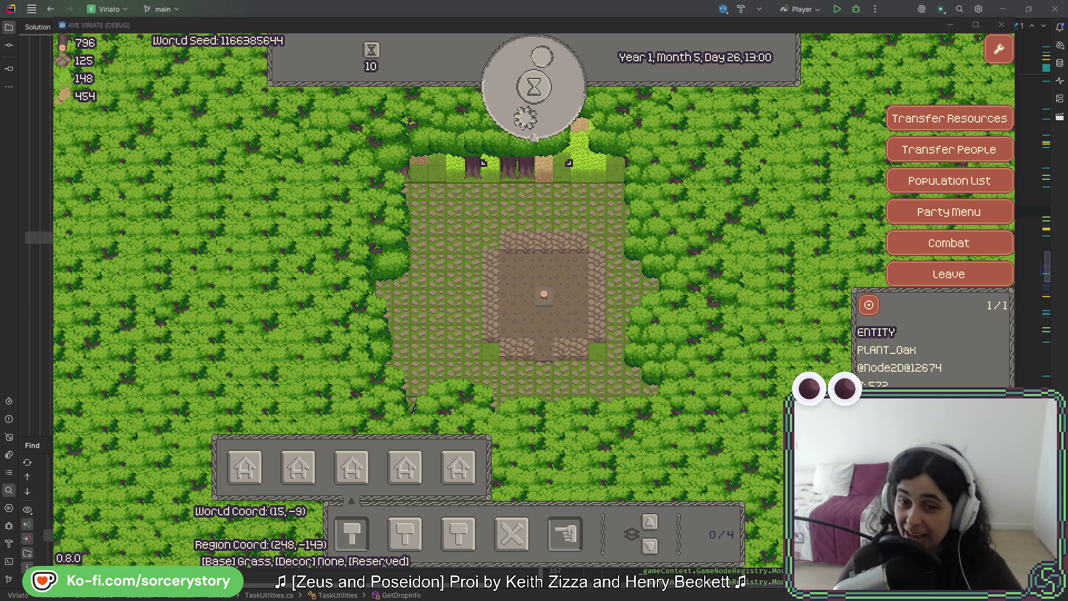
- Pass hours and multi-hour skips until the clock reads Month 5, Day 31, 16:00
click(532, 134)
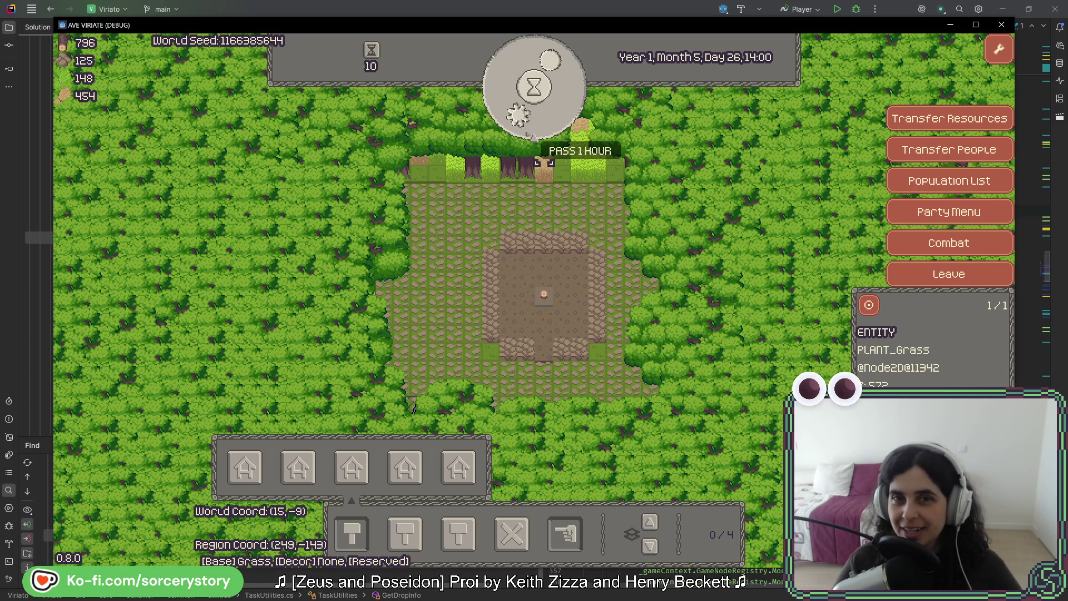
click(523, 127)
click(514, 120)
click(508, 113)
drag(507, 113, 540, 120)
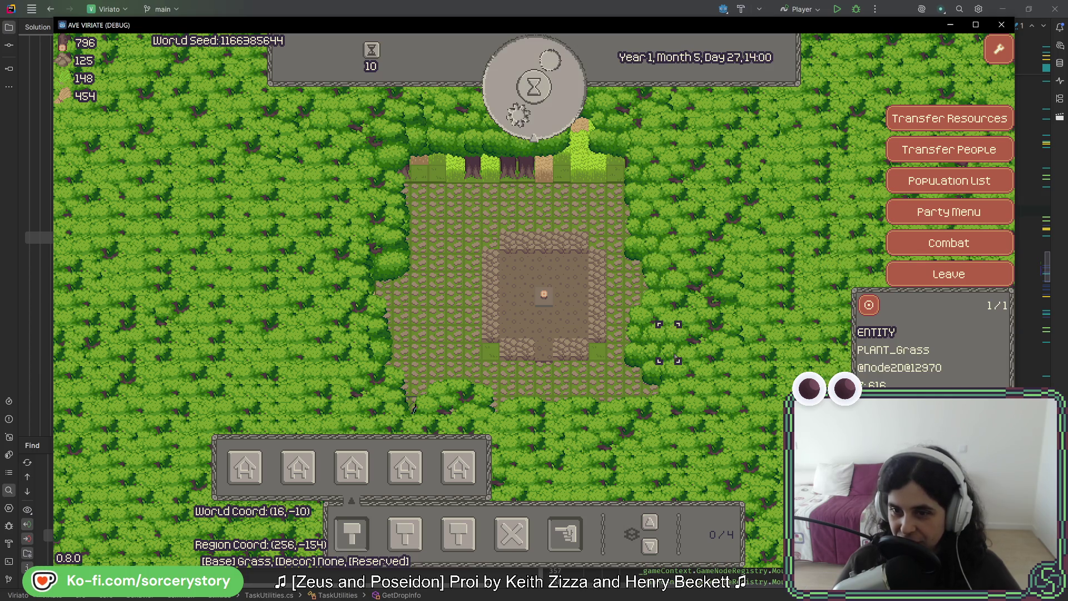
click(534, 138)
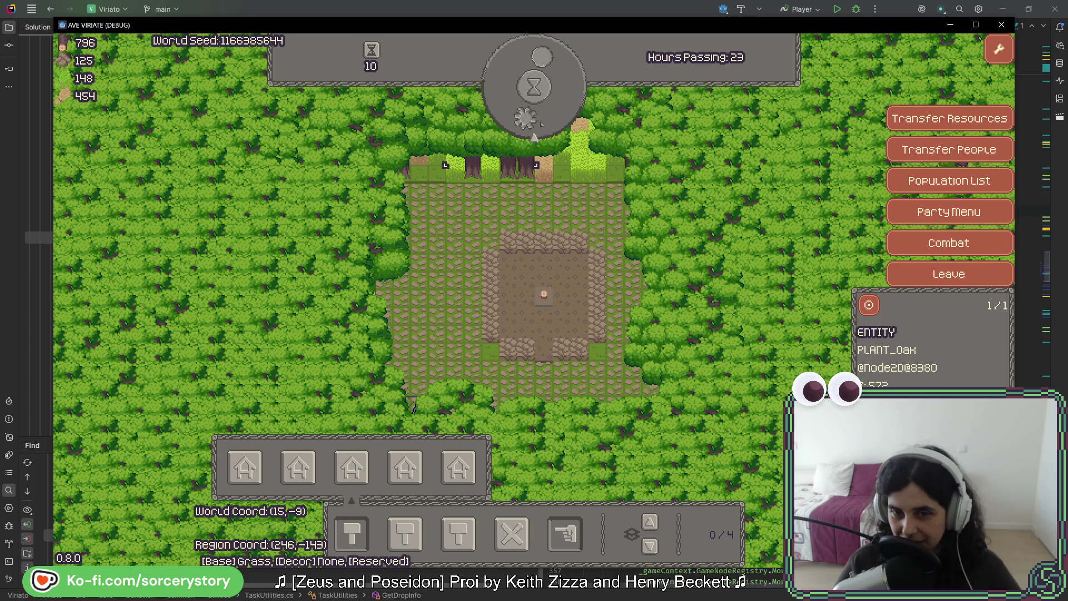
click(541, 121)
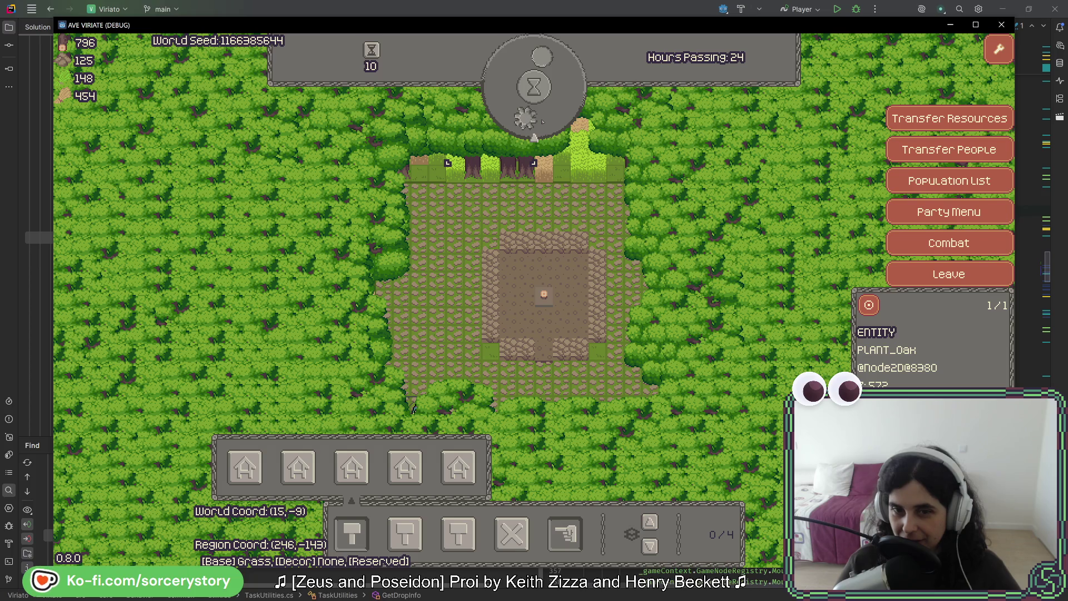
click(542, 122)
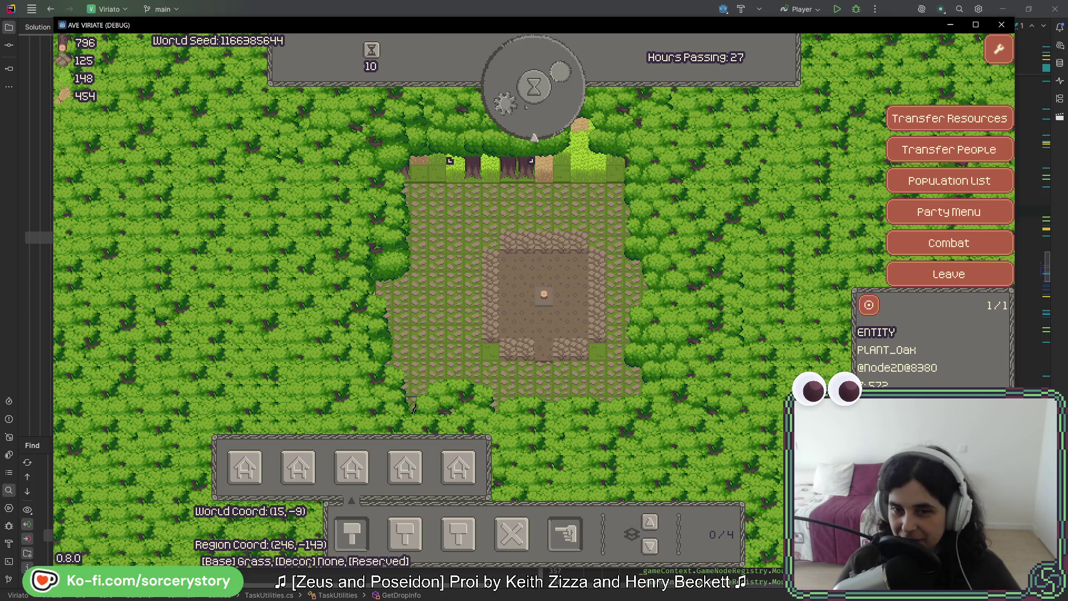
click(532, 108)
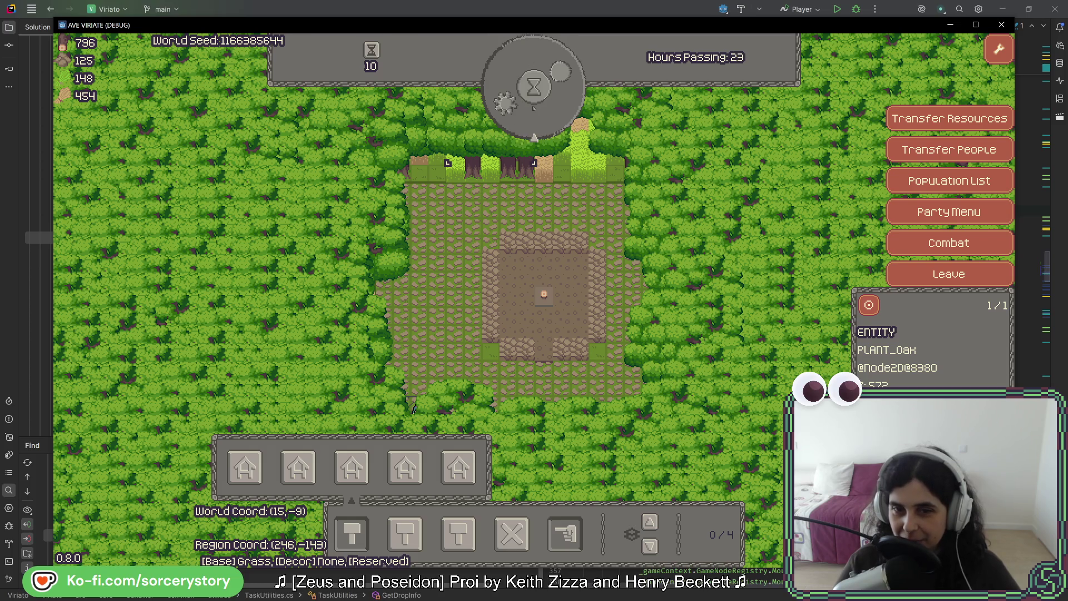
click(533, 137)
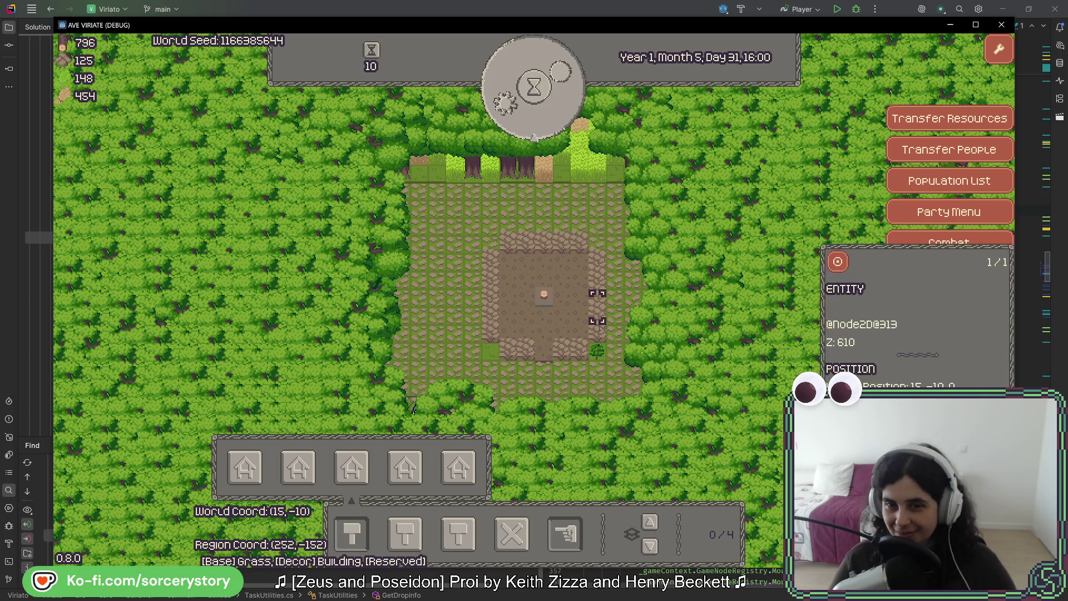
- Inspect four plaza tiles near the sapling to see which entities sit on them
click(596, 369)
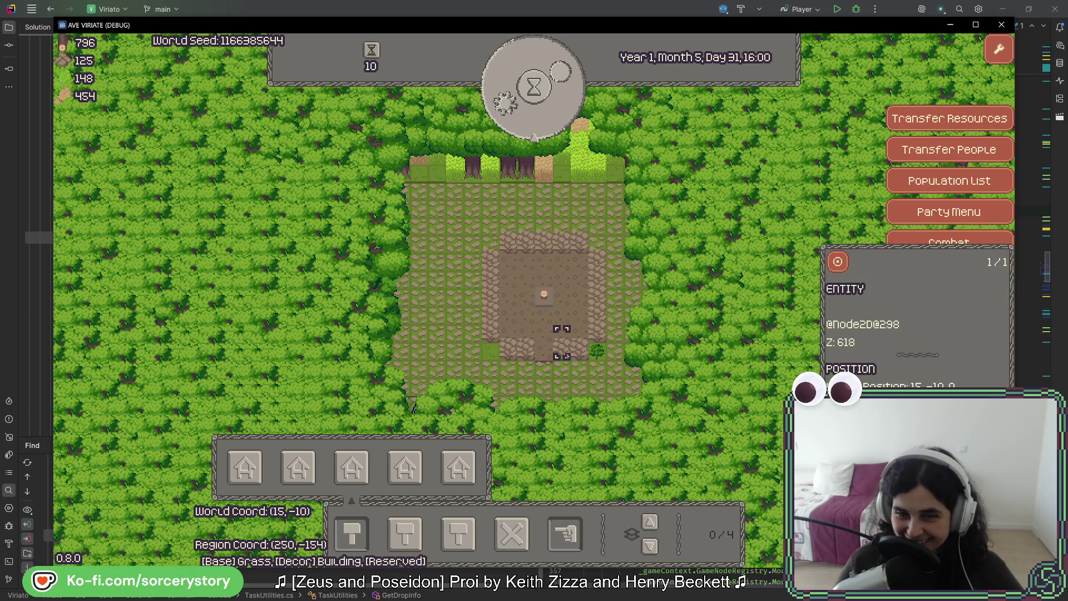
click(651, 369)
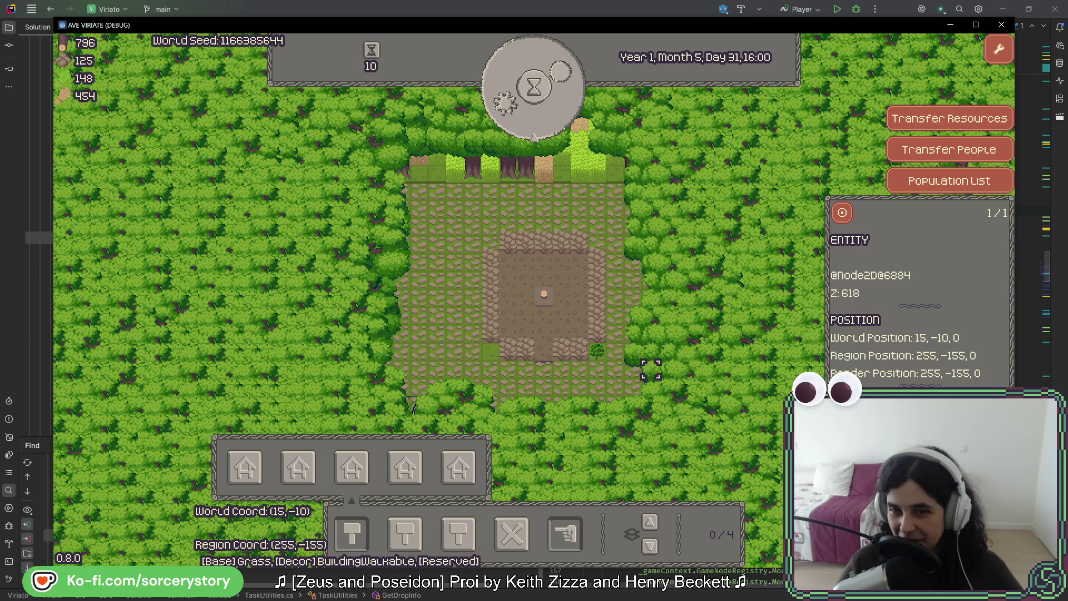
click(508, 369)
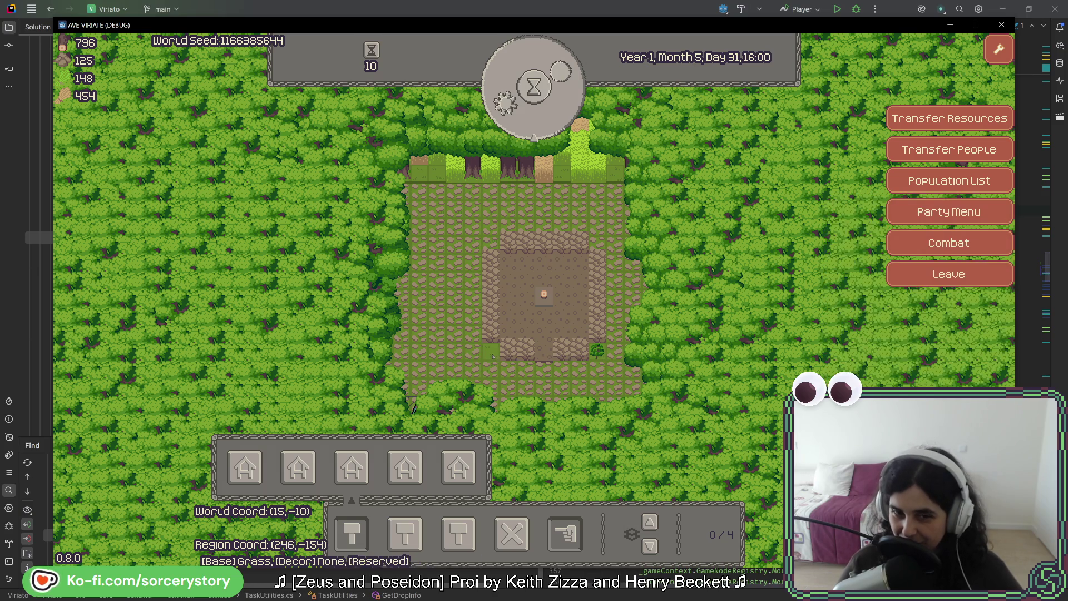
click(597, 369)
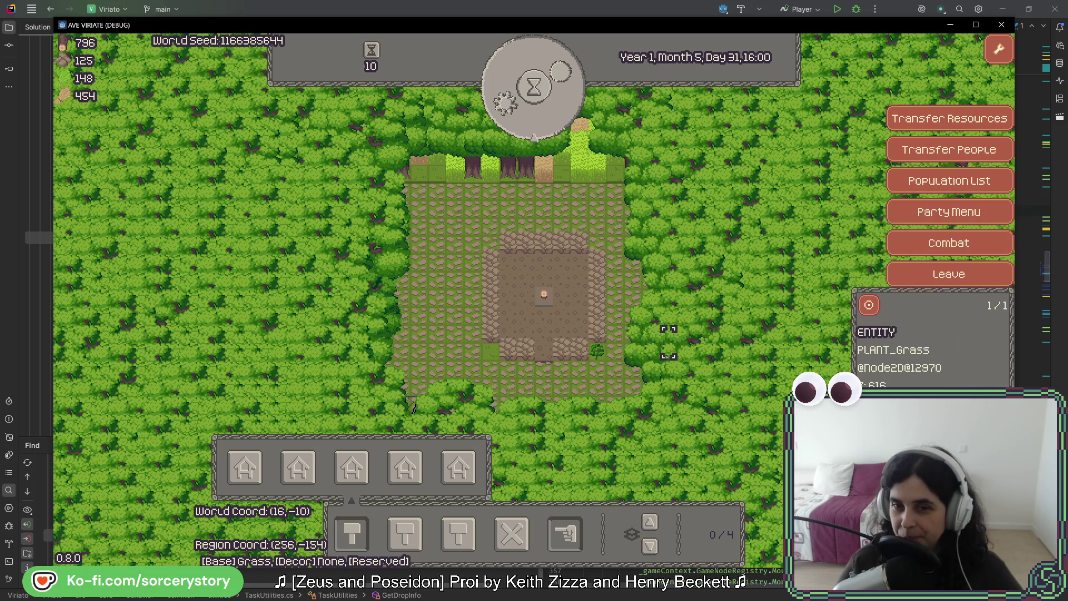